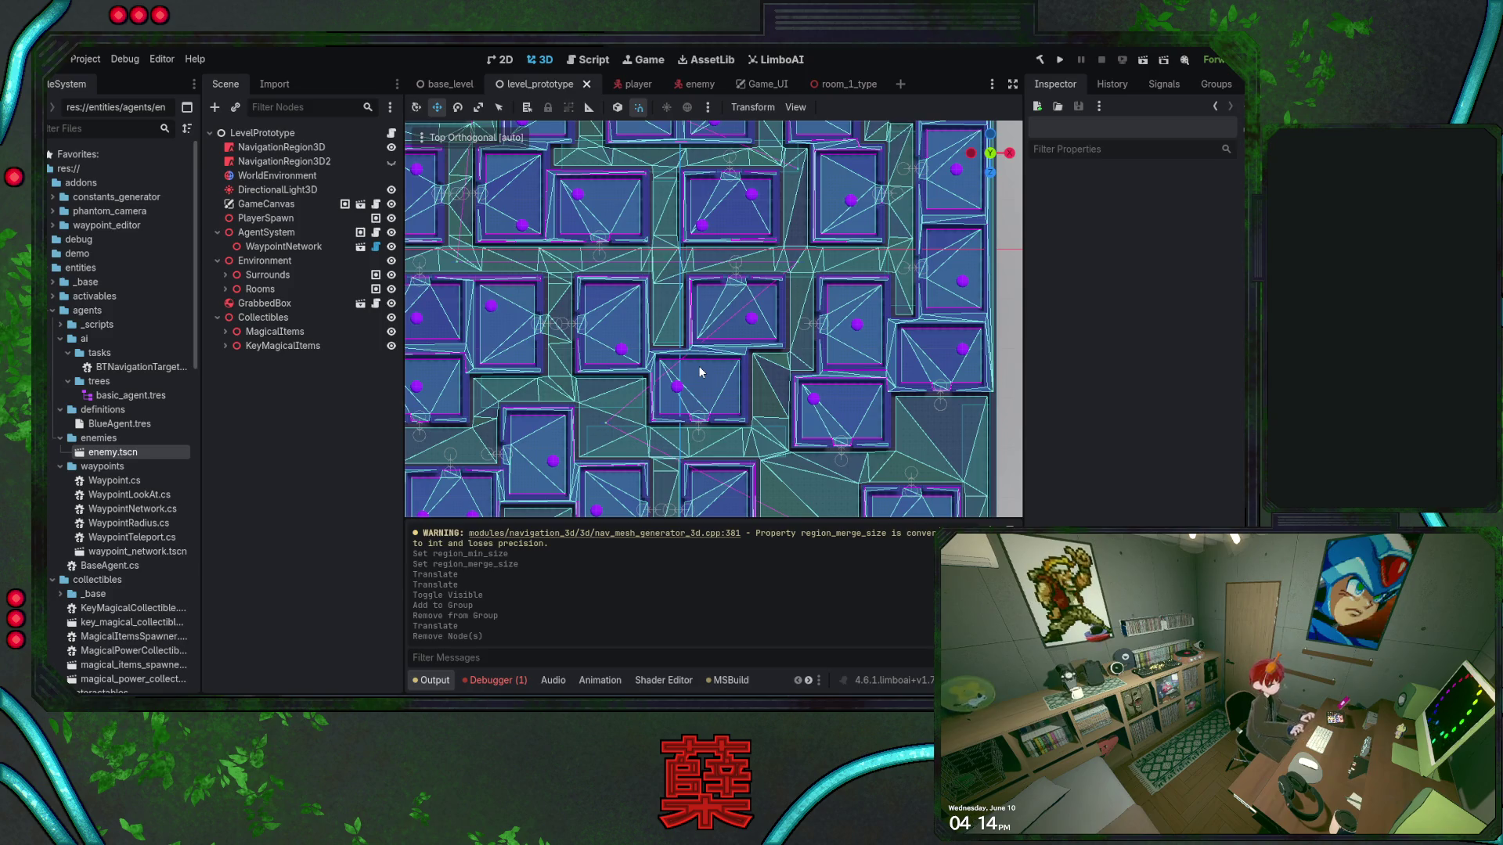
Save the level_prototype scene and attach the Visual Studio debugger to the running Godot editor
scroll(732, 406, down, 3)
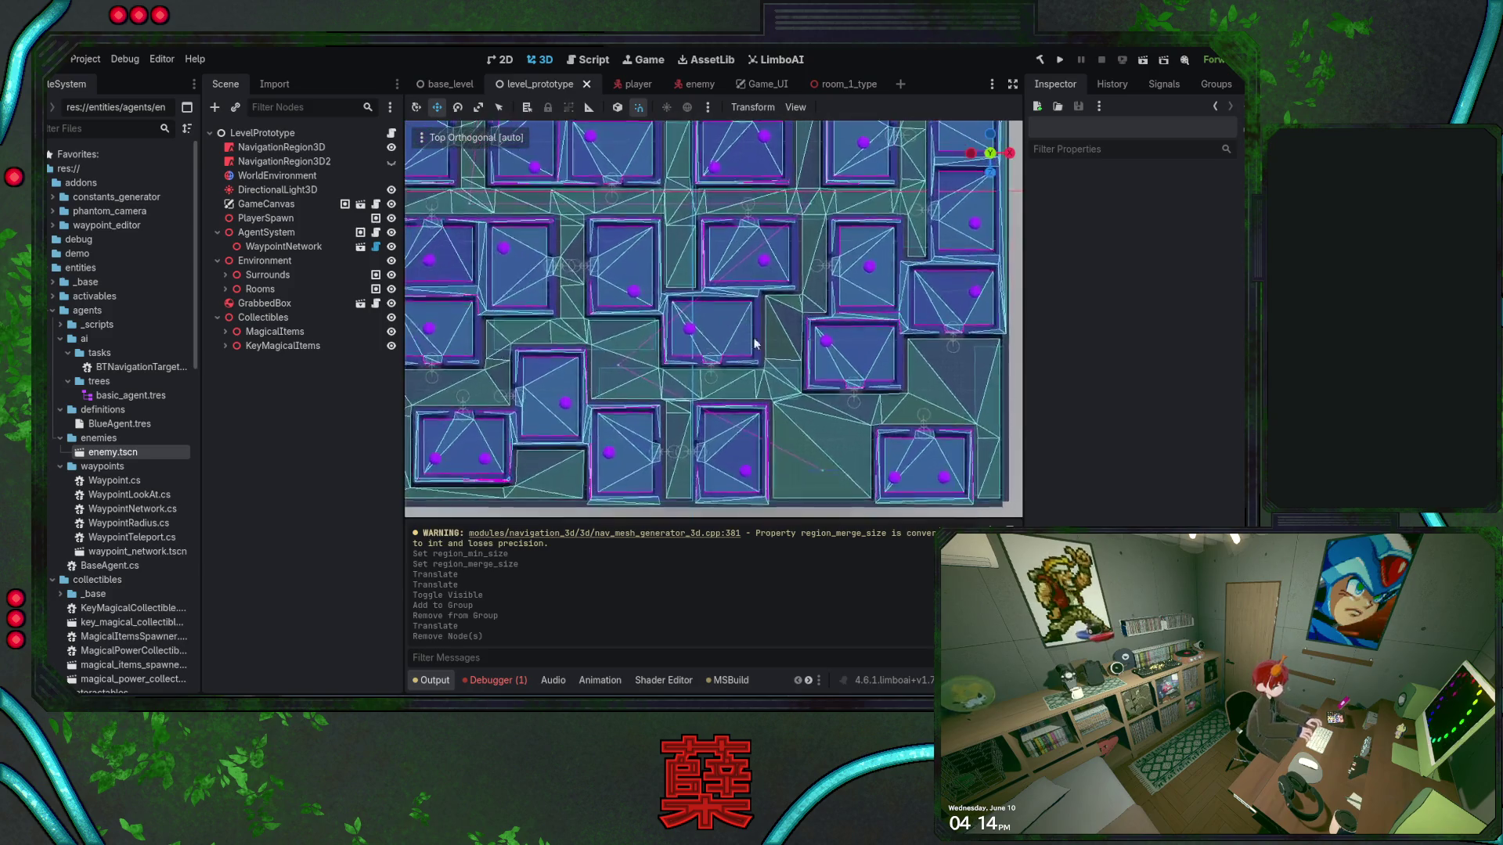
scroll(735, 382, up, 5)
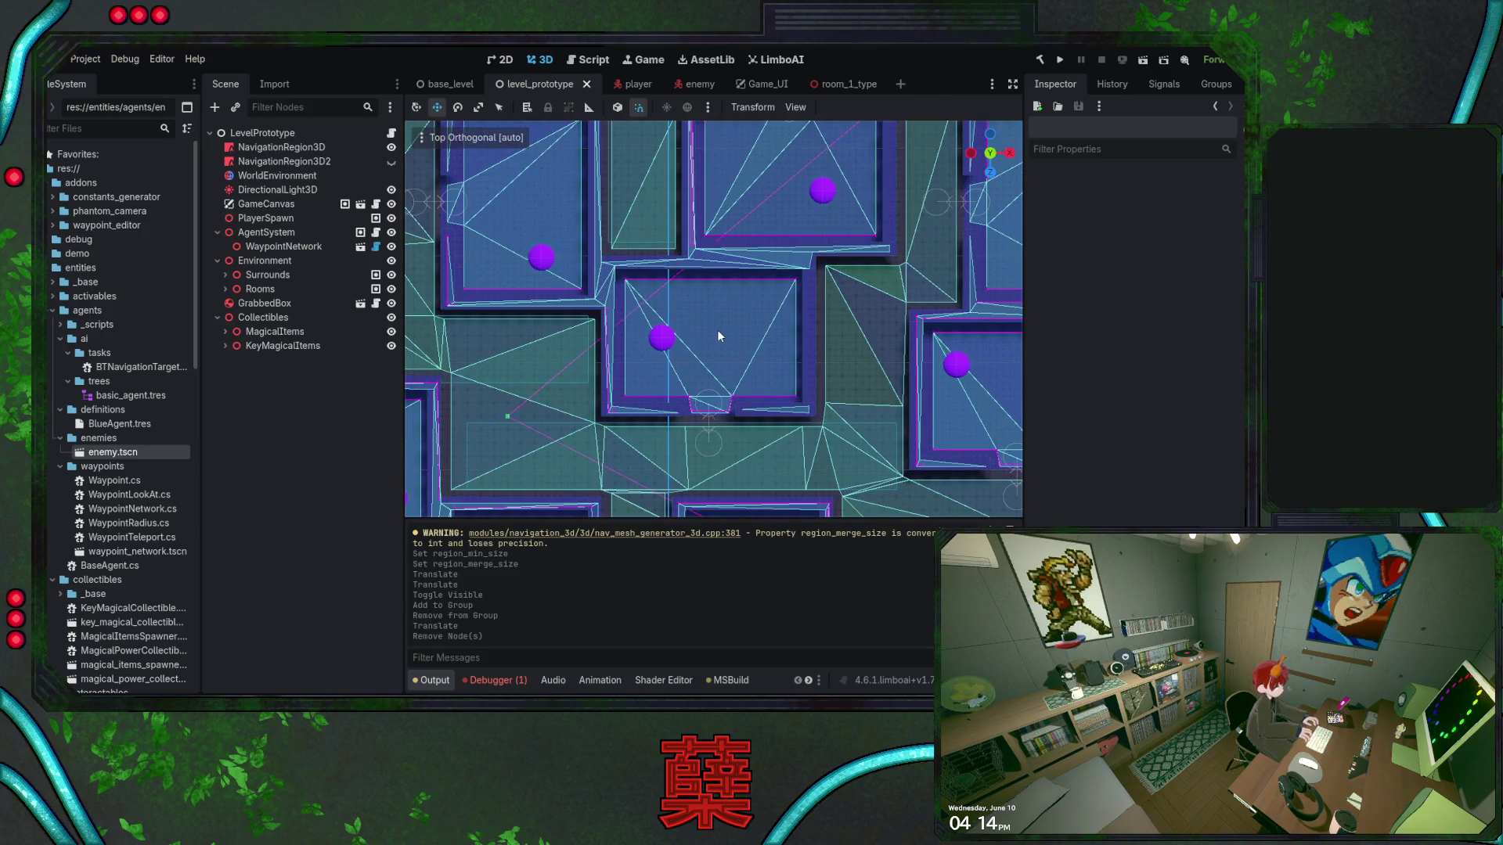
key(ctrl+s)
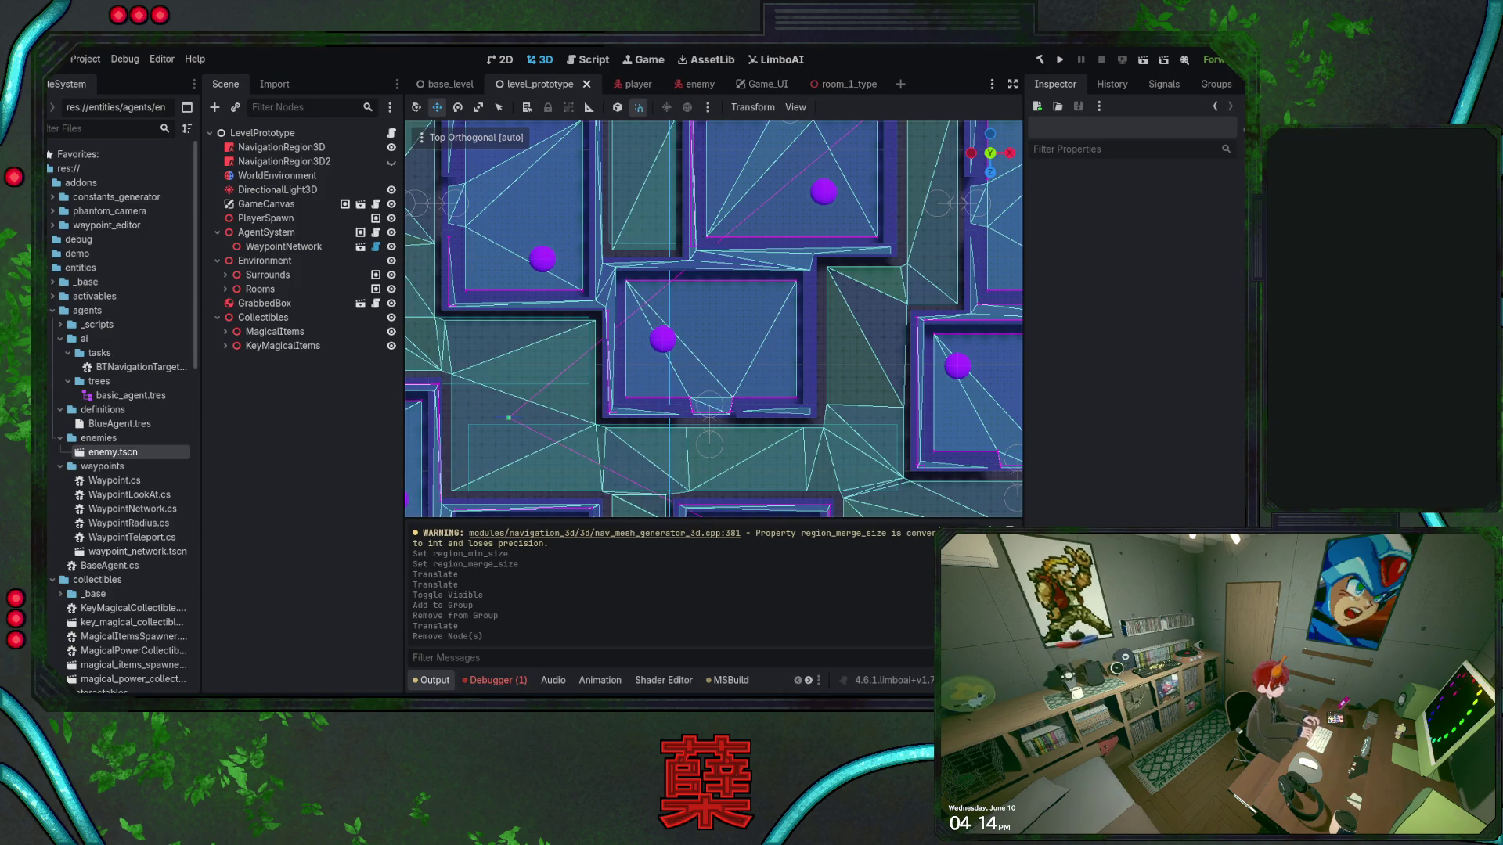
key(alt+Tab)
key(F5)
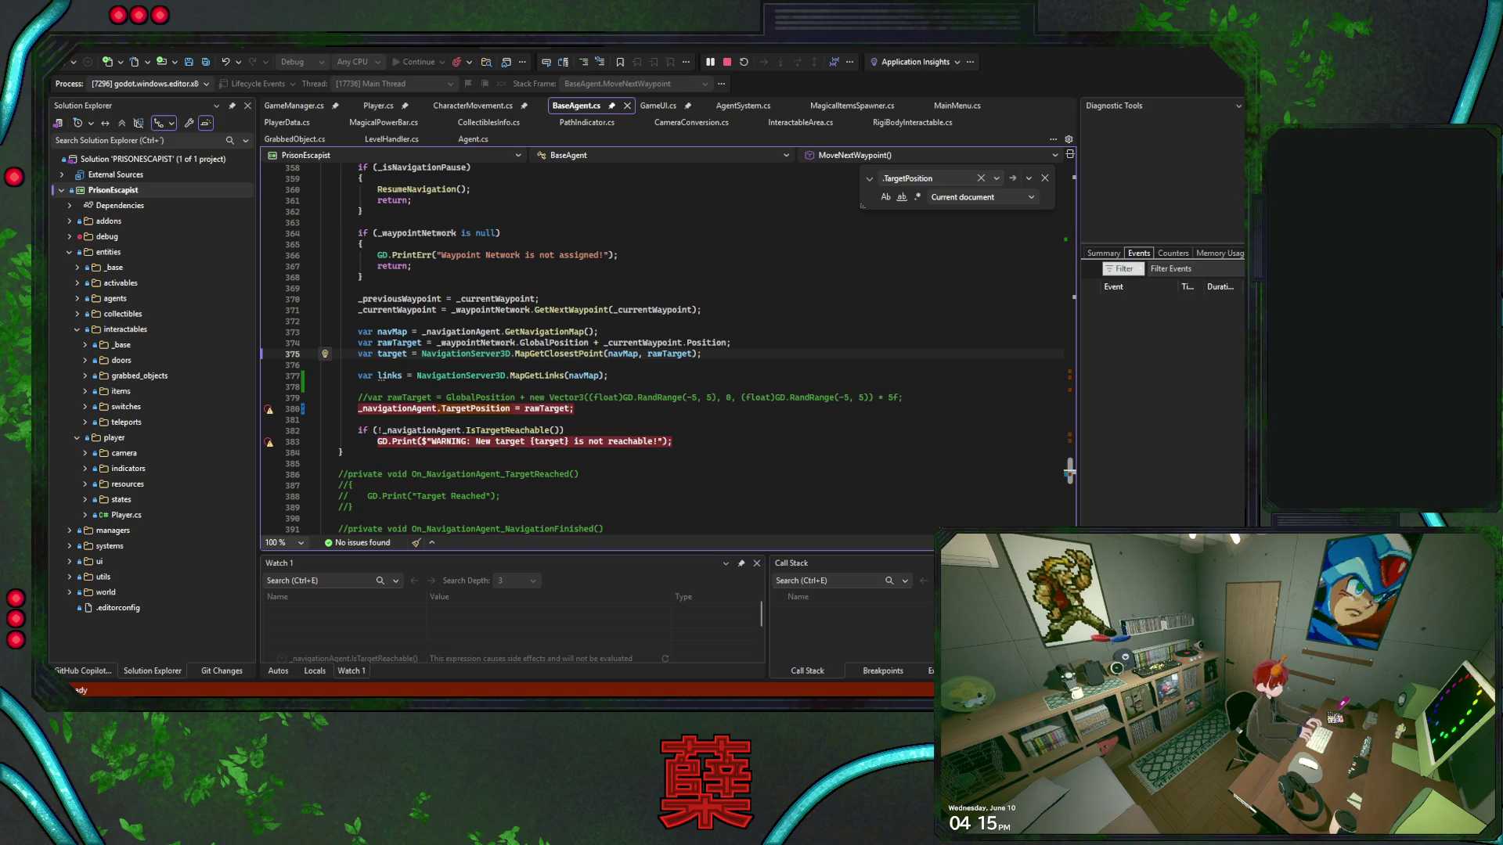
Resume MoveNextWaypoint past the line 380 and line 383 breakpoints, then return to Godot
key(alt+Tab)
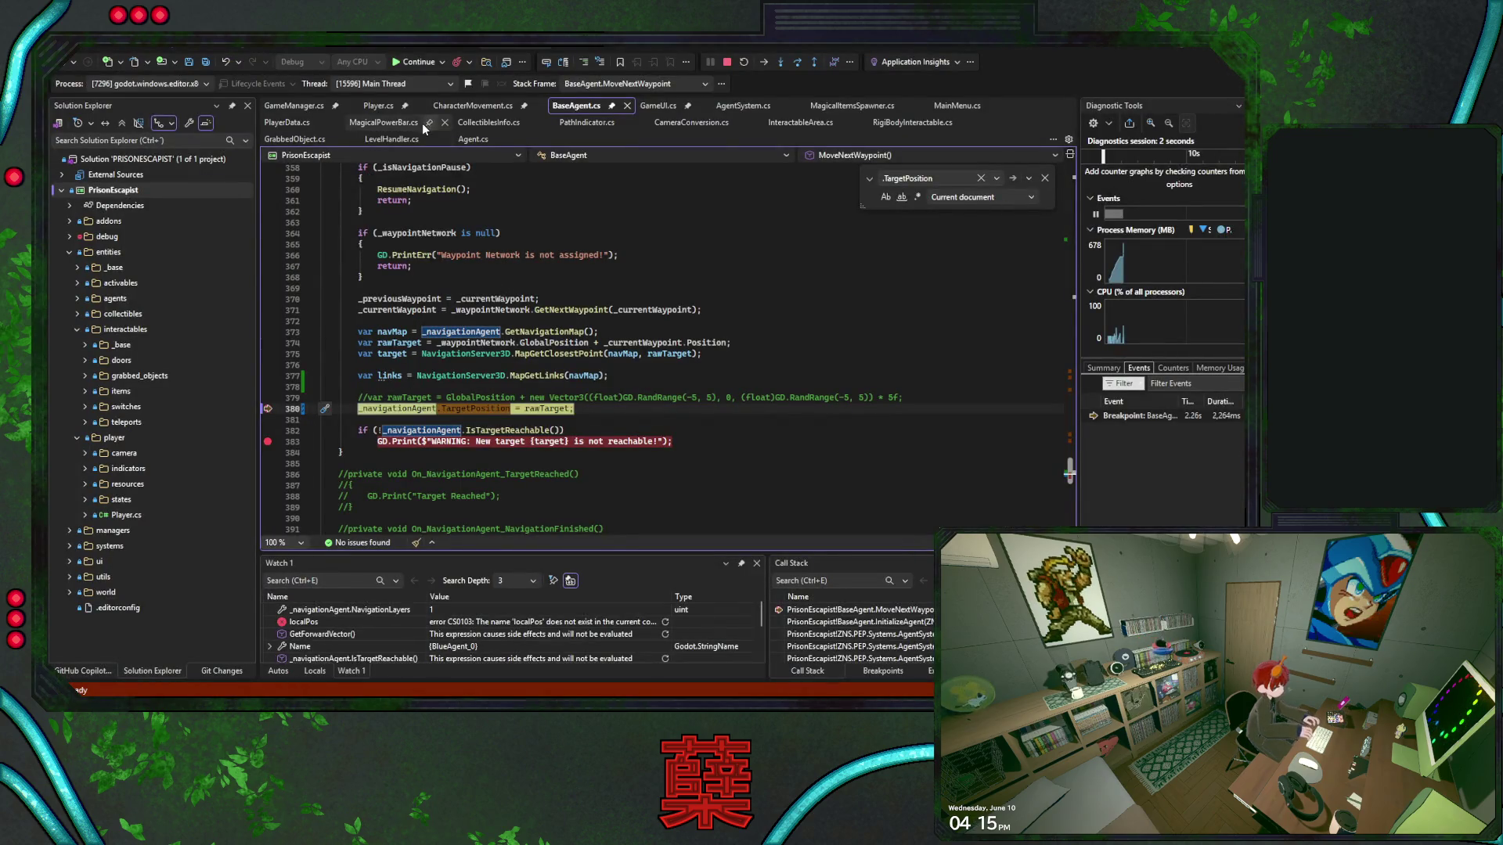
click(420, 63)
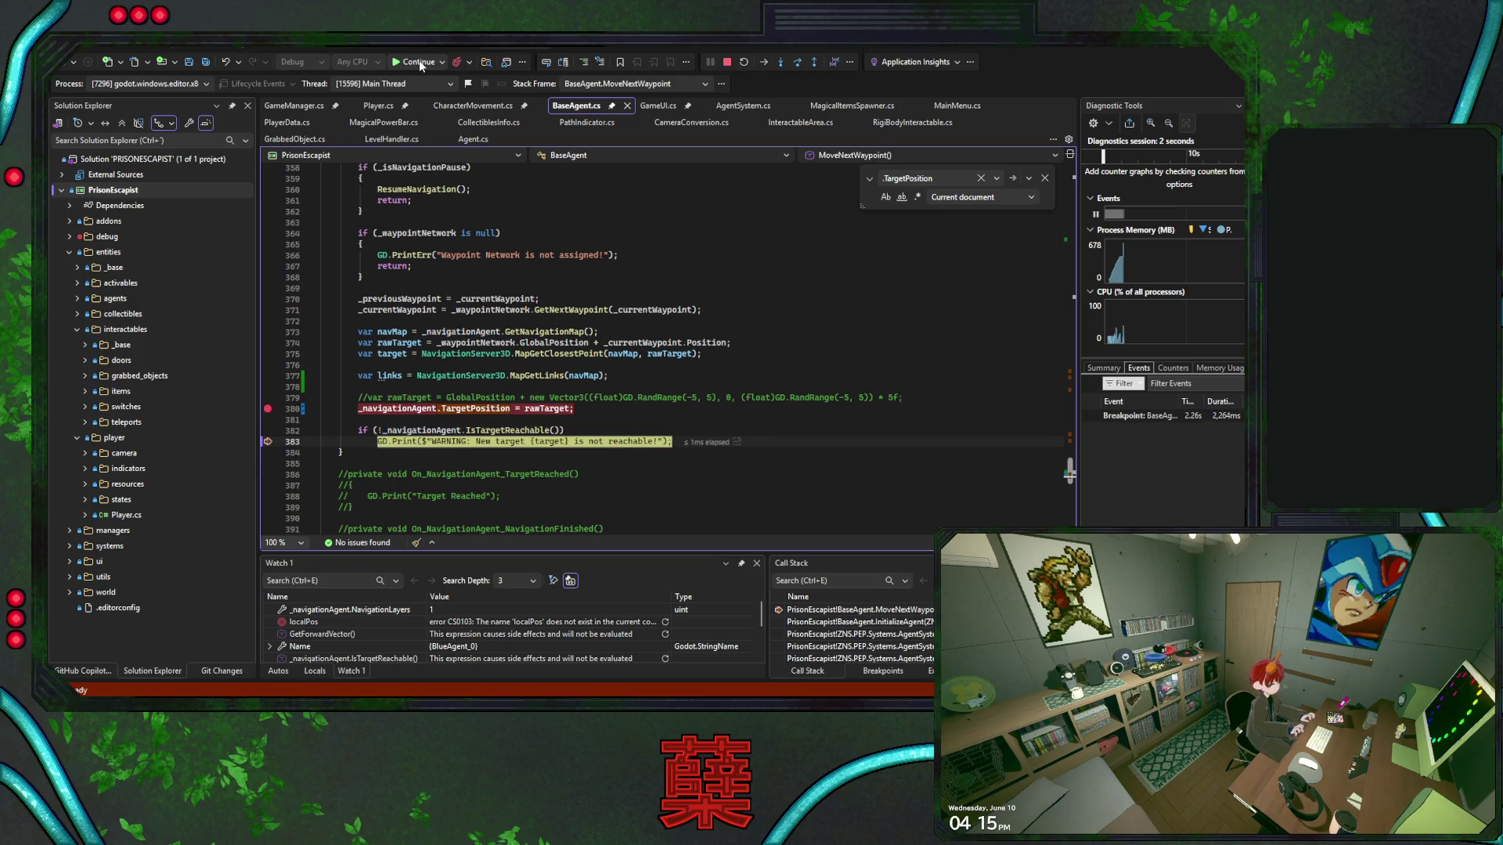
click(420, 61)
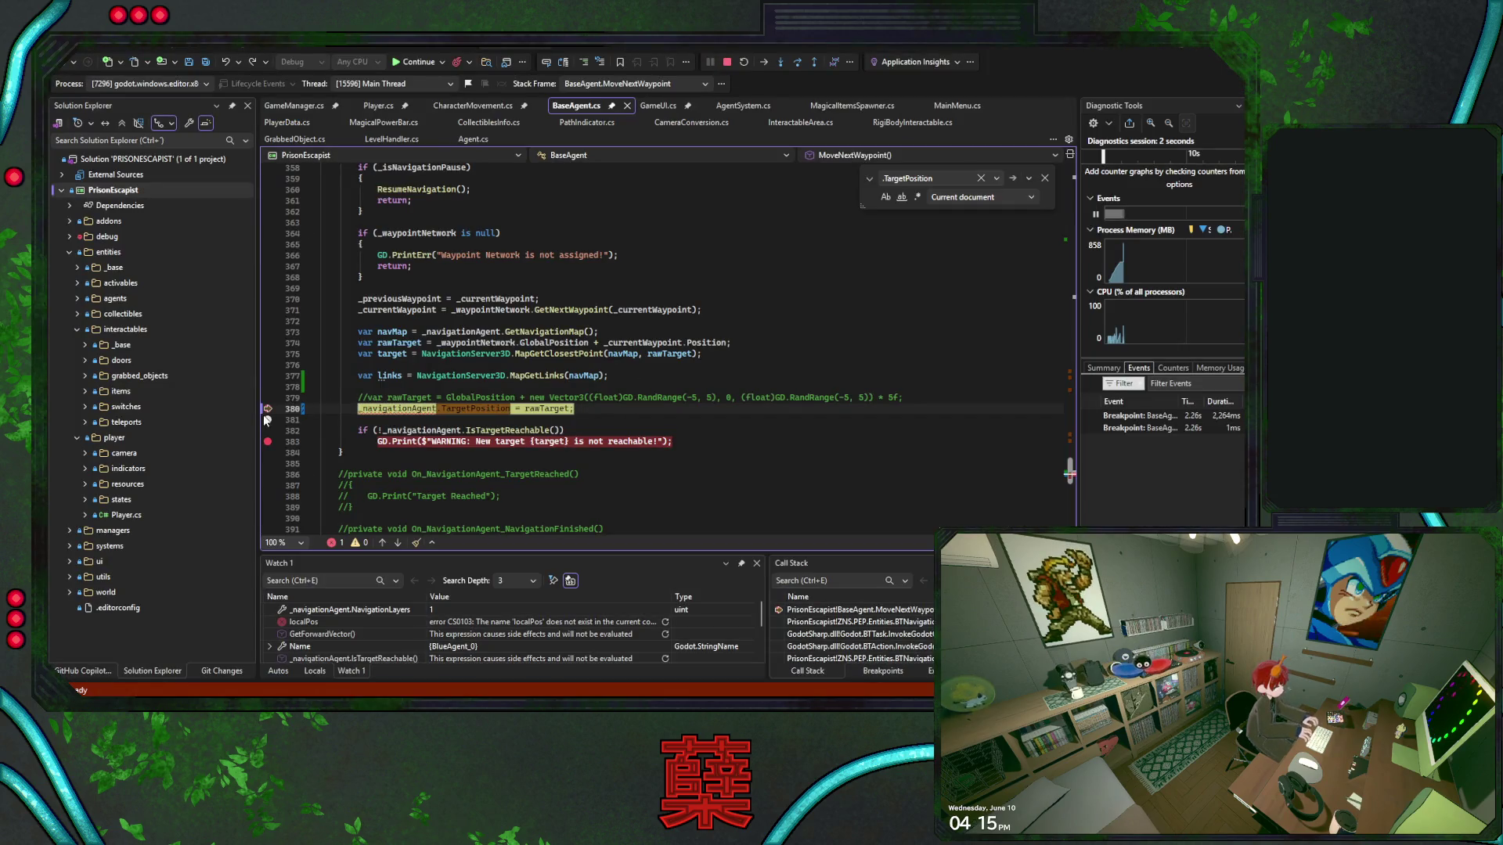
click(428, 64)
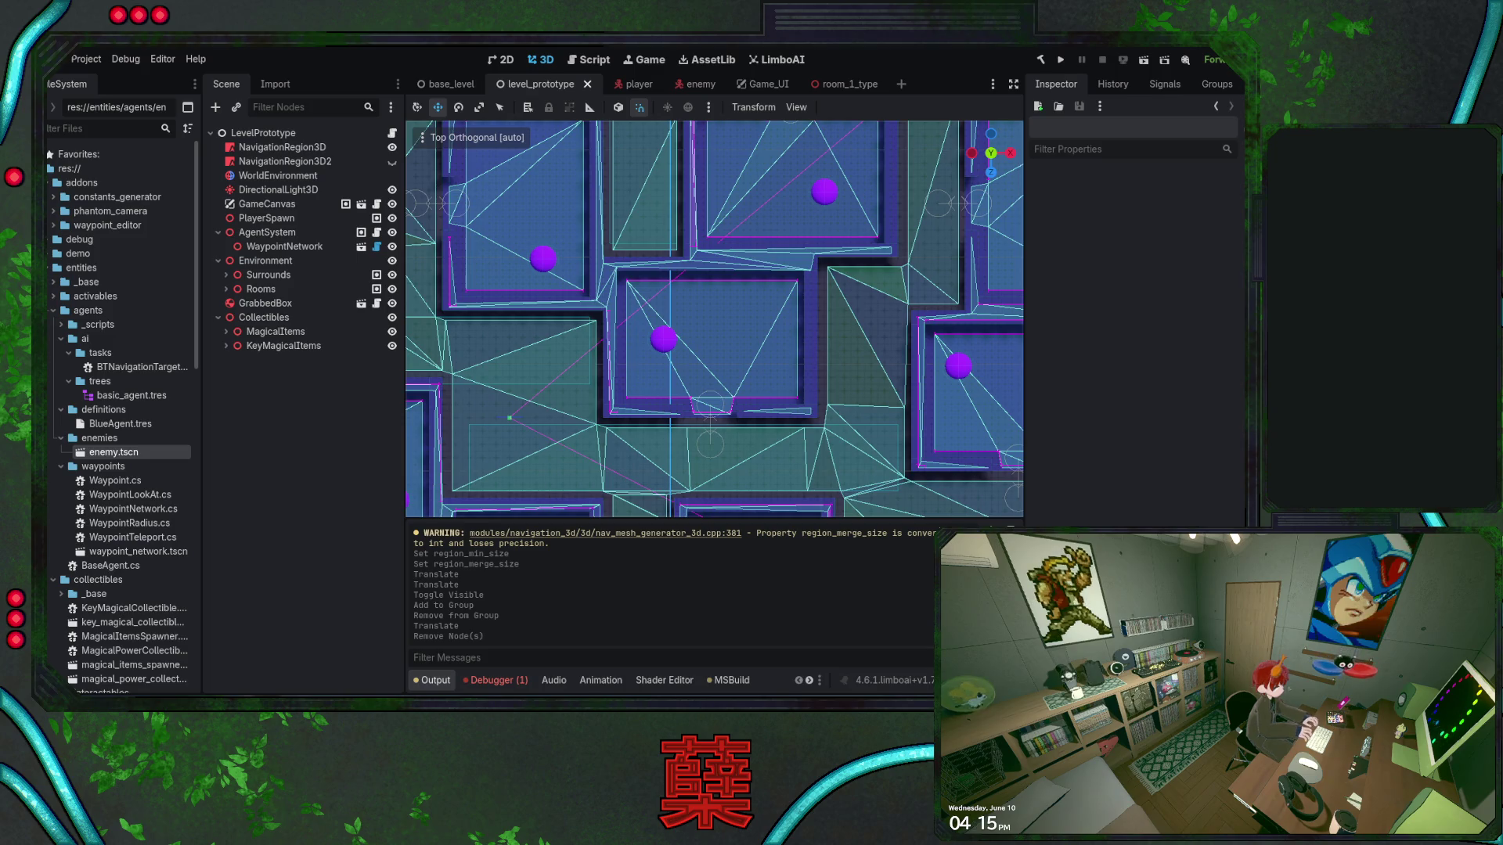
Save BaseAgent.cs in Visual Studio and rebuild with F5 until the line 383 breakpoint hits
key(alt+Tab)
key(ctrl+s)
key(F5)
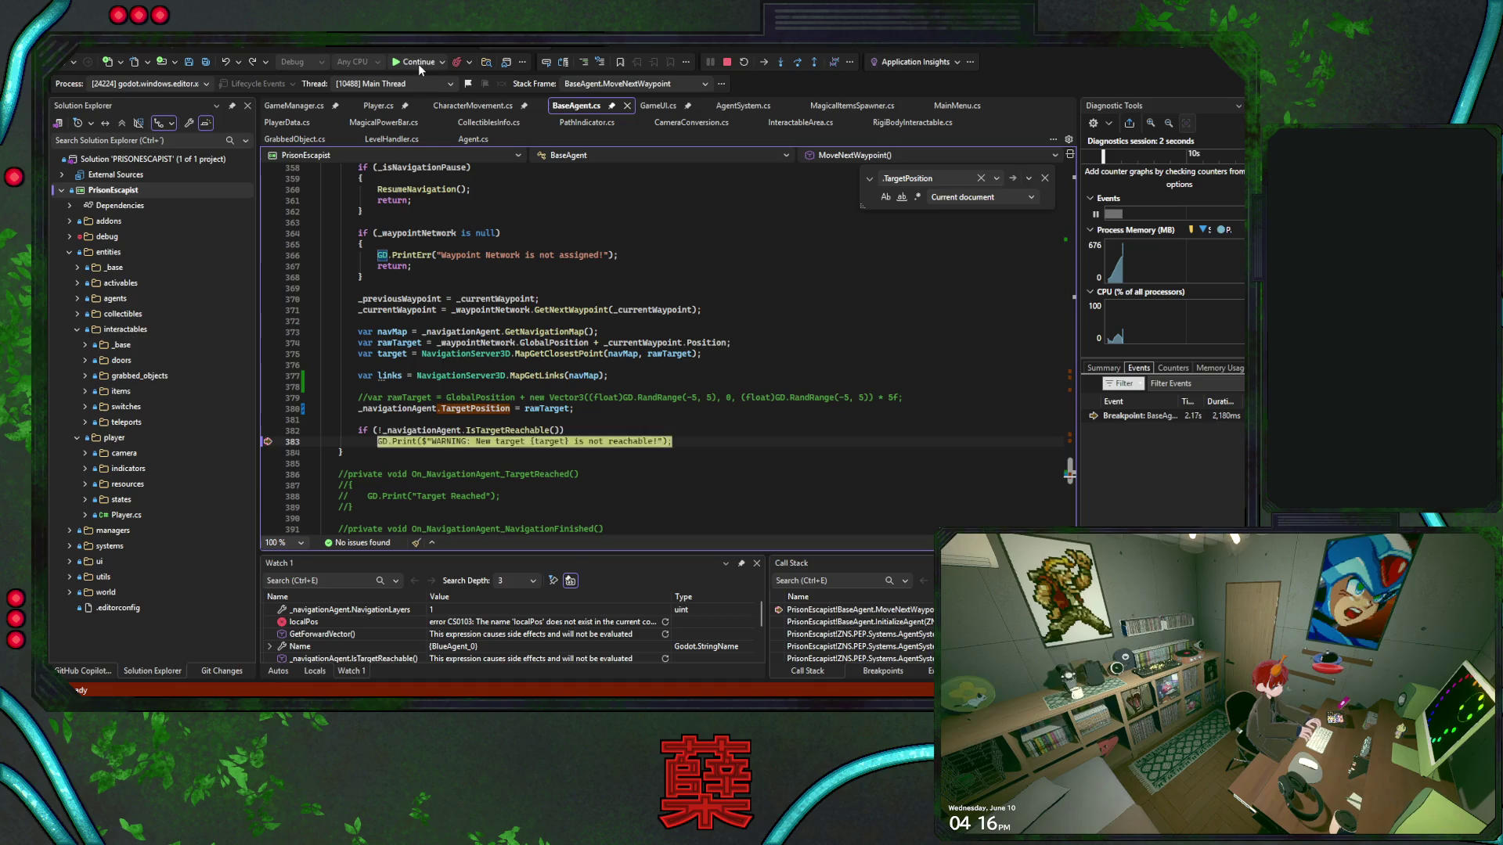
Continue execution past the line 383 unreachable-target breakpoint
click(420, 65)
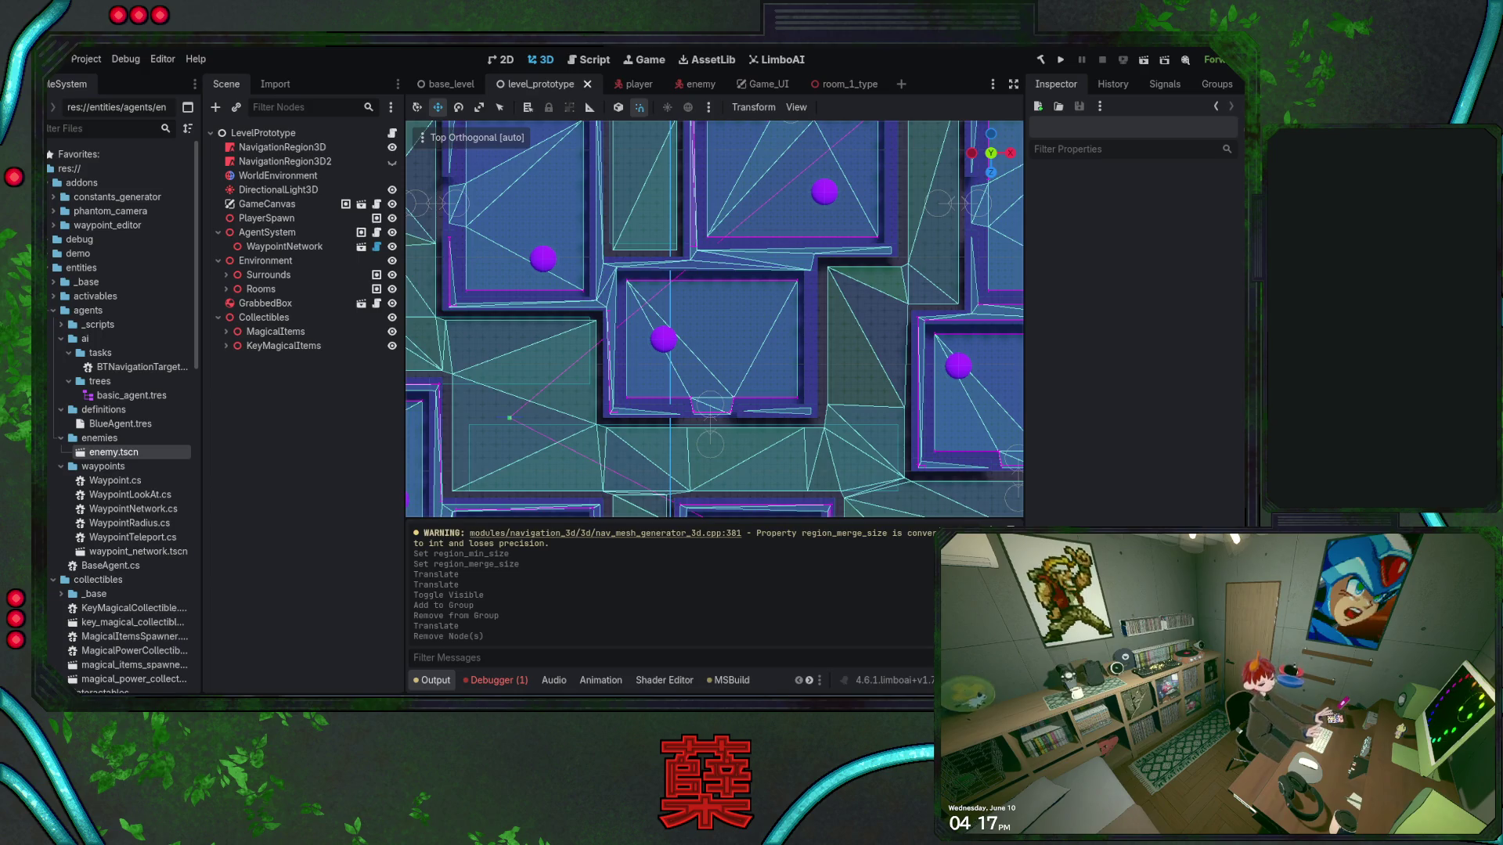
End the Visual Studio debugging session with BaseAgent.cs saved and return to the level_prototype scene
key(alt+Tab)
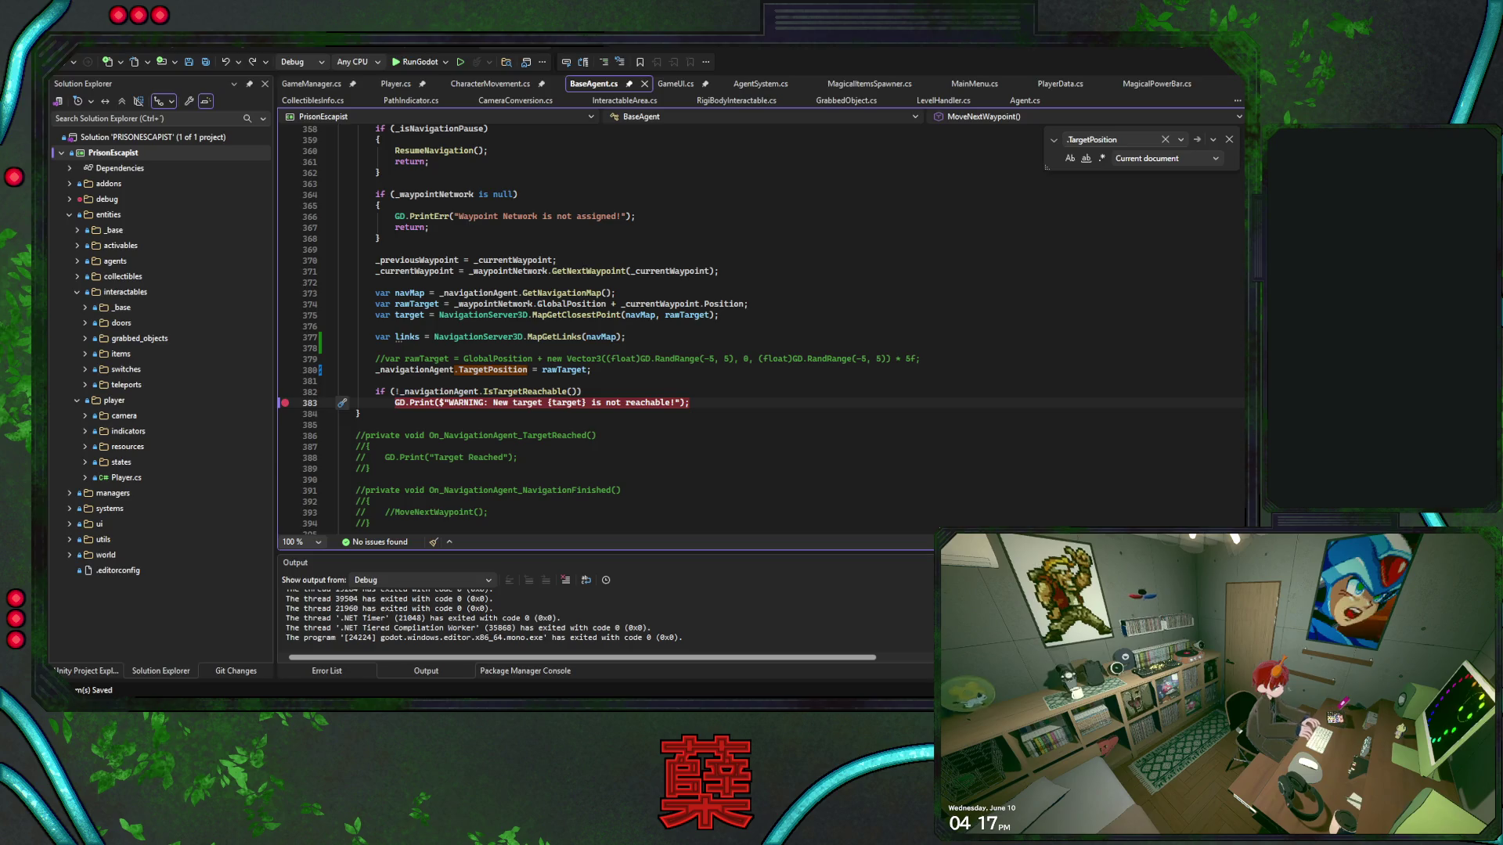
key(alt+Tab)
scroll(742, 371, down, 4)
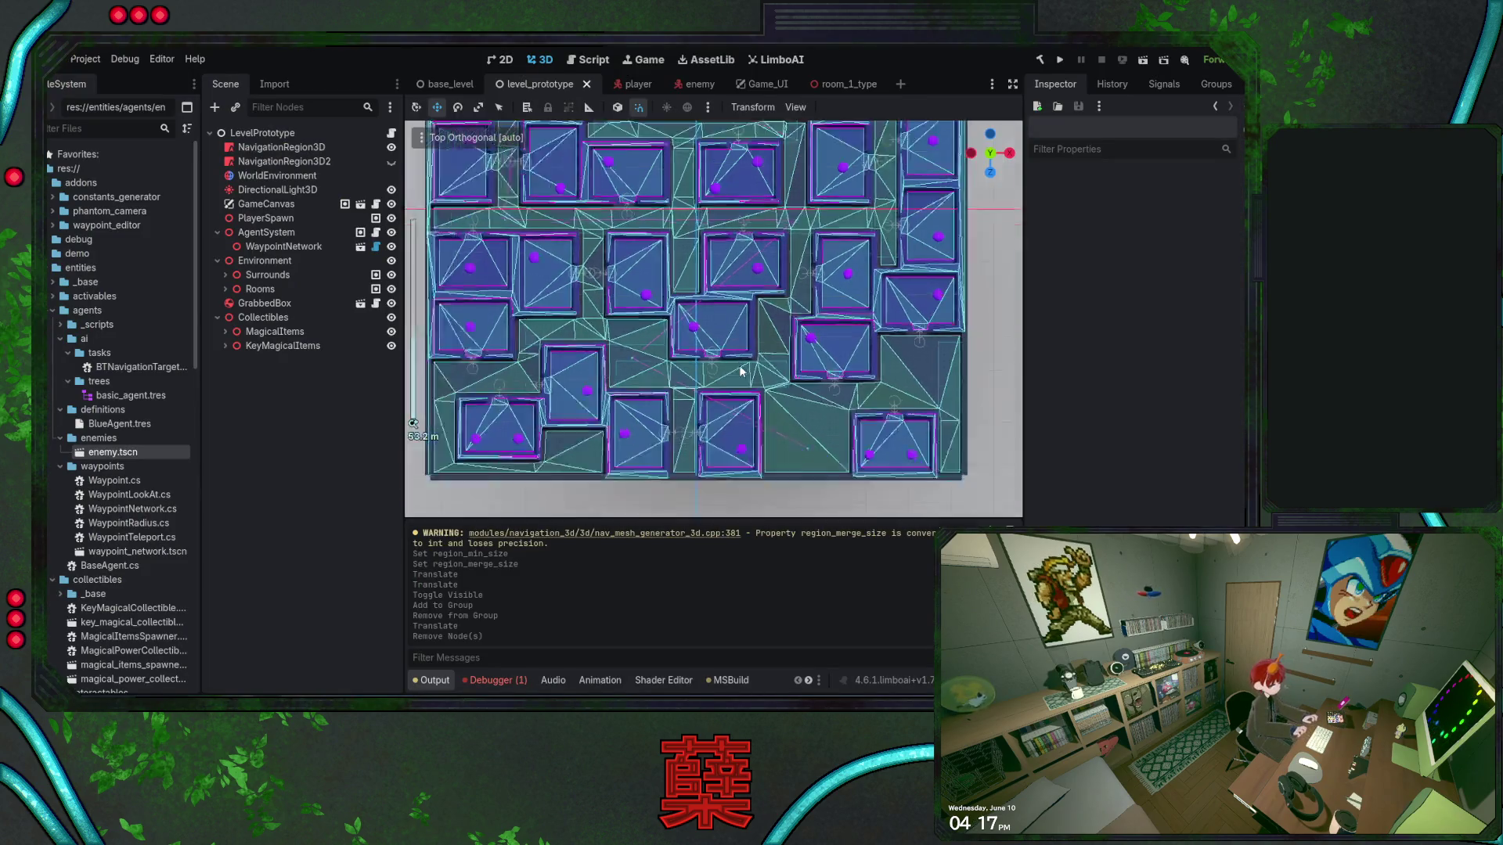
Delete the NavigationLink3D node from room_1_type and save that scene
scroll(742, 371, down, 3)
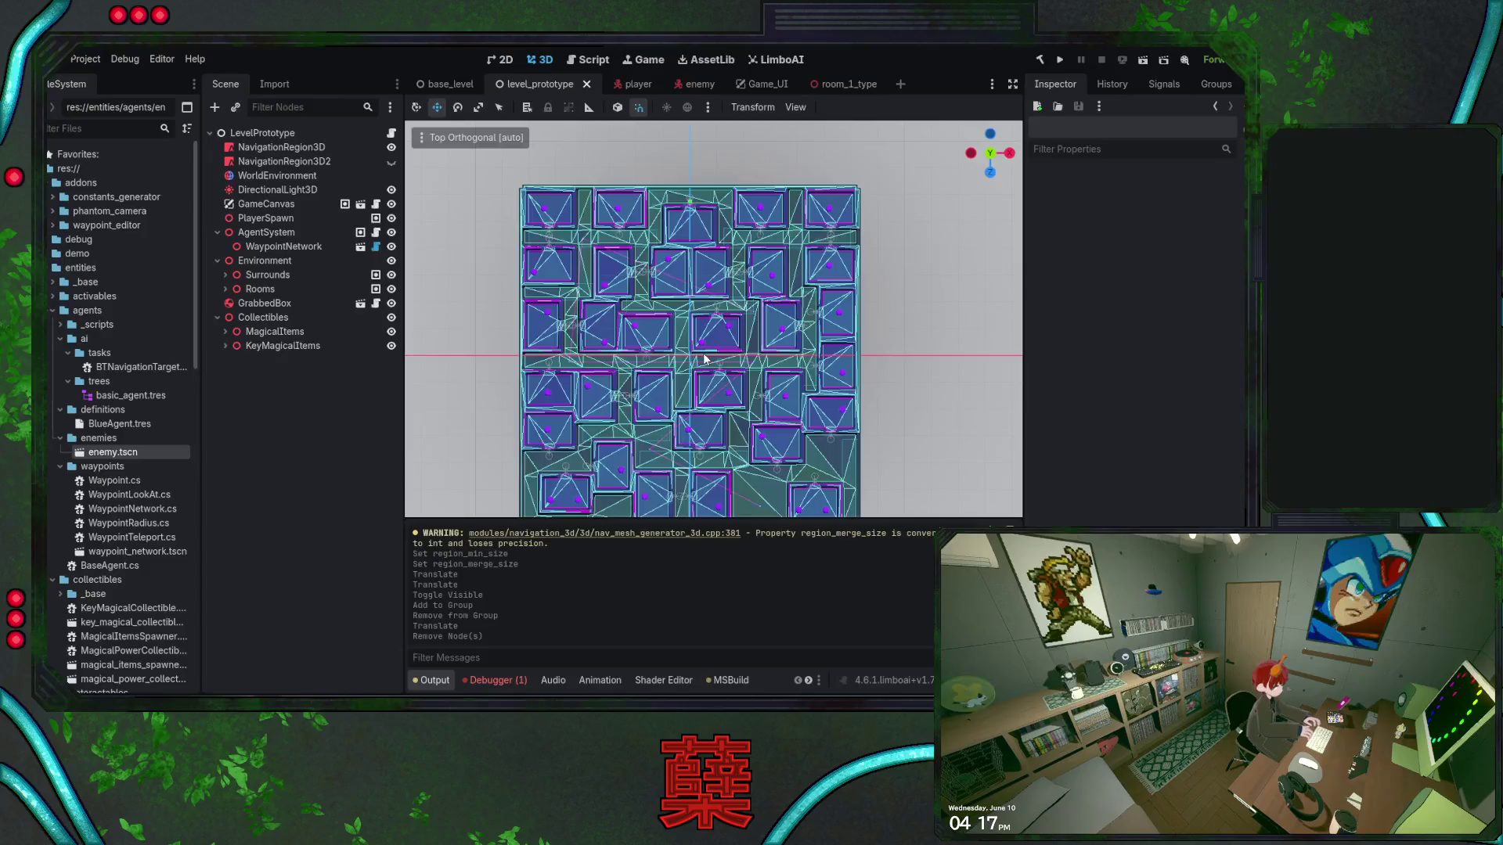
scroll(704, 359, up, 6)
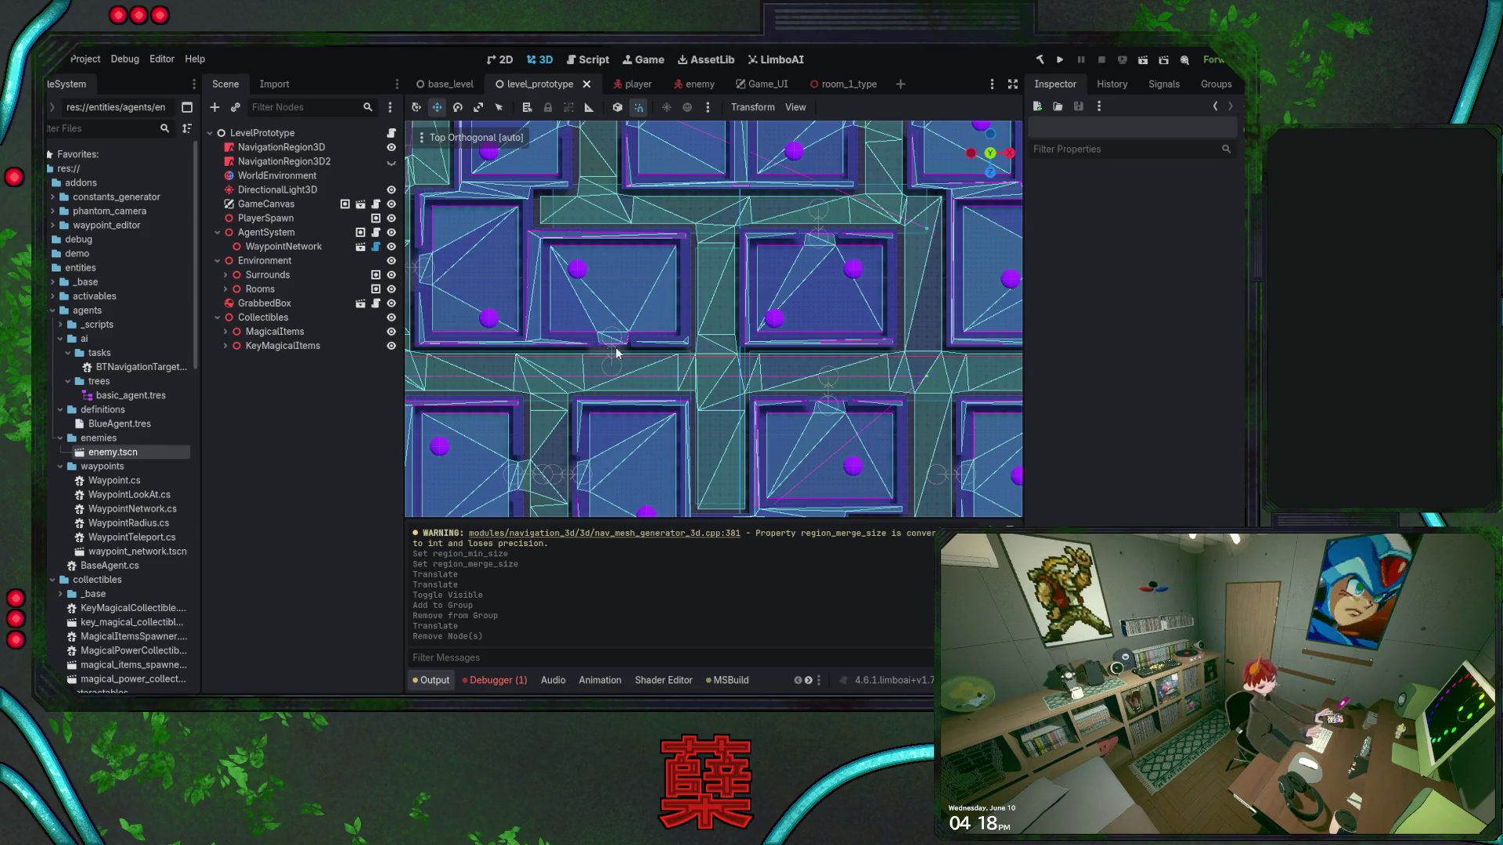
click(848, 89)
click(297, 433)
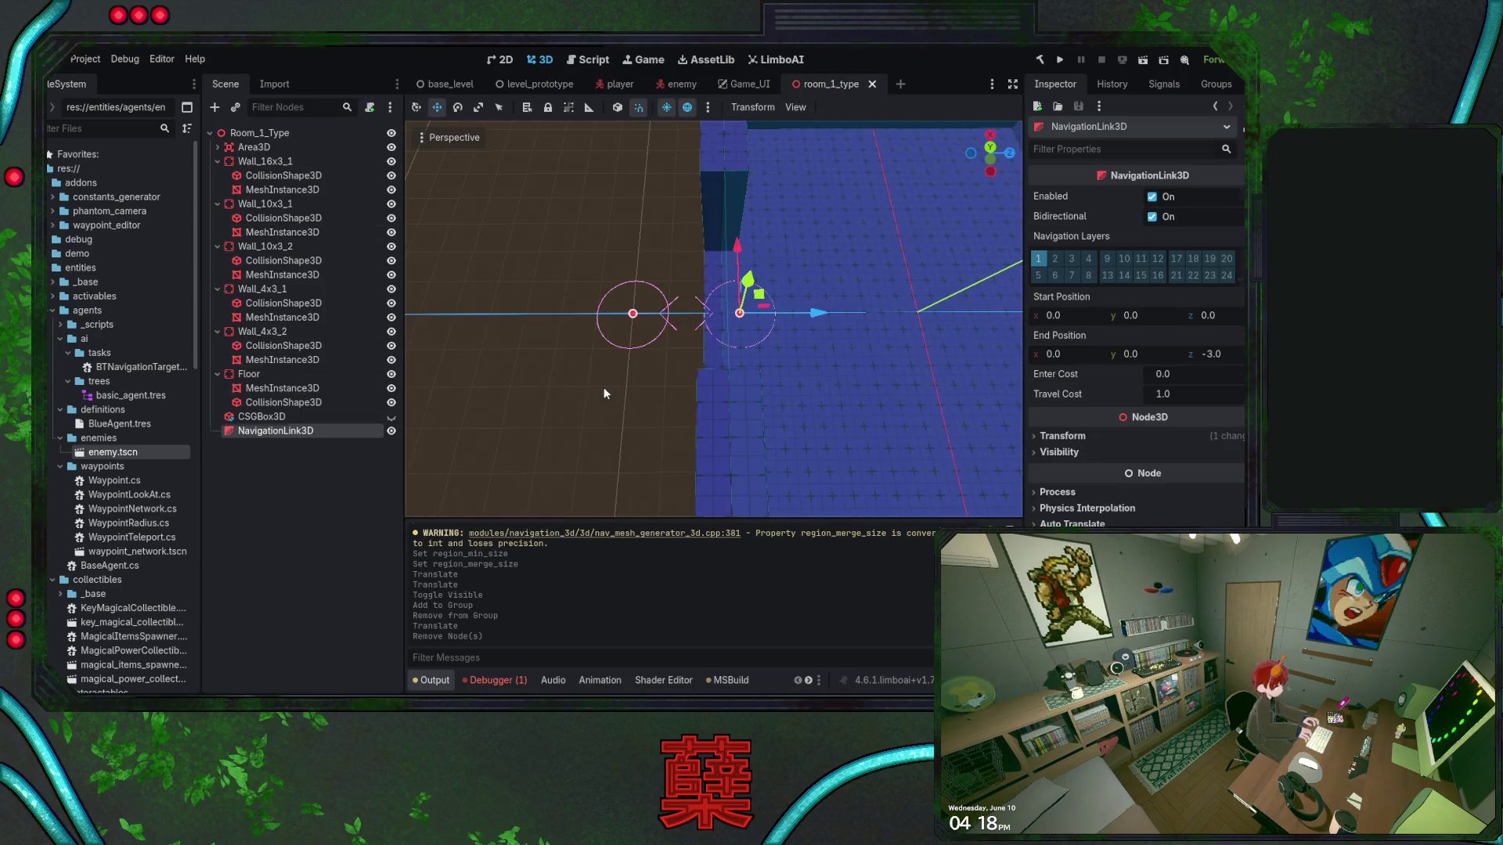
key(Delete)
key(ctrl+s)
Back in level_prototype, save and select the NavigationRegion3D node
click(511, 83)
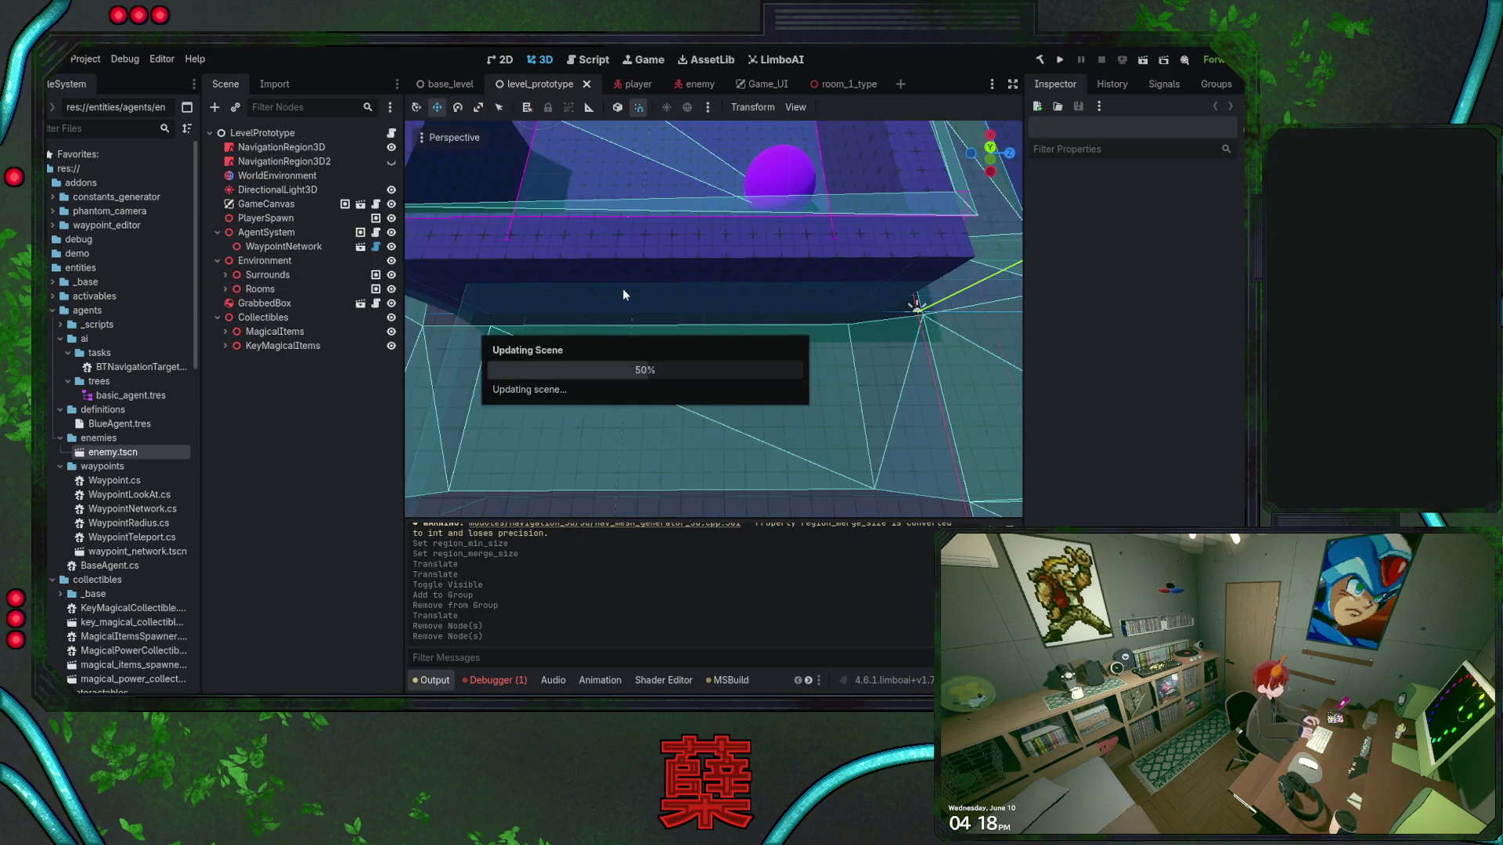
key(ctrl+s)
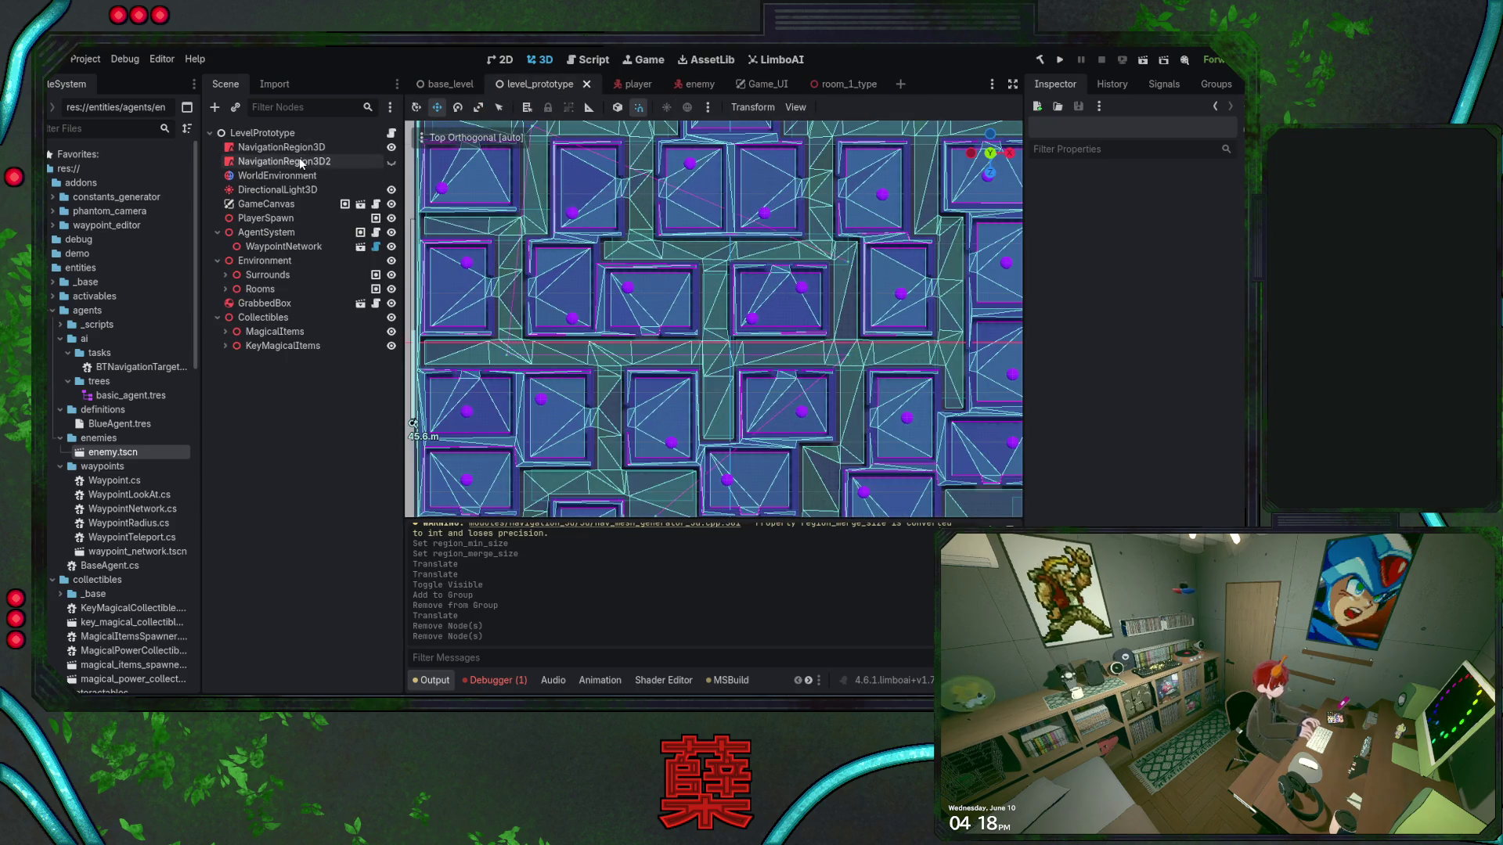
click(317, 150)
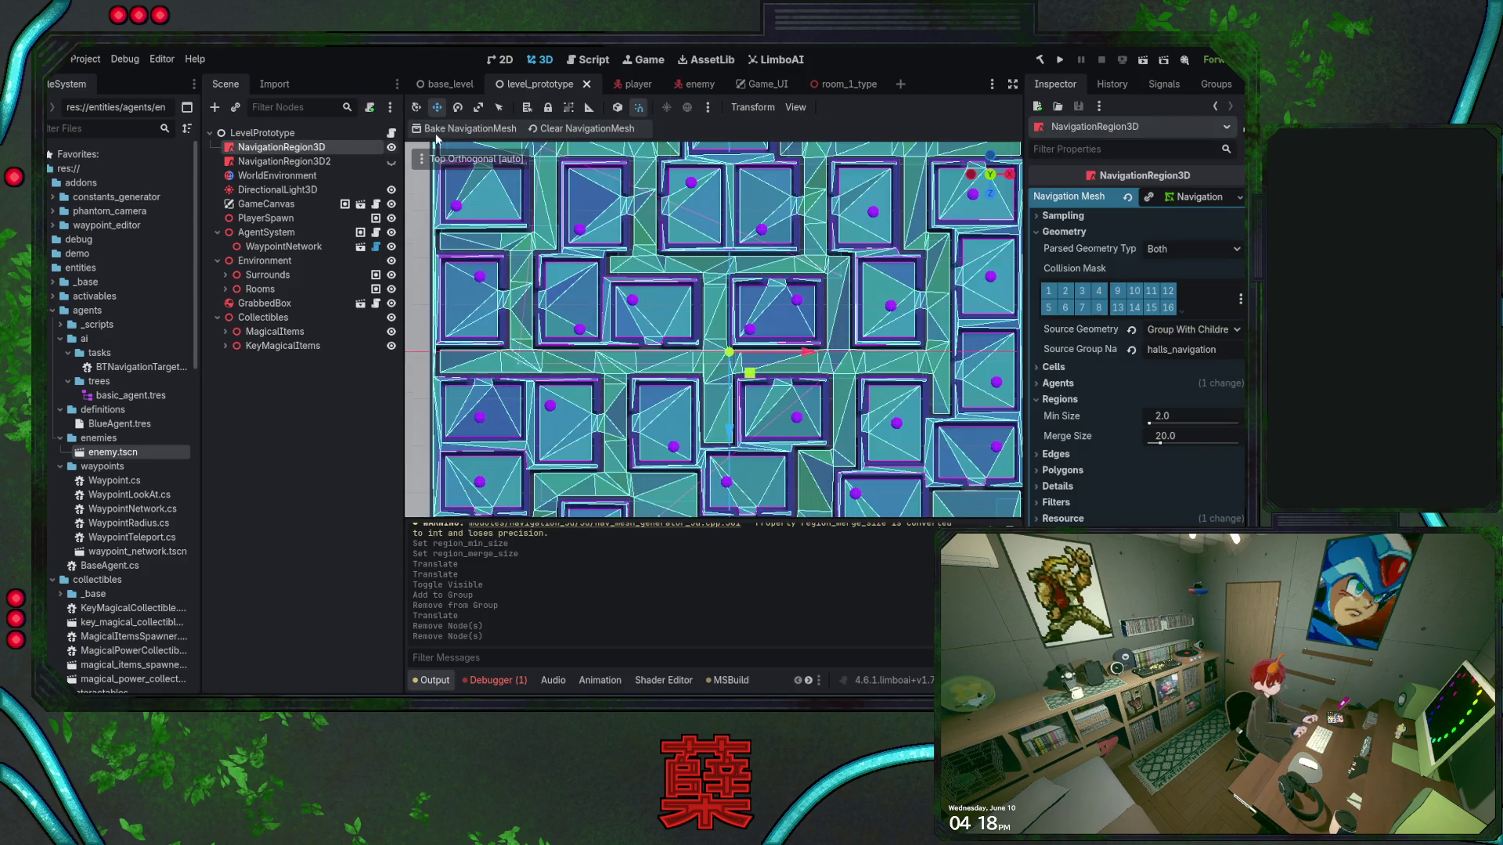
Delete the extra NavigationRegion3D2 node from level_prototype
click(368, 161)
click(391, 162)
click(449, 130)
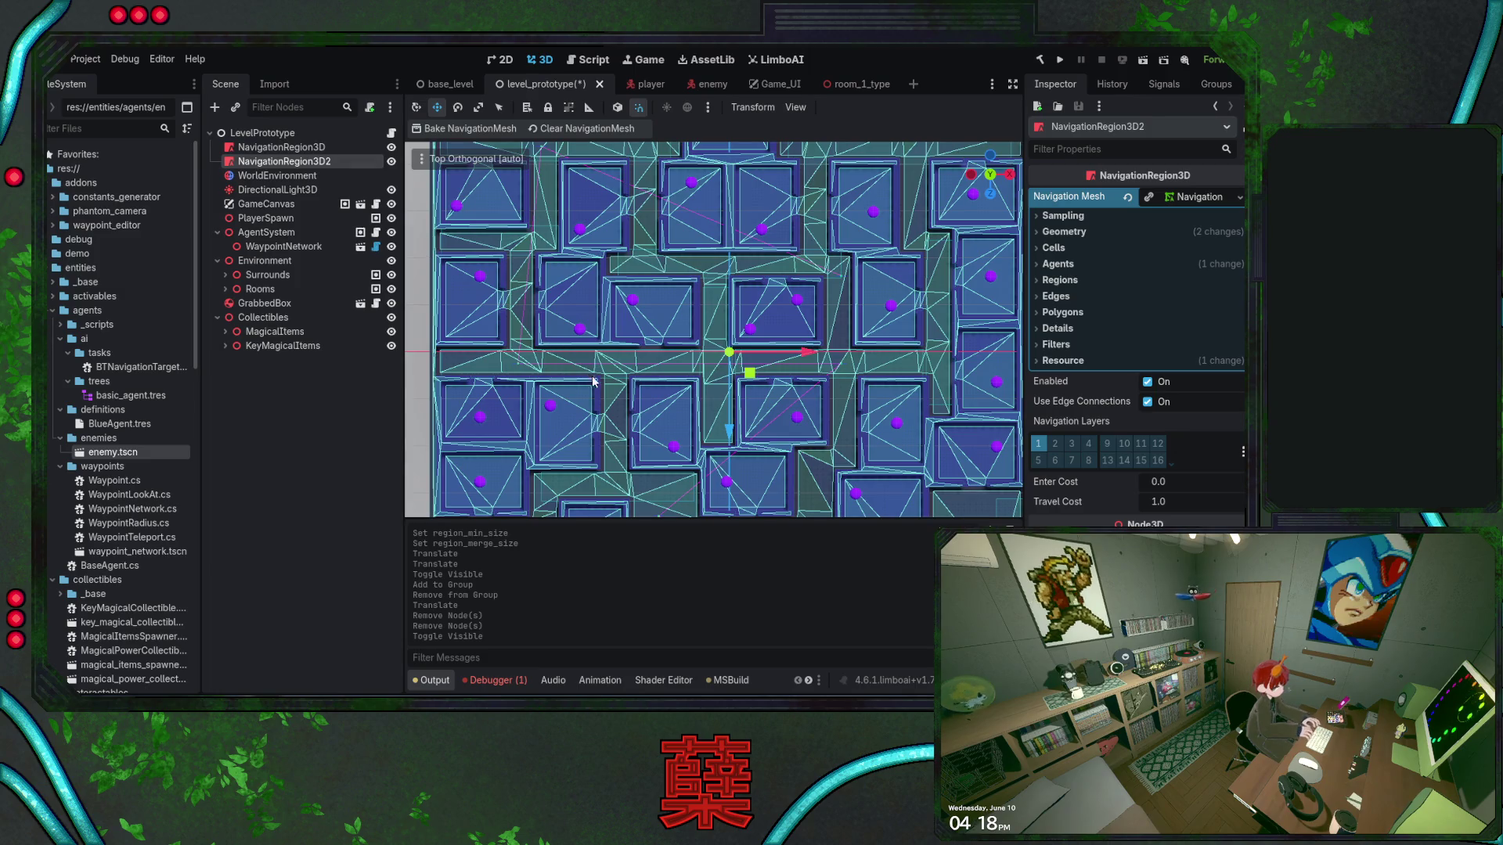
key(Delete)
Clear and rebake NavigationRegion3D's navigation mesh, then save level_prototype
click(596, 289)
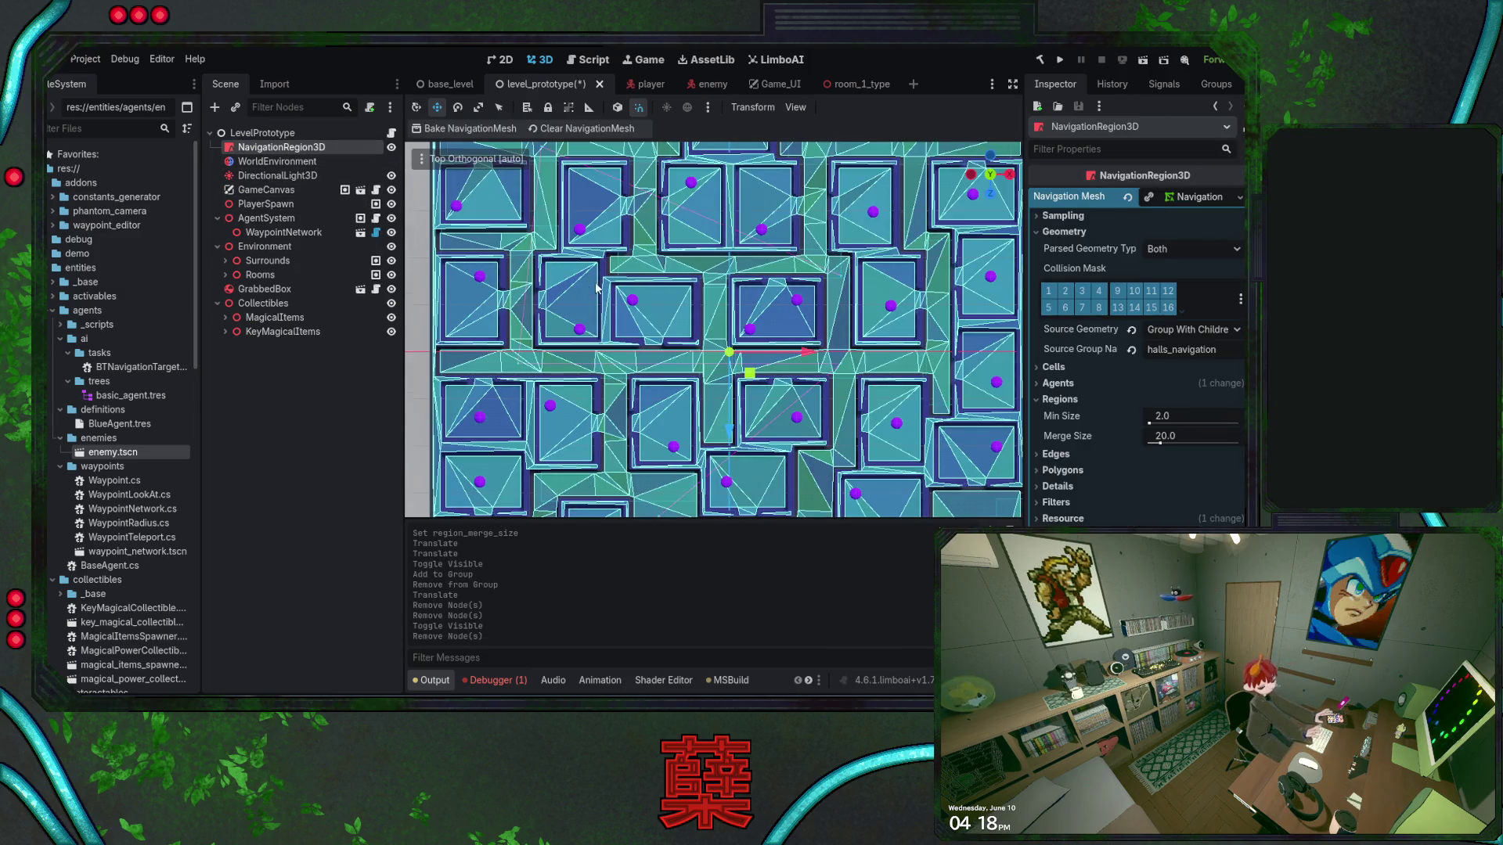
click(533, 130)
click(478, 130)
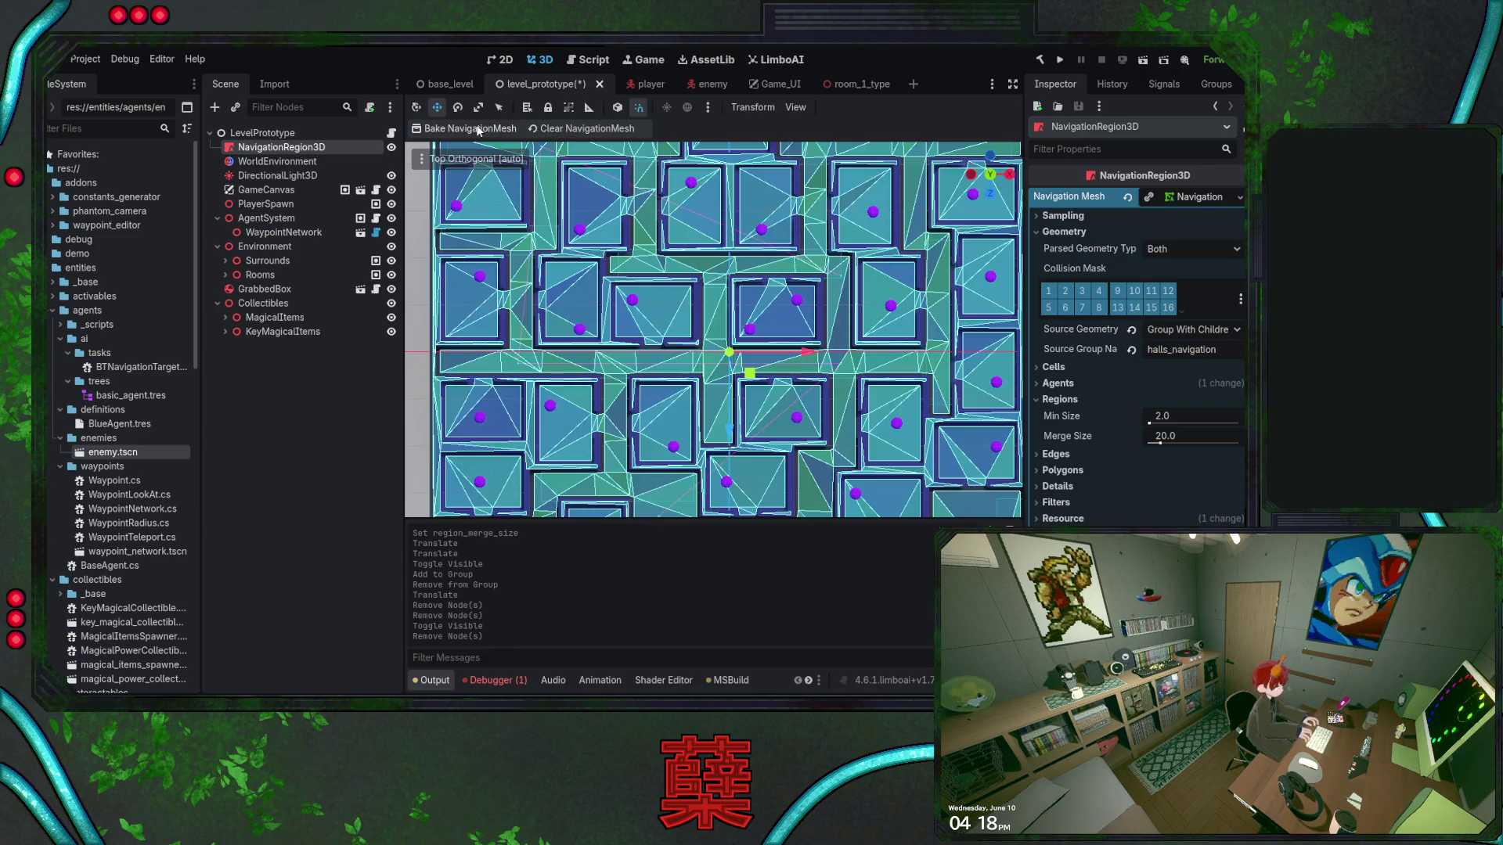
scroll(529, 282, down, 1)
key(ctrl+s)
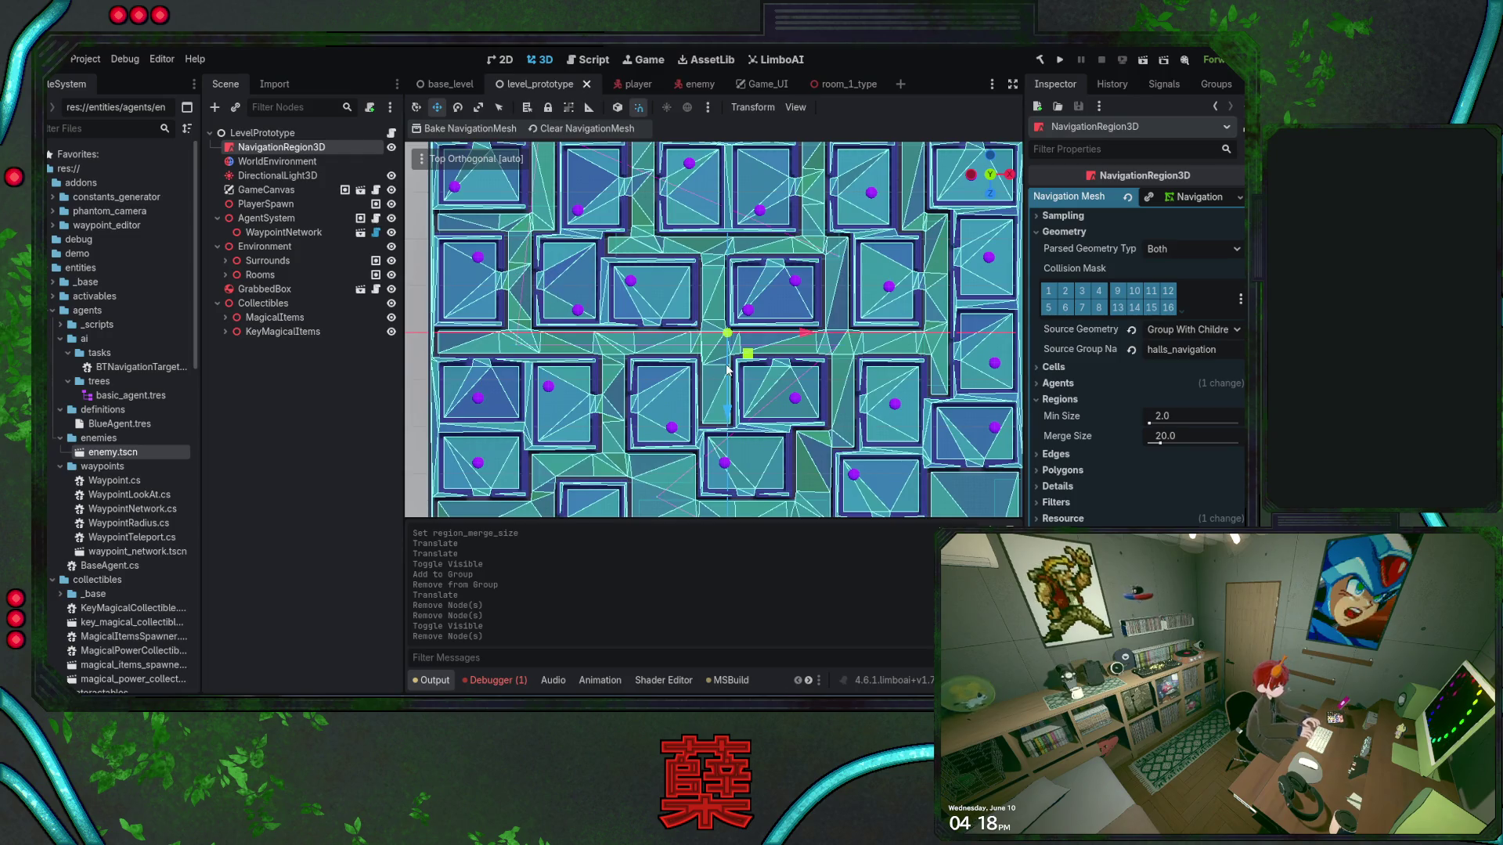
Restore the deleted NavigationLink3D in room_1_type with undo
scroll(720, 352, up, 5)
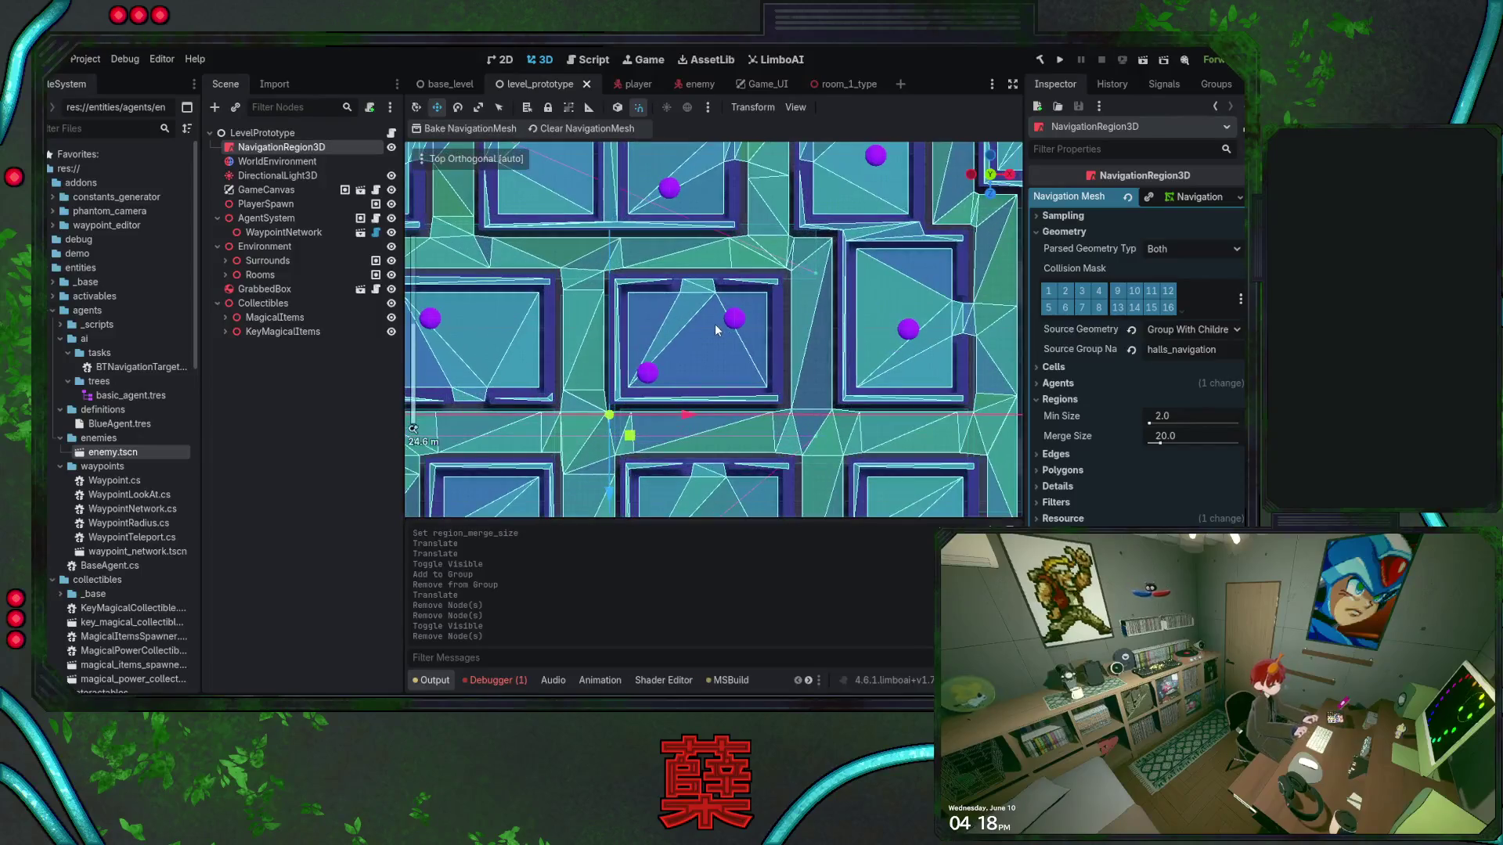
scroll(716, 324, down, 5)
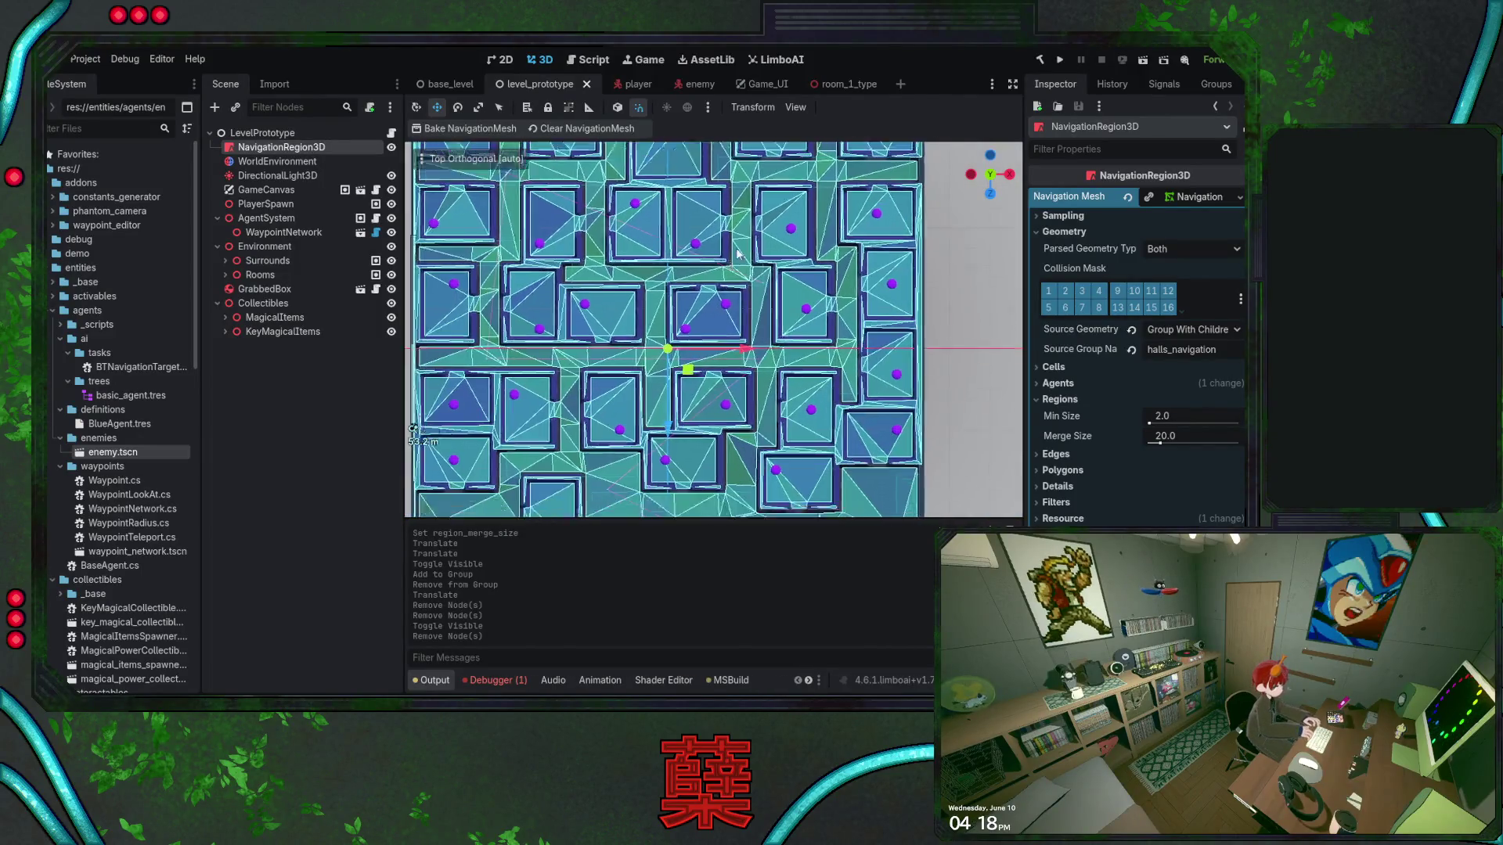
scroll(709, 321, up, 5)
scroll(722, 275, down, 2)
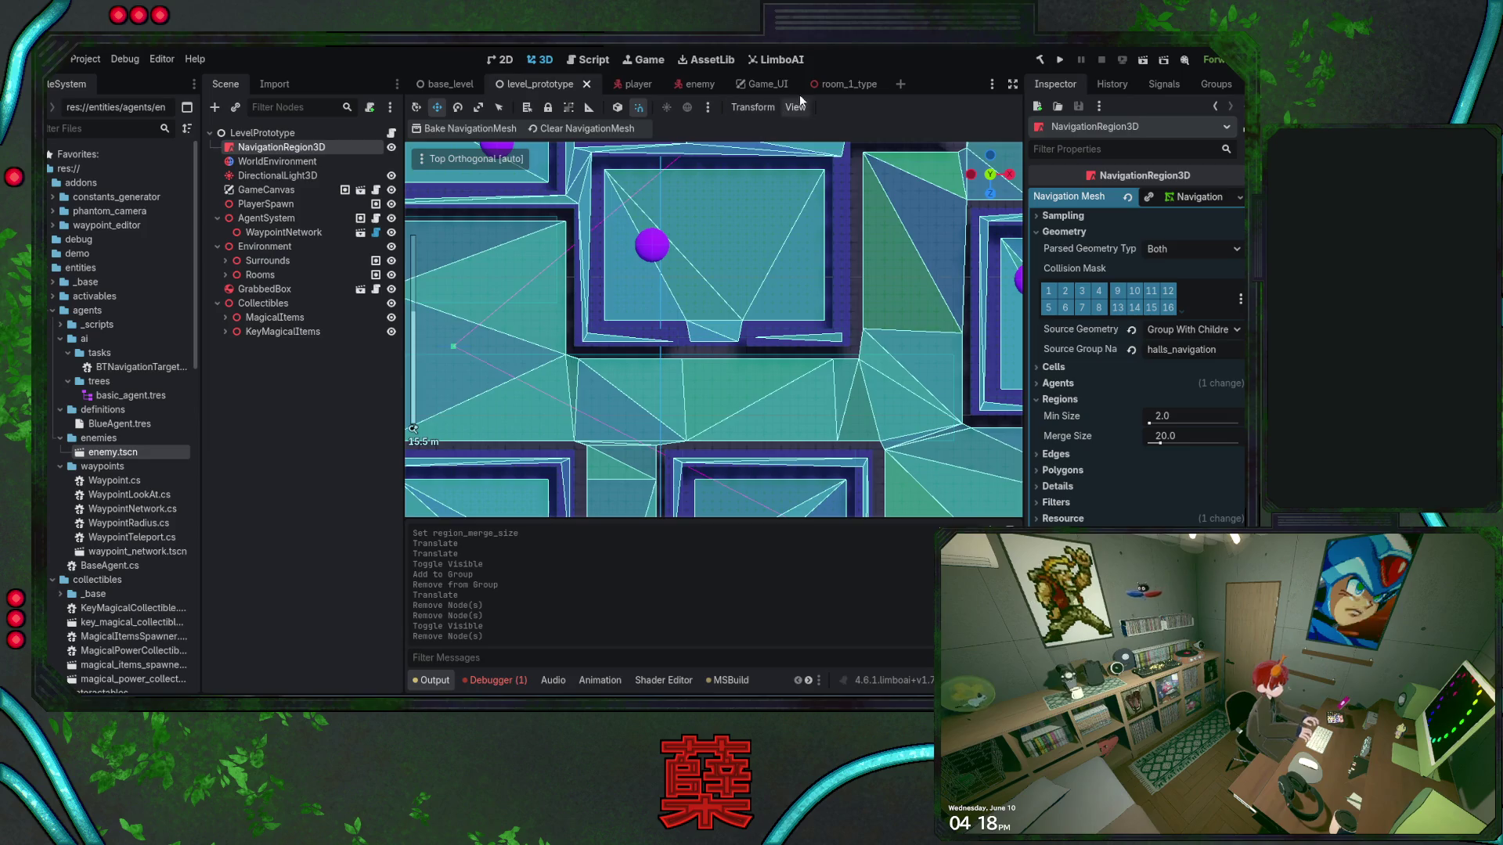
click(818, 86)
key(ctrl+z)
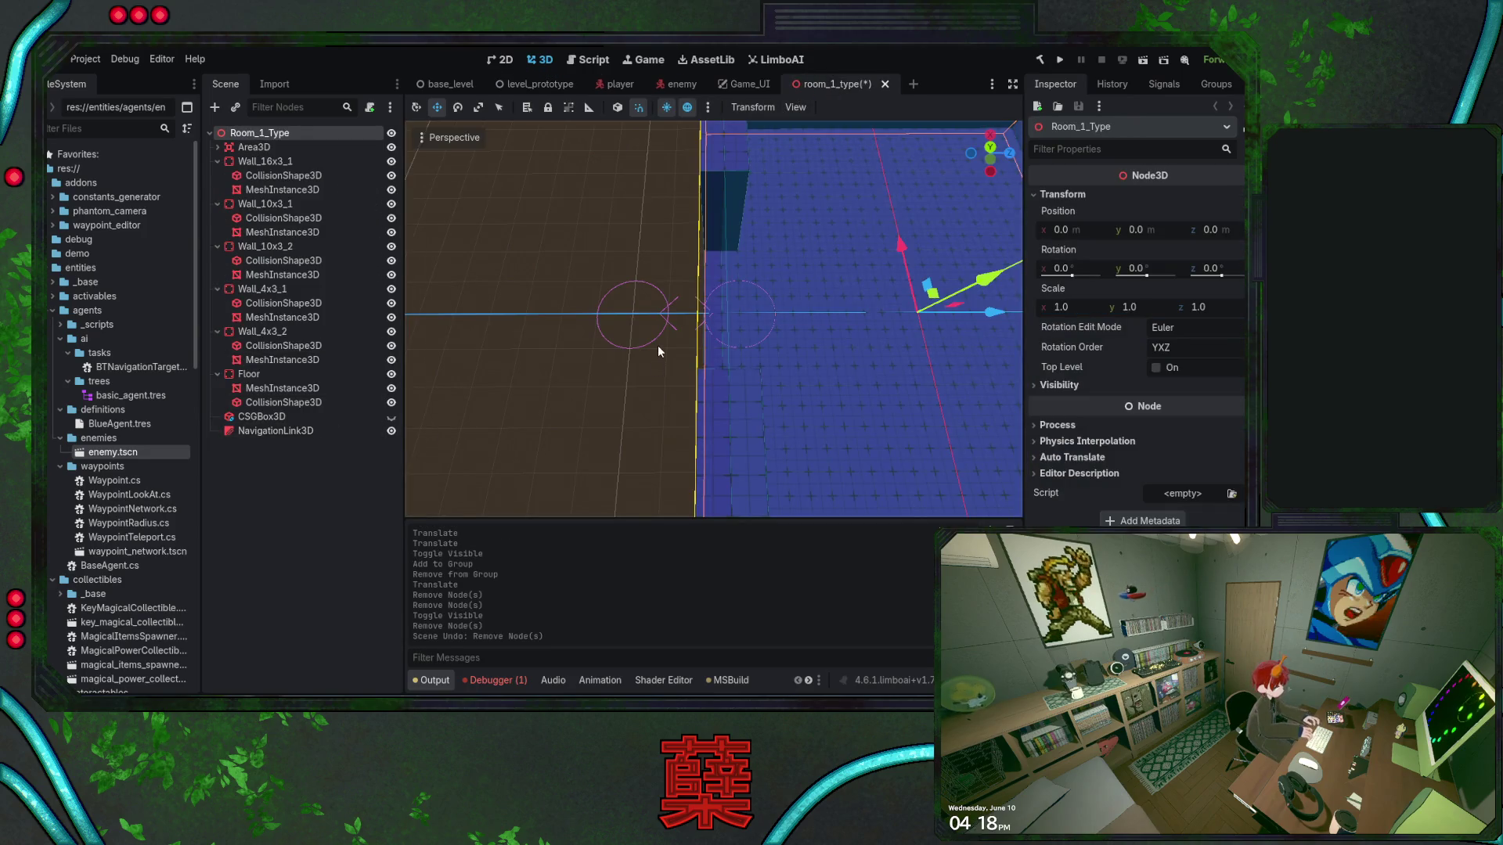
Rebake the level_prototype navigation mesh and save the level scene
click(510, 80)
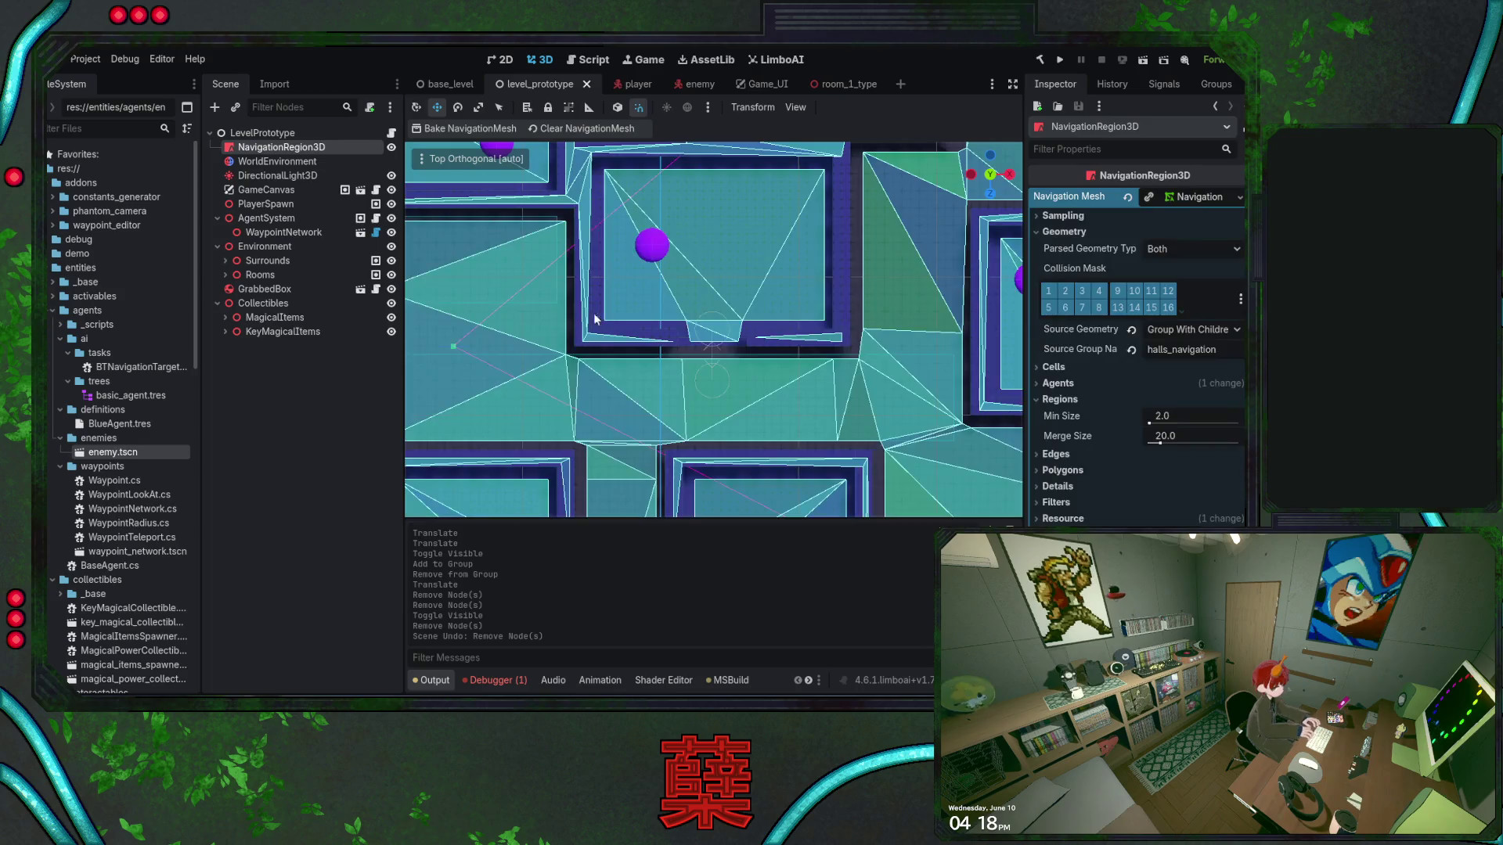
scroll(574, 282, down, 3)
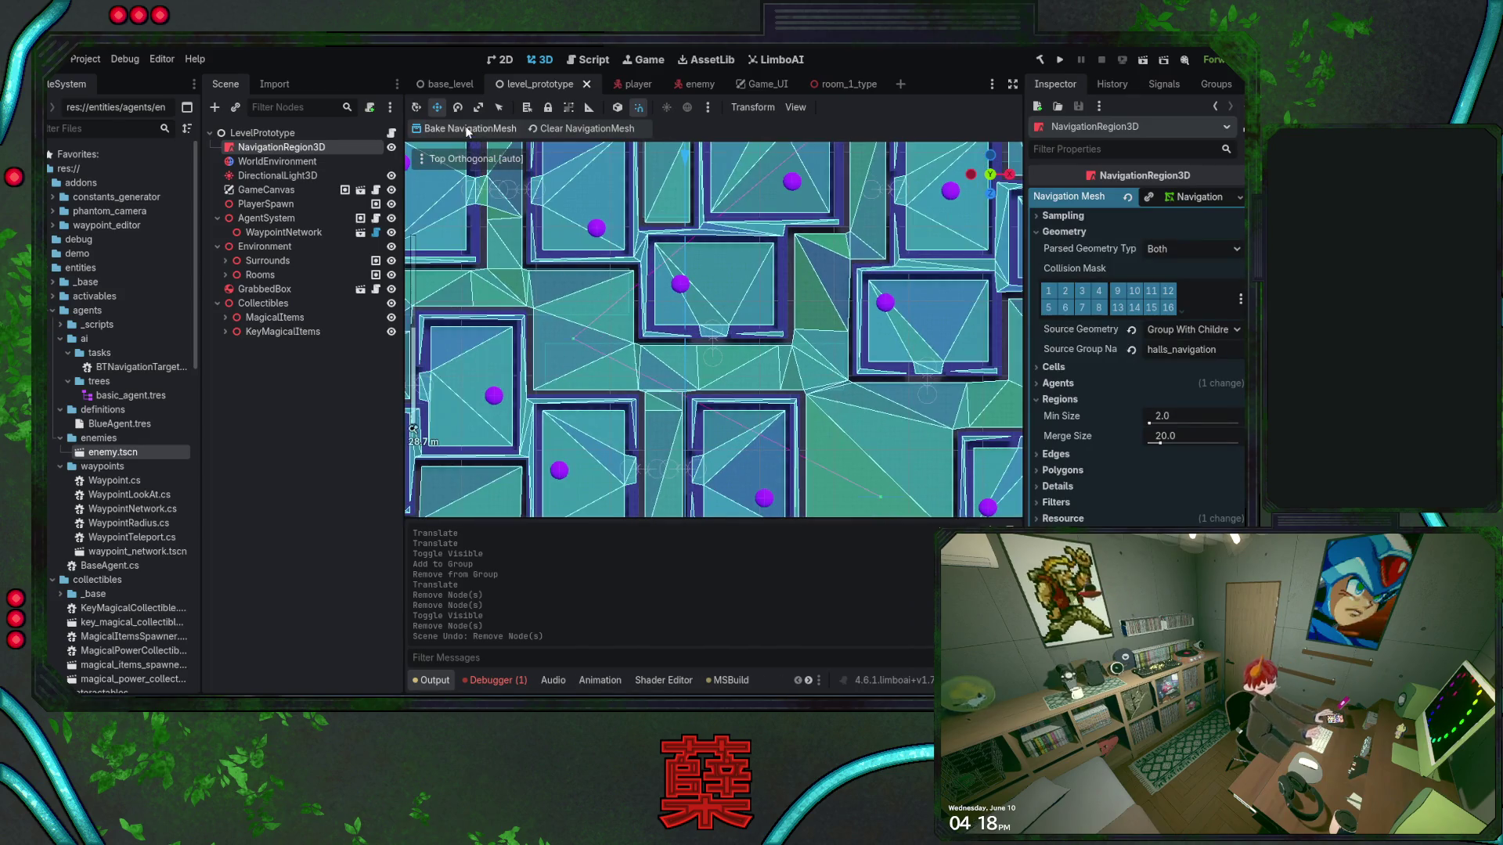
scroll(522, 257, up, 2)
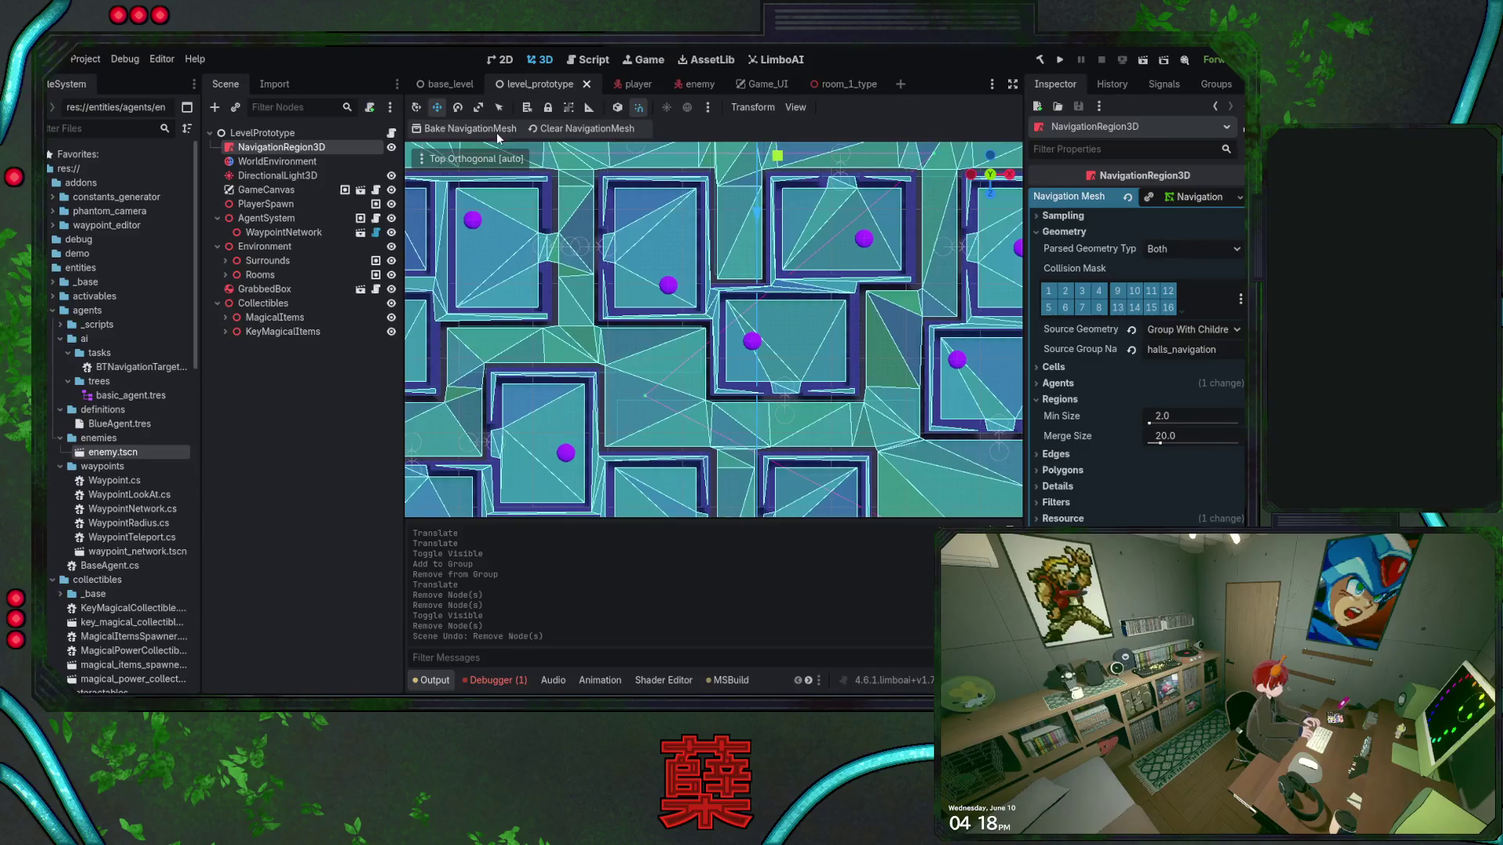
click(482, 129)
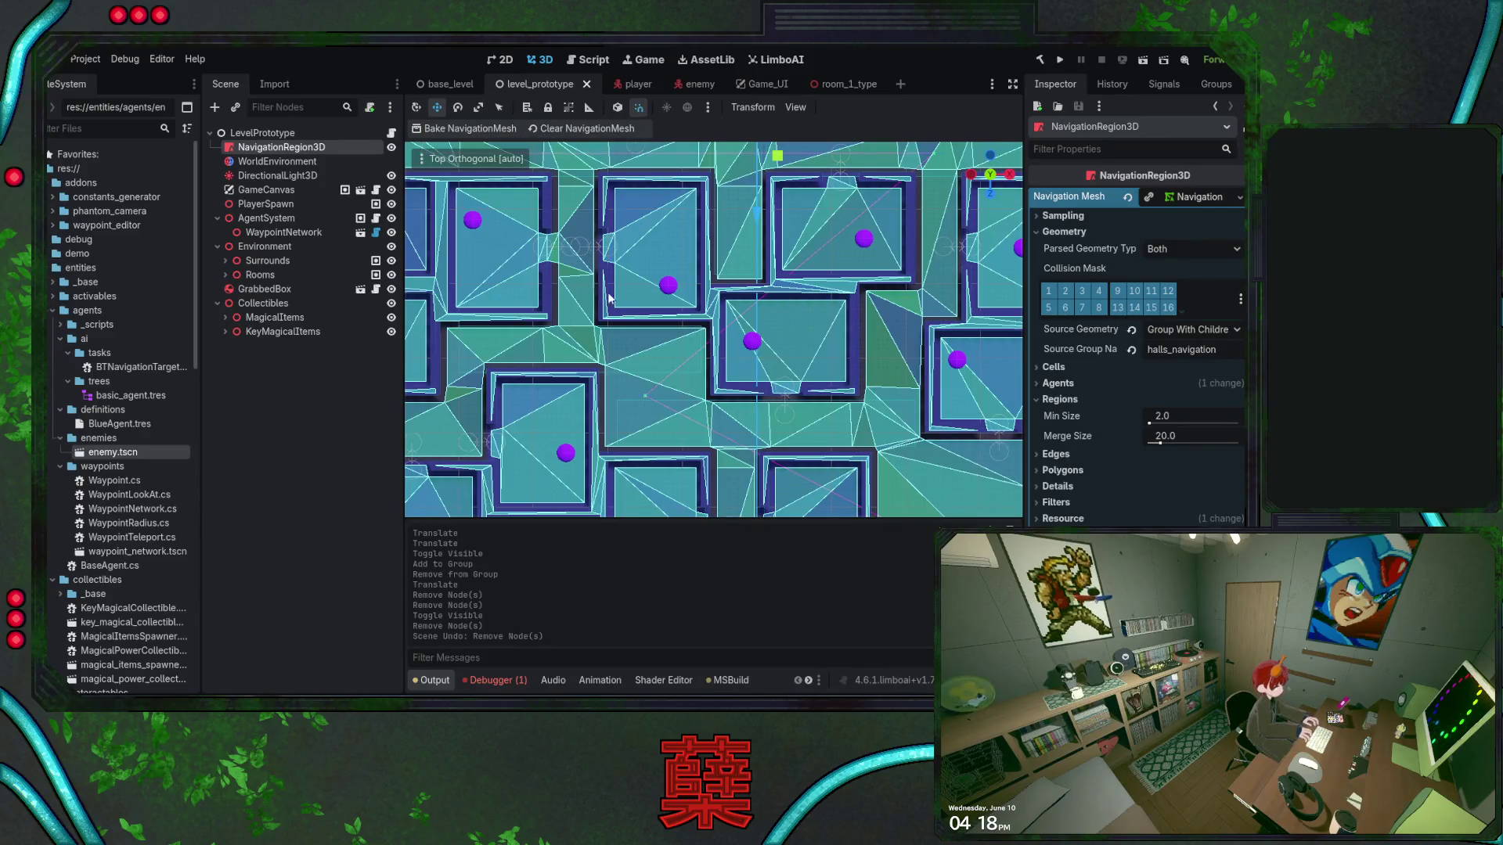
scroll(667, 324, up, 2)
scroll(665, 317, up, 4)
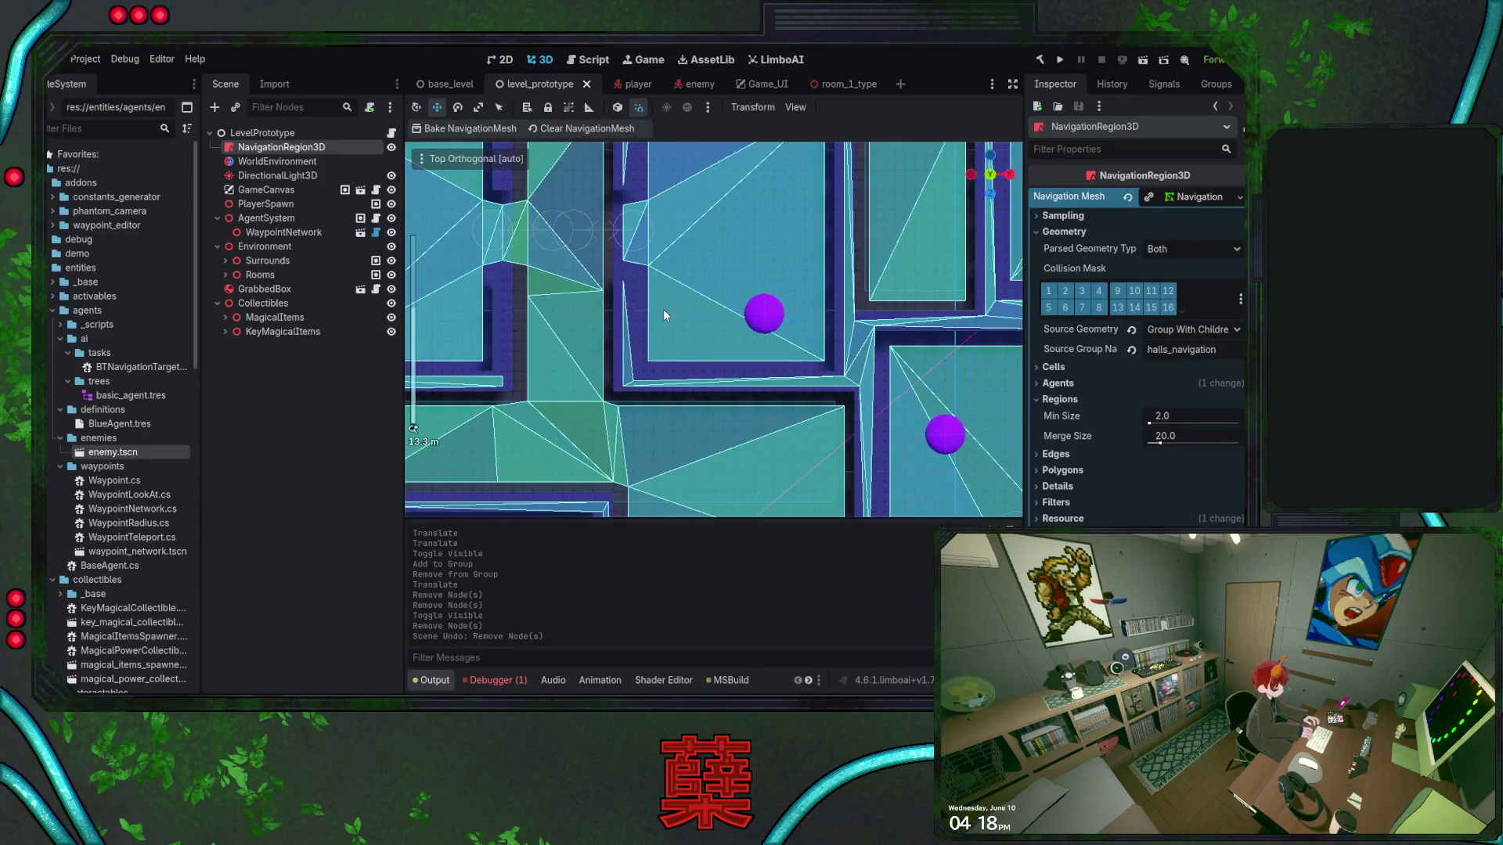
scroll(664, 309, down, 4)
key(ctrl+s)
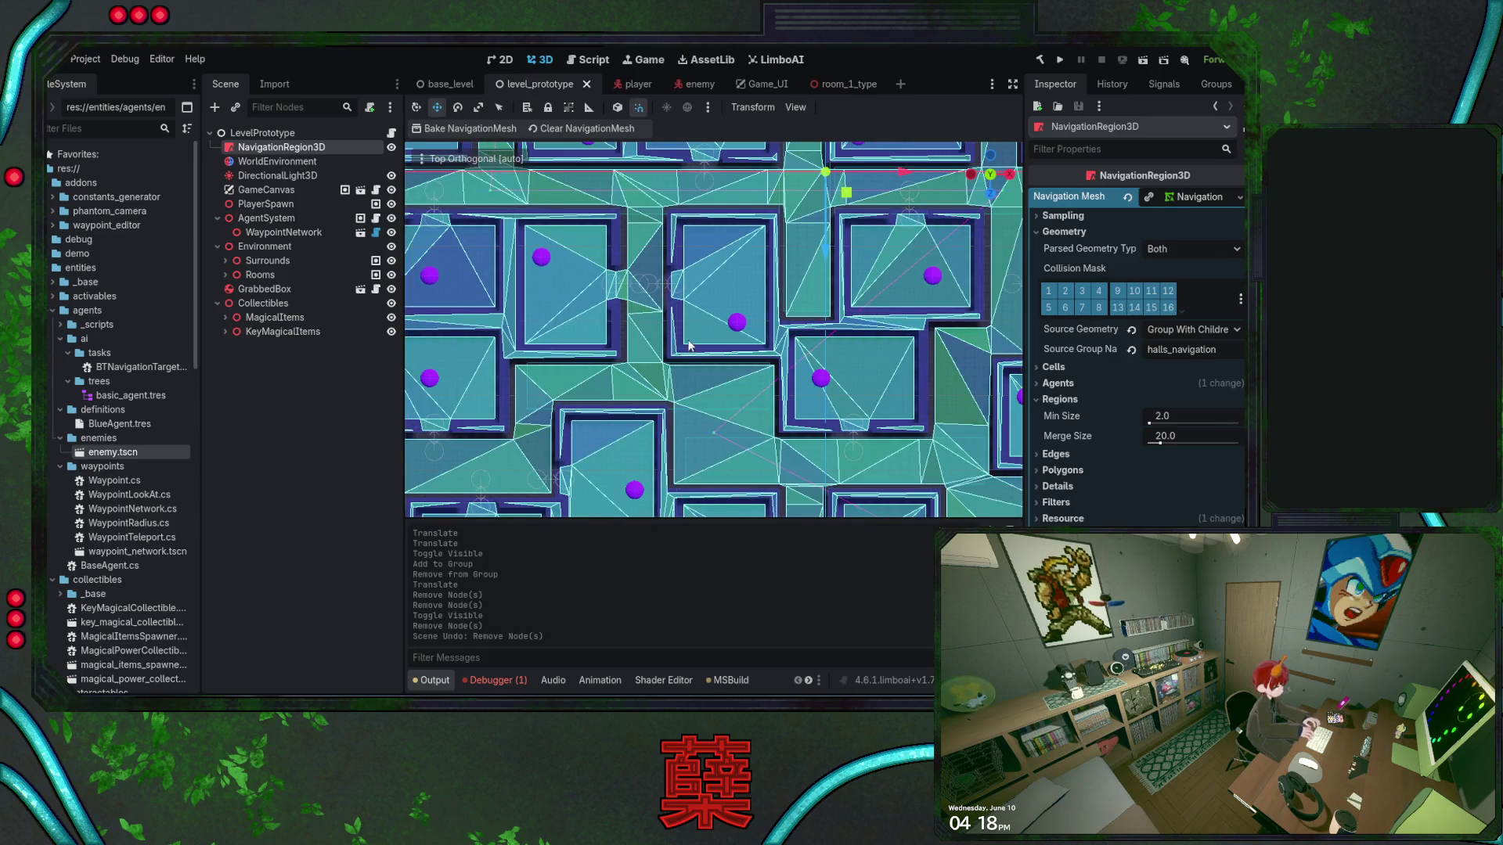
Nudge room_1_type's NavigationLink3D slightly along X and save the room scene
click(845, 84)
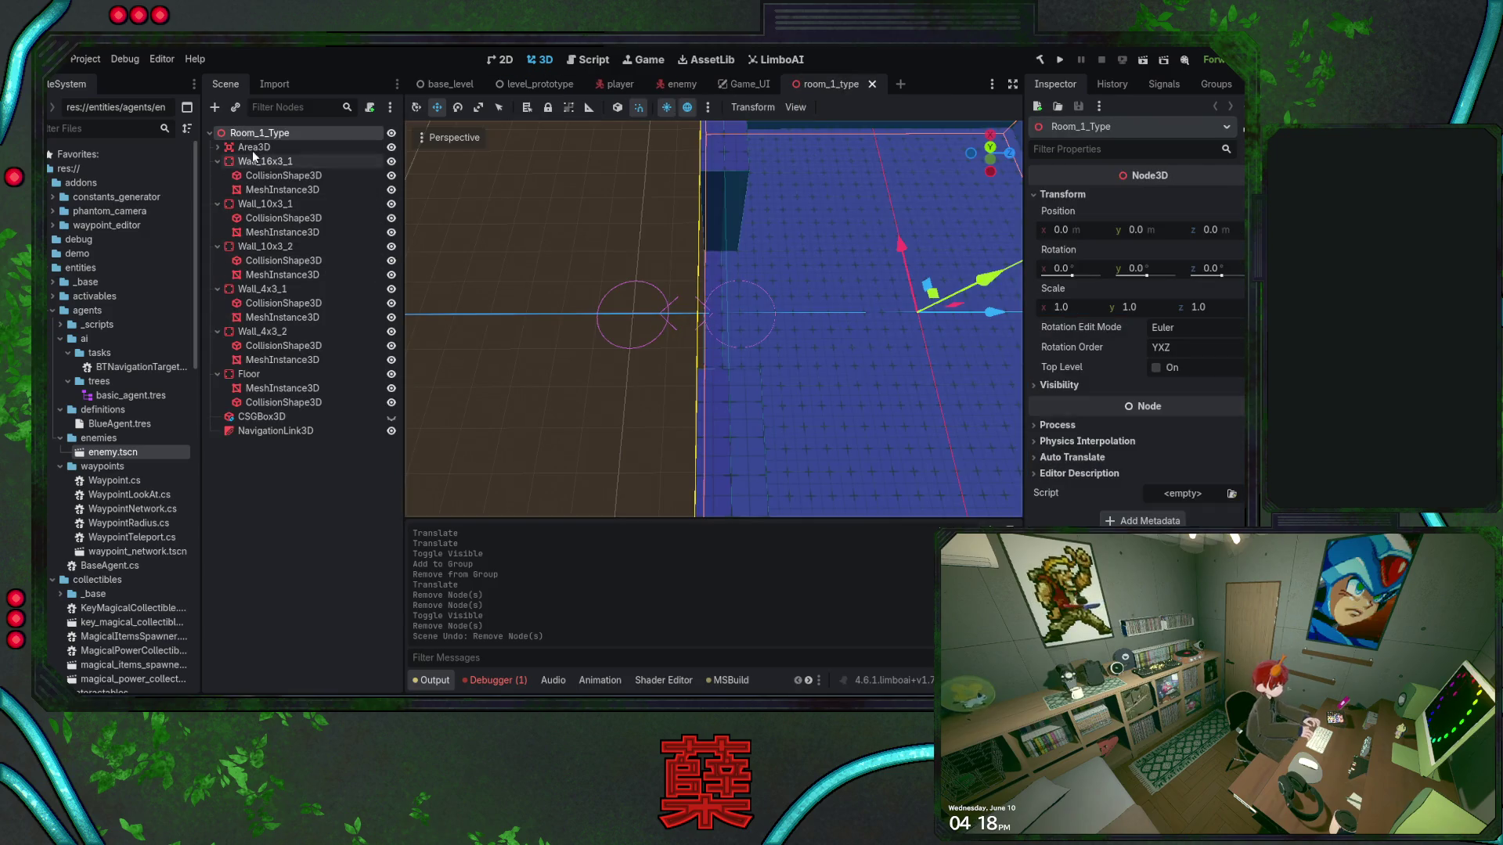
click(274, 429)
drag(833, 322, 839, 313)
key(ctrl+s)
Save level_prototype, inspect the rebaked navmesh across the level, then close Godot
click(539, 84)
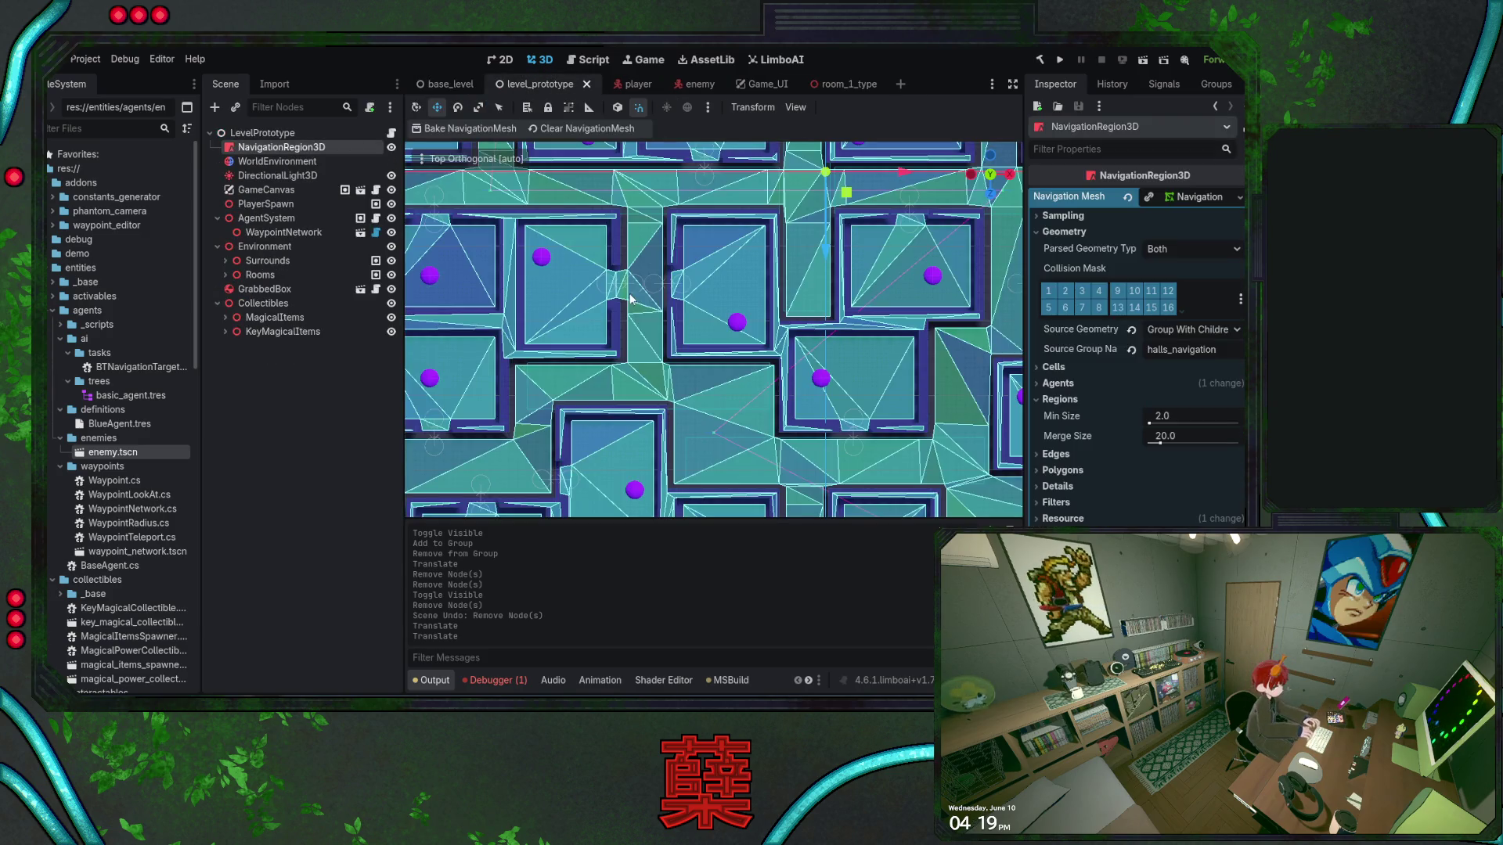
key(ctrl+s)
scroll(648, 313, up, 5)
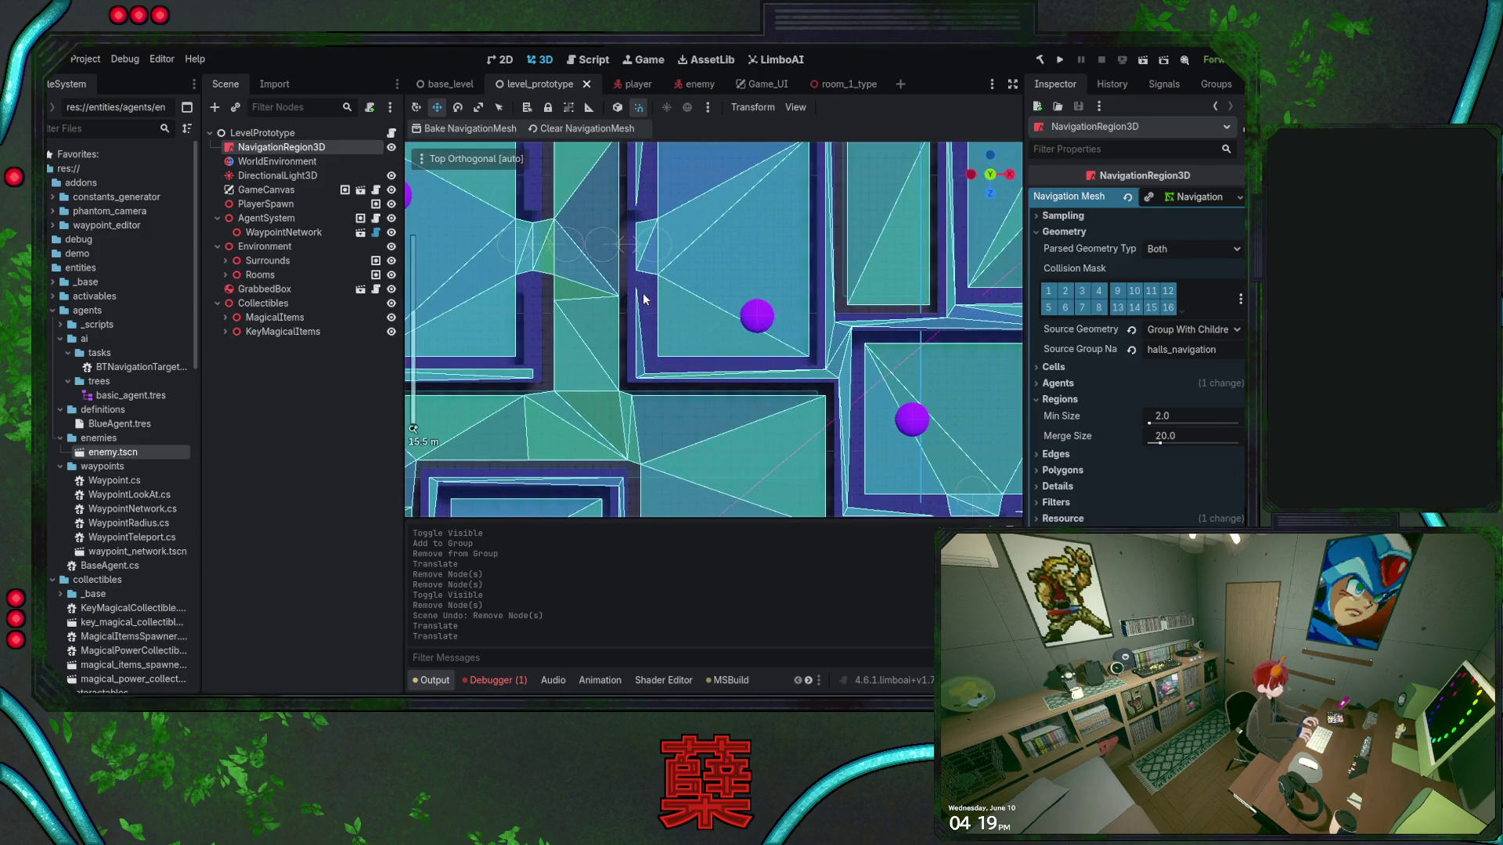
scroll(643, 299, down, 10)
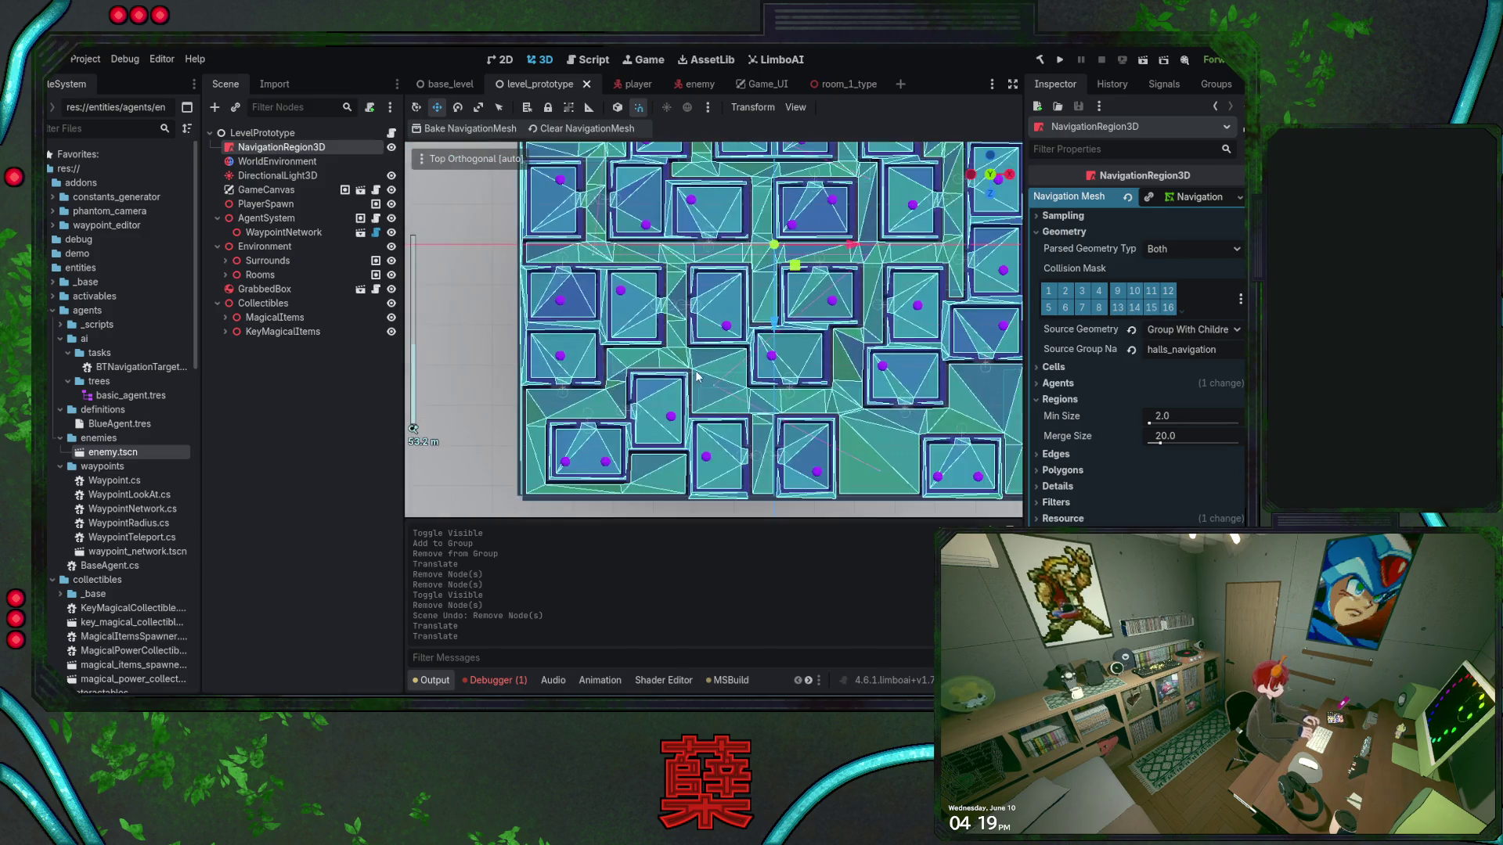
scroll(682, 343, down, 3)
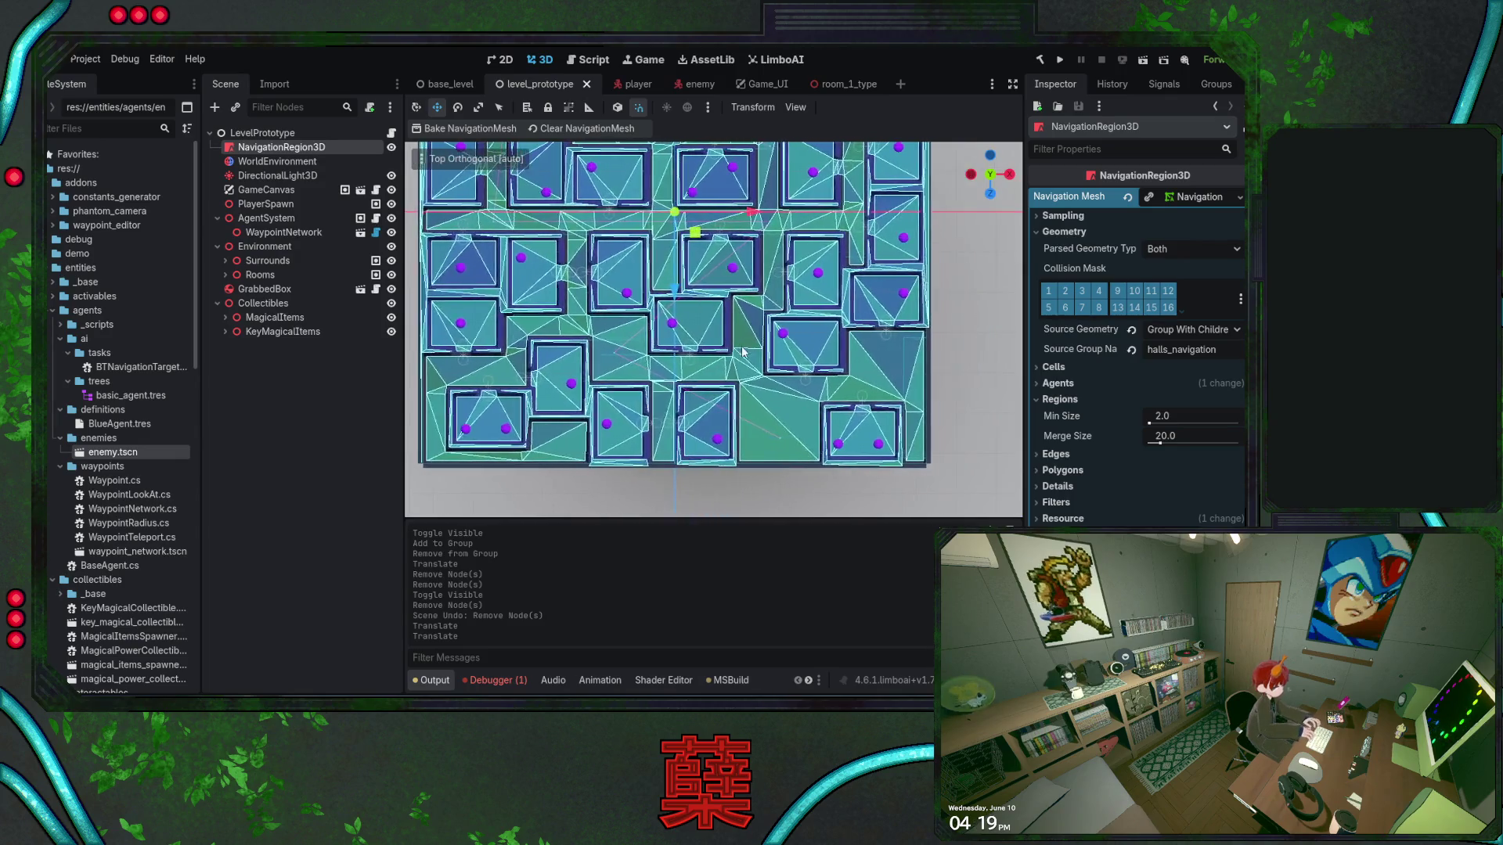
scroll(740, 337, down, 2)
scroll(741, 352, up, 2)
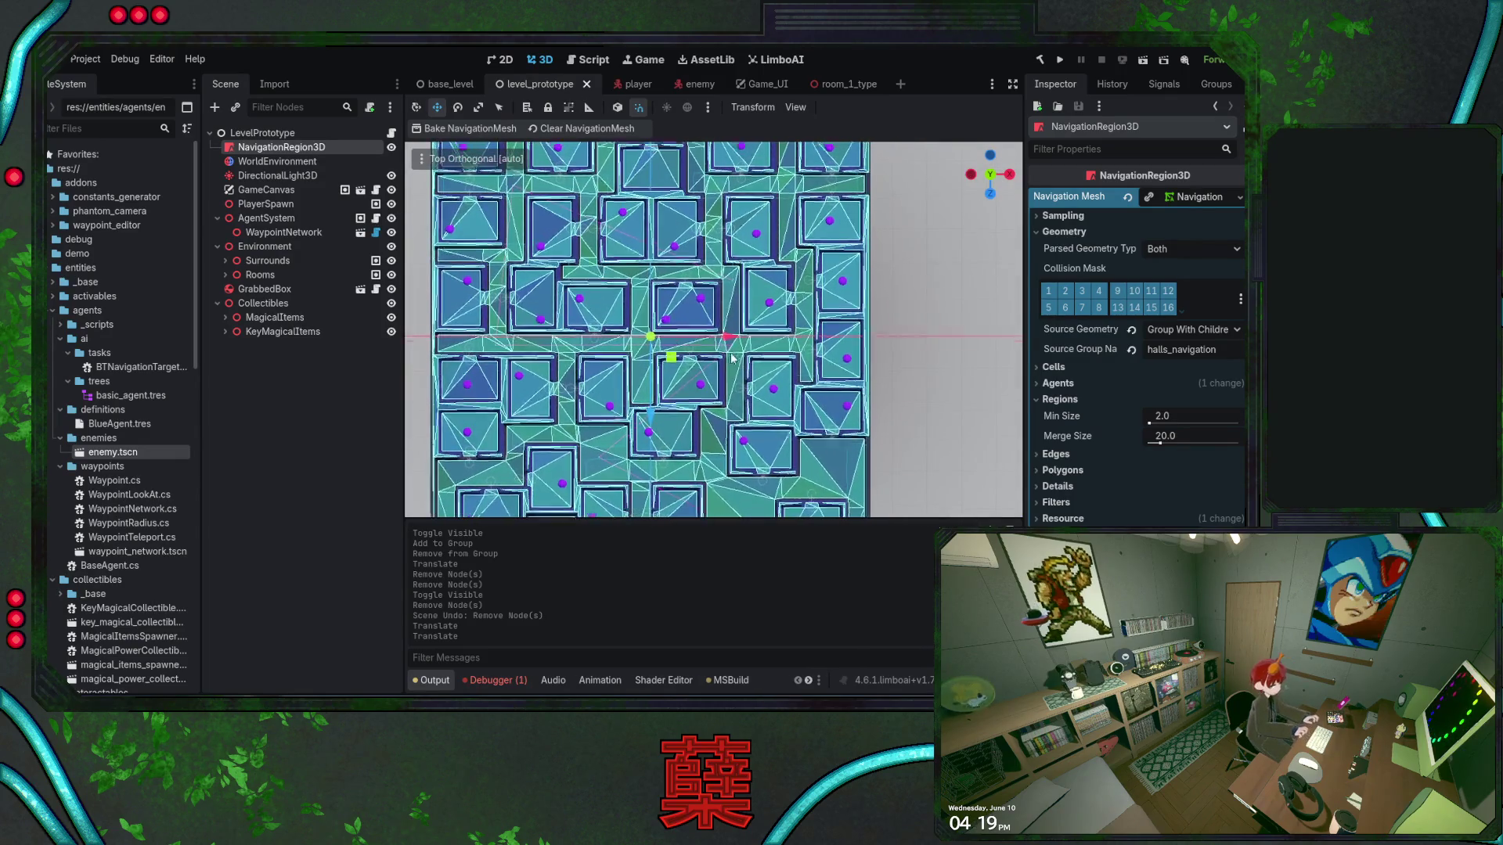
scroll(739, 368, up, 3)
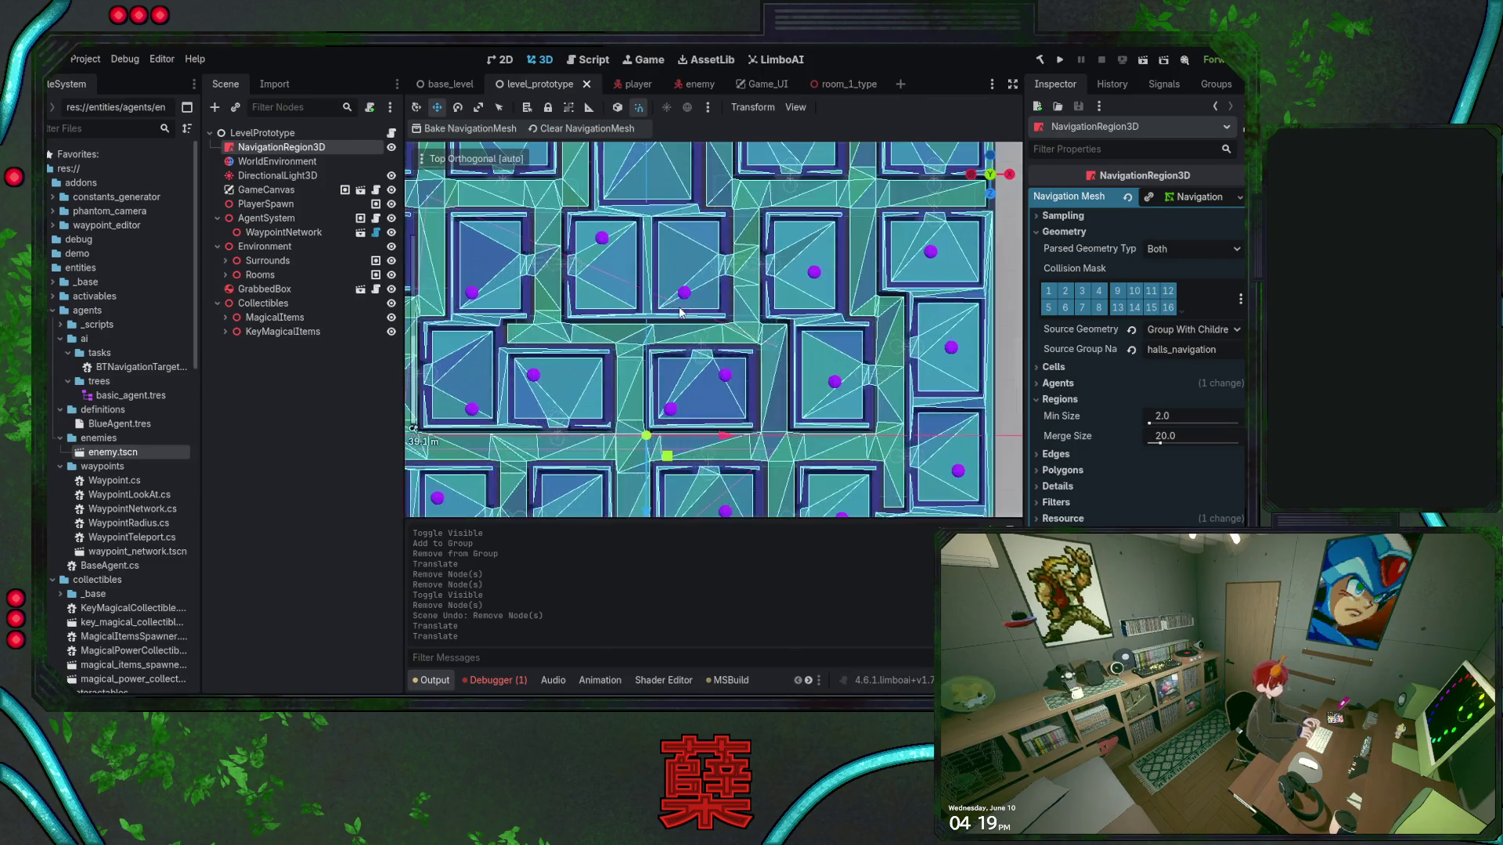
scroll(722, 332, up, 1)
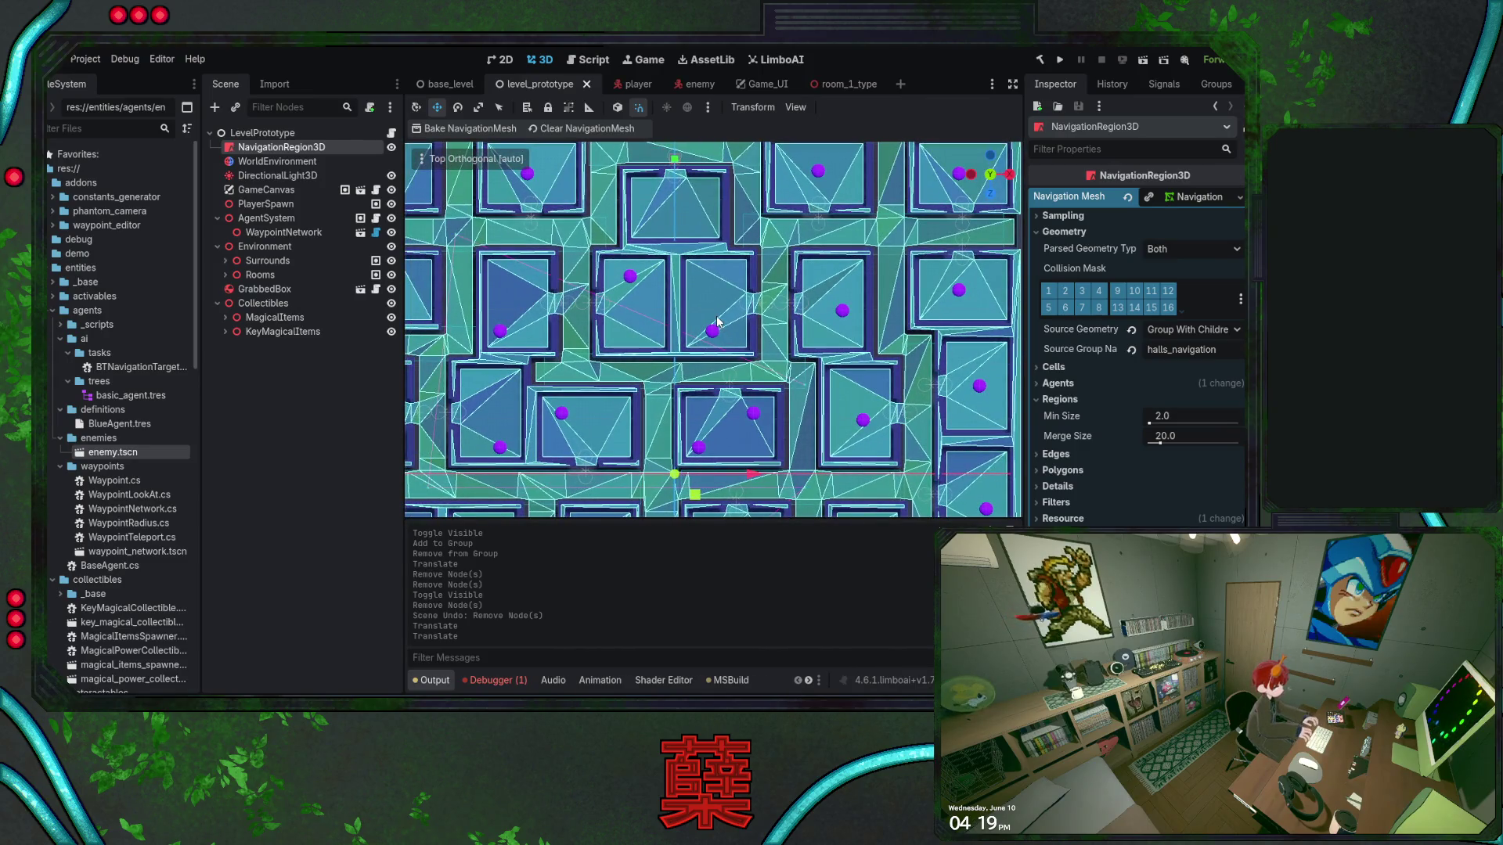
scroll(718, 321, up, 3)
scroll(742, 300, down, 5)
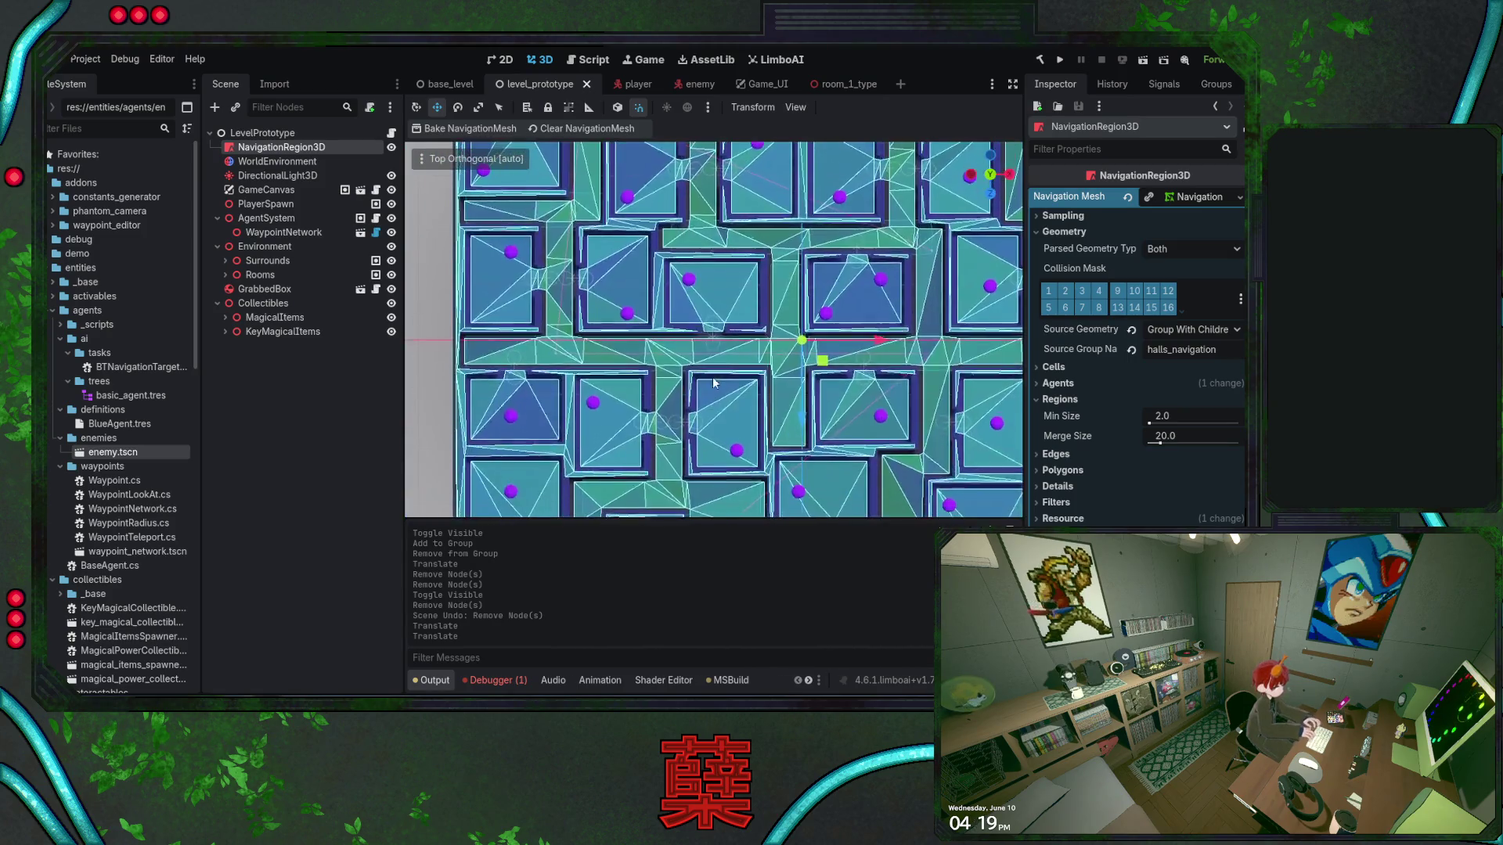
scroll(711, 378, down, 2)
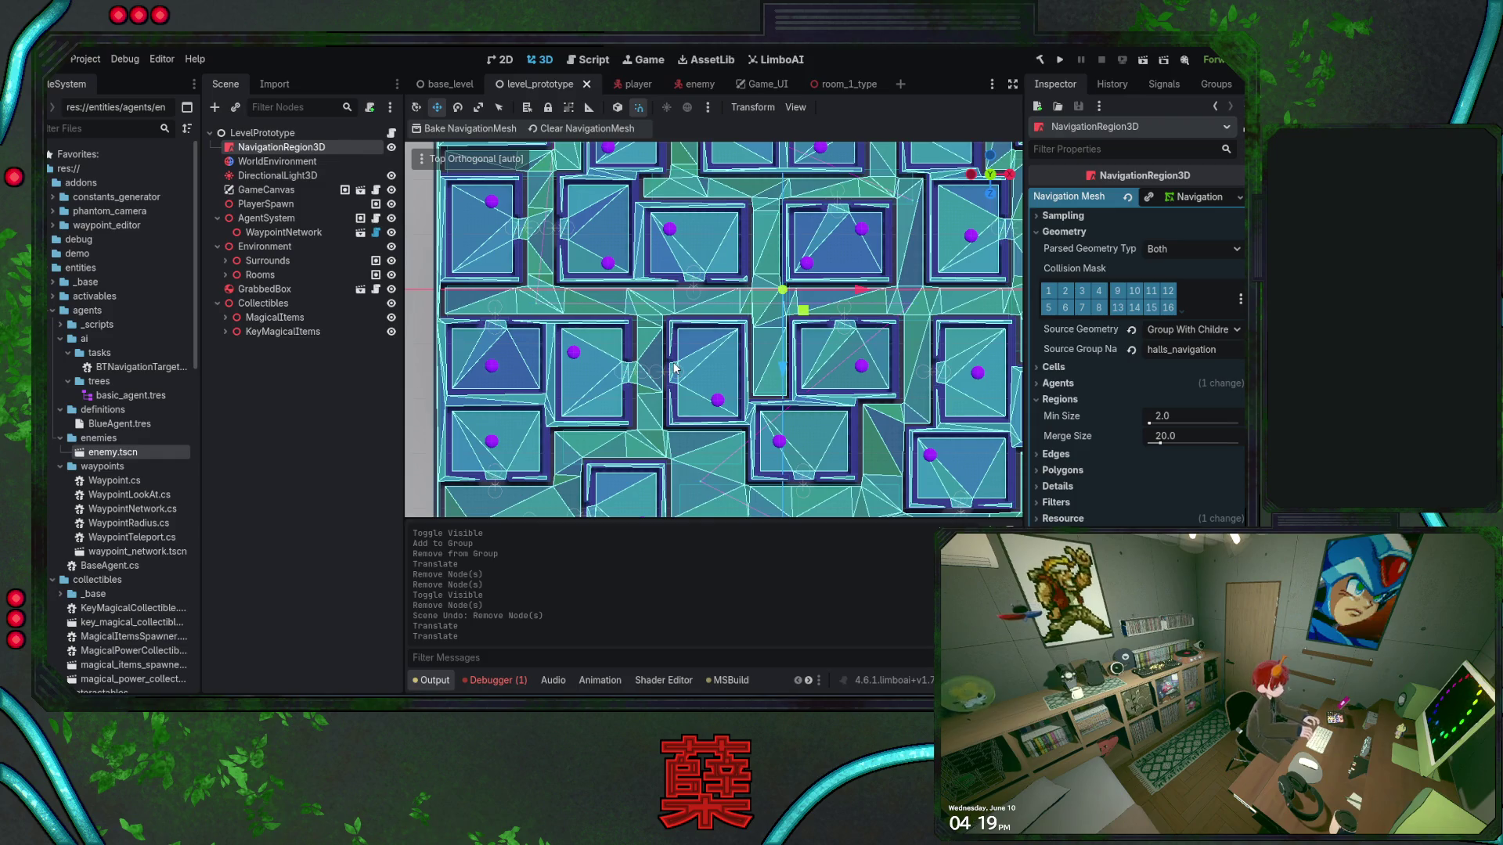
scroll(676, 384, up, 6)
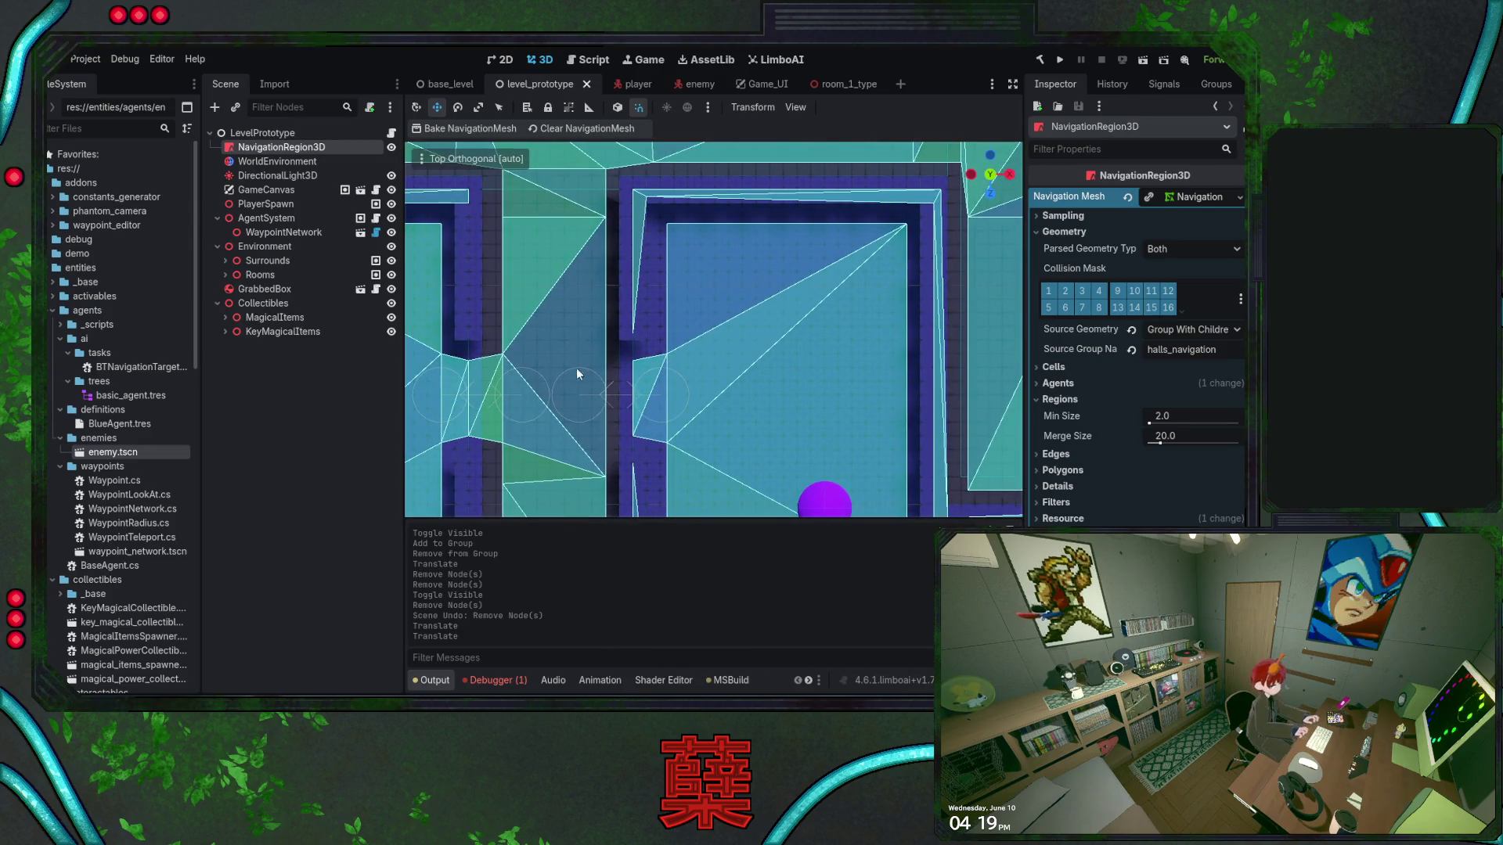
scroll(756, 374, down, 10)
drag(759, 372, 707, 324)
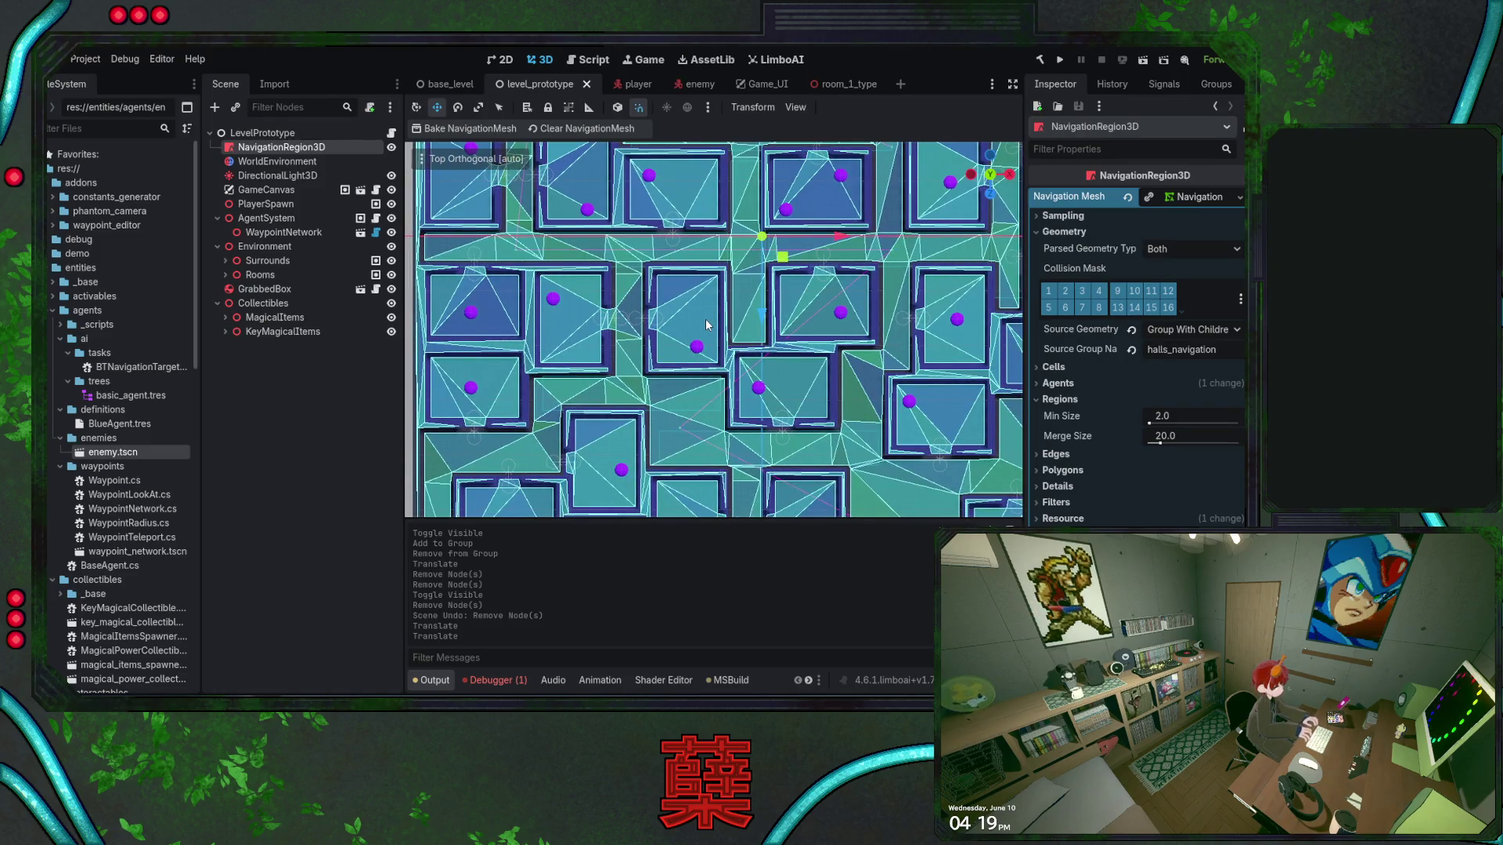
mouse_move(791, 407)
mouse_down()
mouse_move(693, 347)
mouse_move(685, 367)
mouse_move(654, 349)
mouse_up()
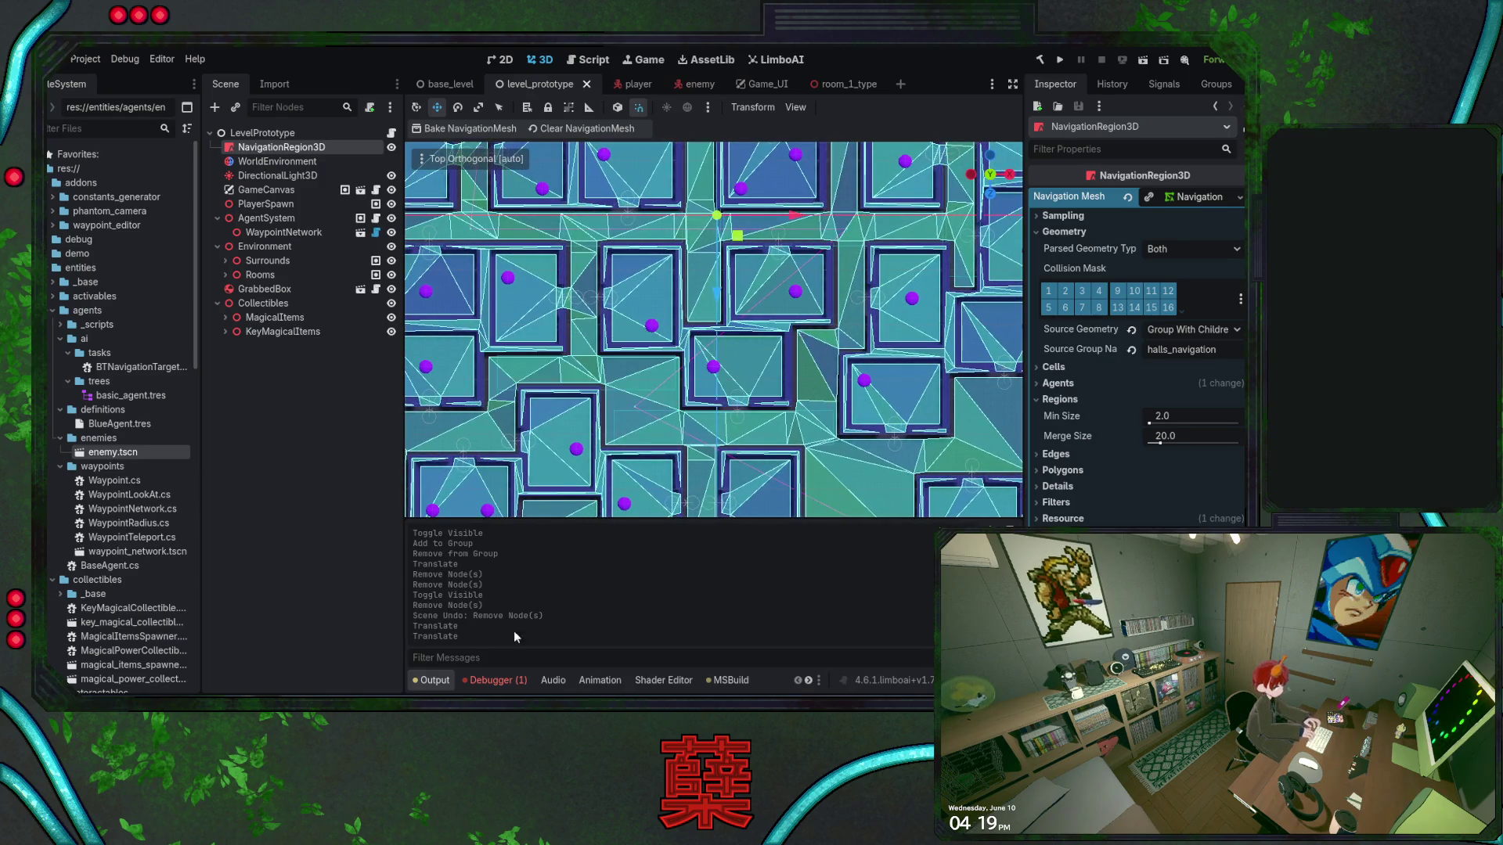
key(alt+F4)
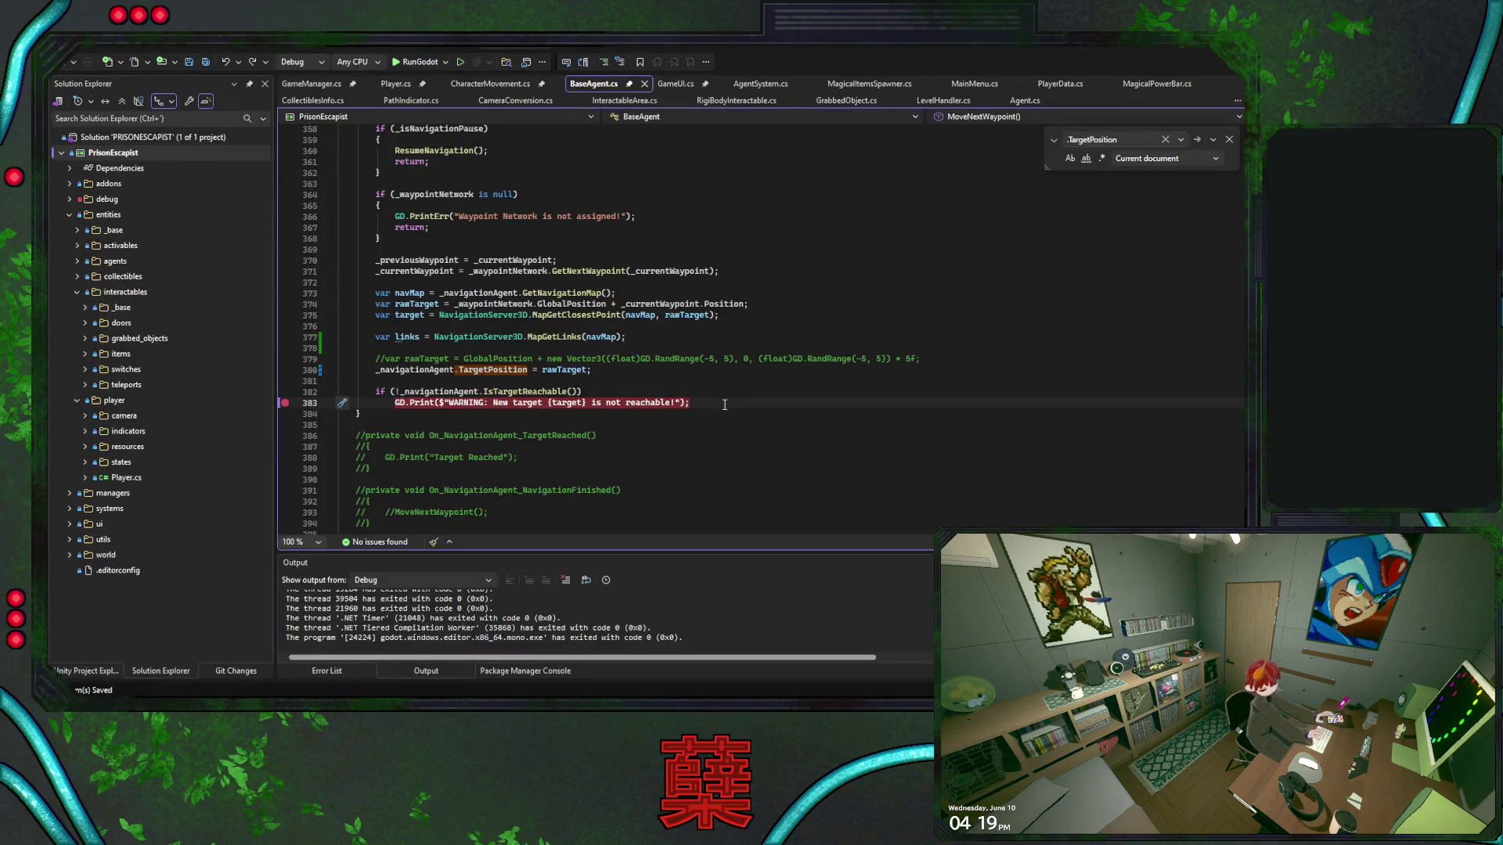
Build and relaunch Godot via RunGodot, then continue past the breakpoint
click(423, 64)
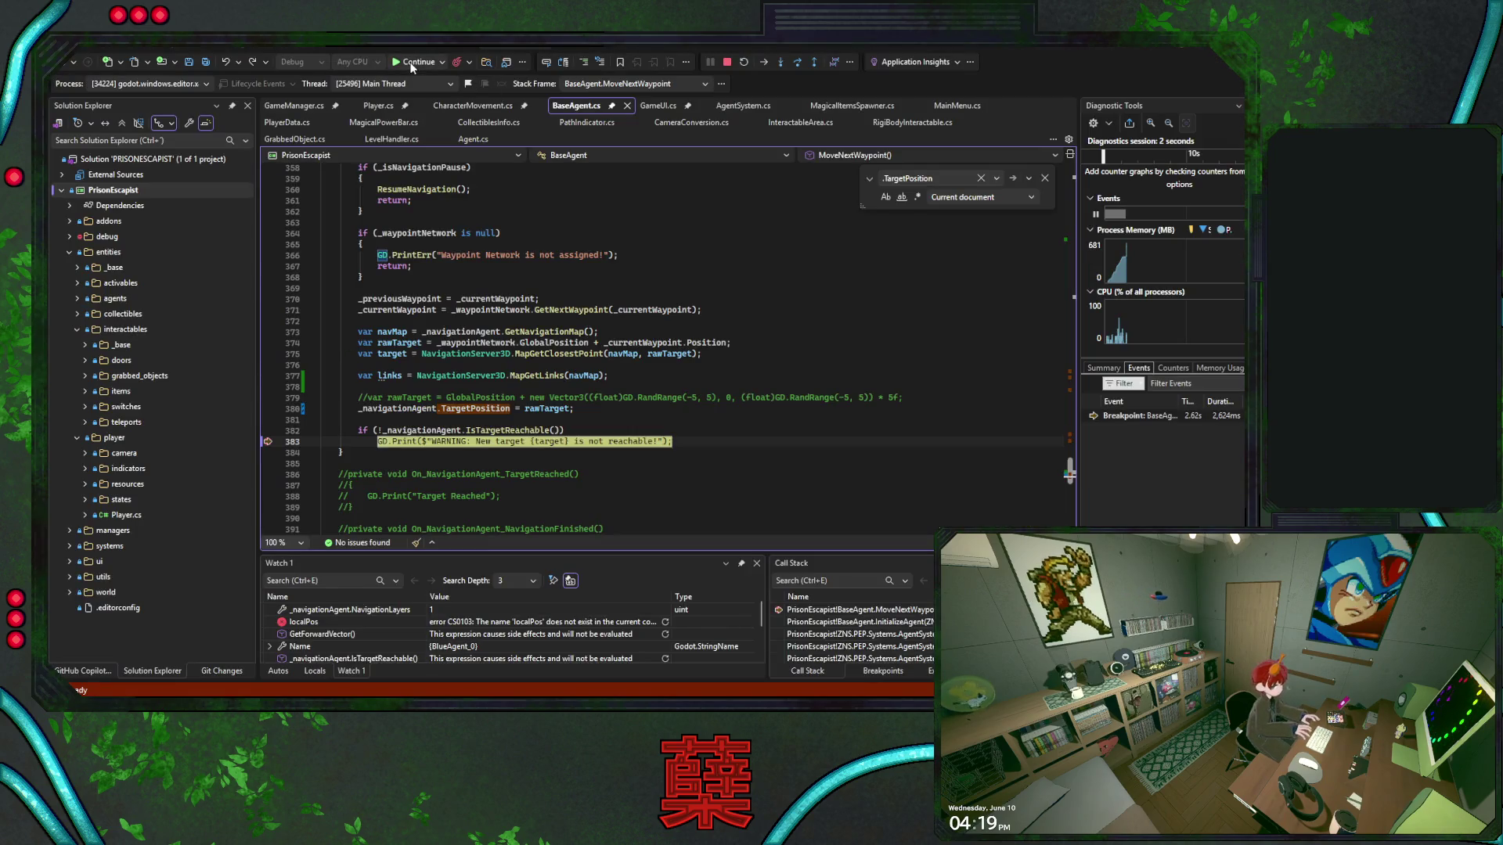
click(411, 64)
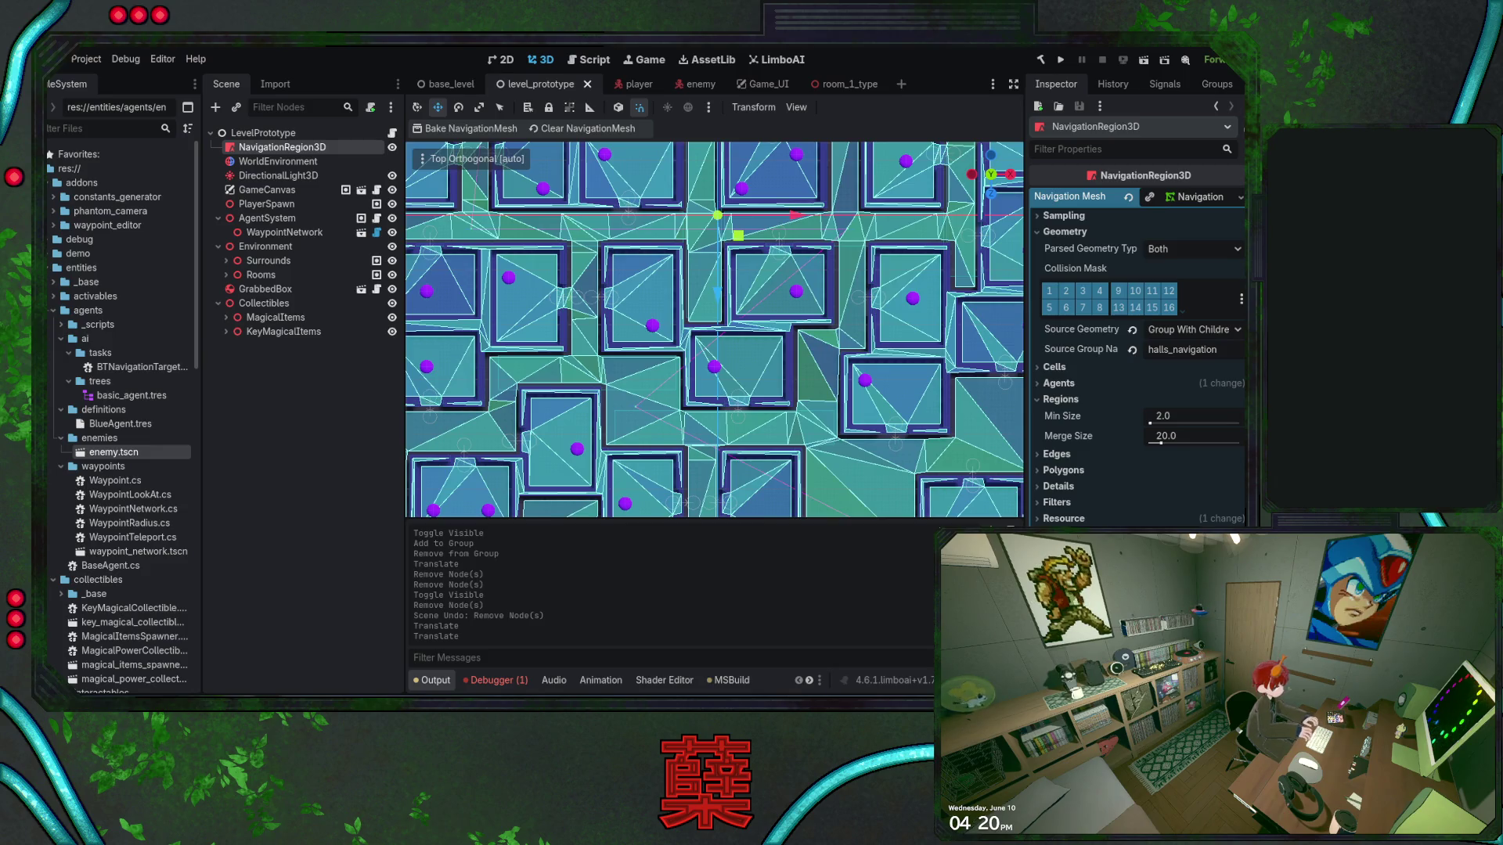
Return to Visual Studio at the breakpoint and open Player.cs
key(alt+Tab)
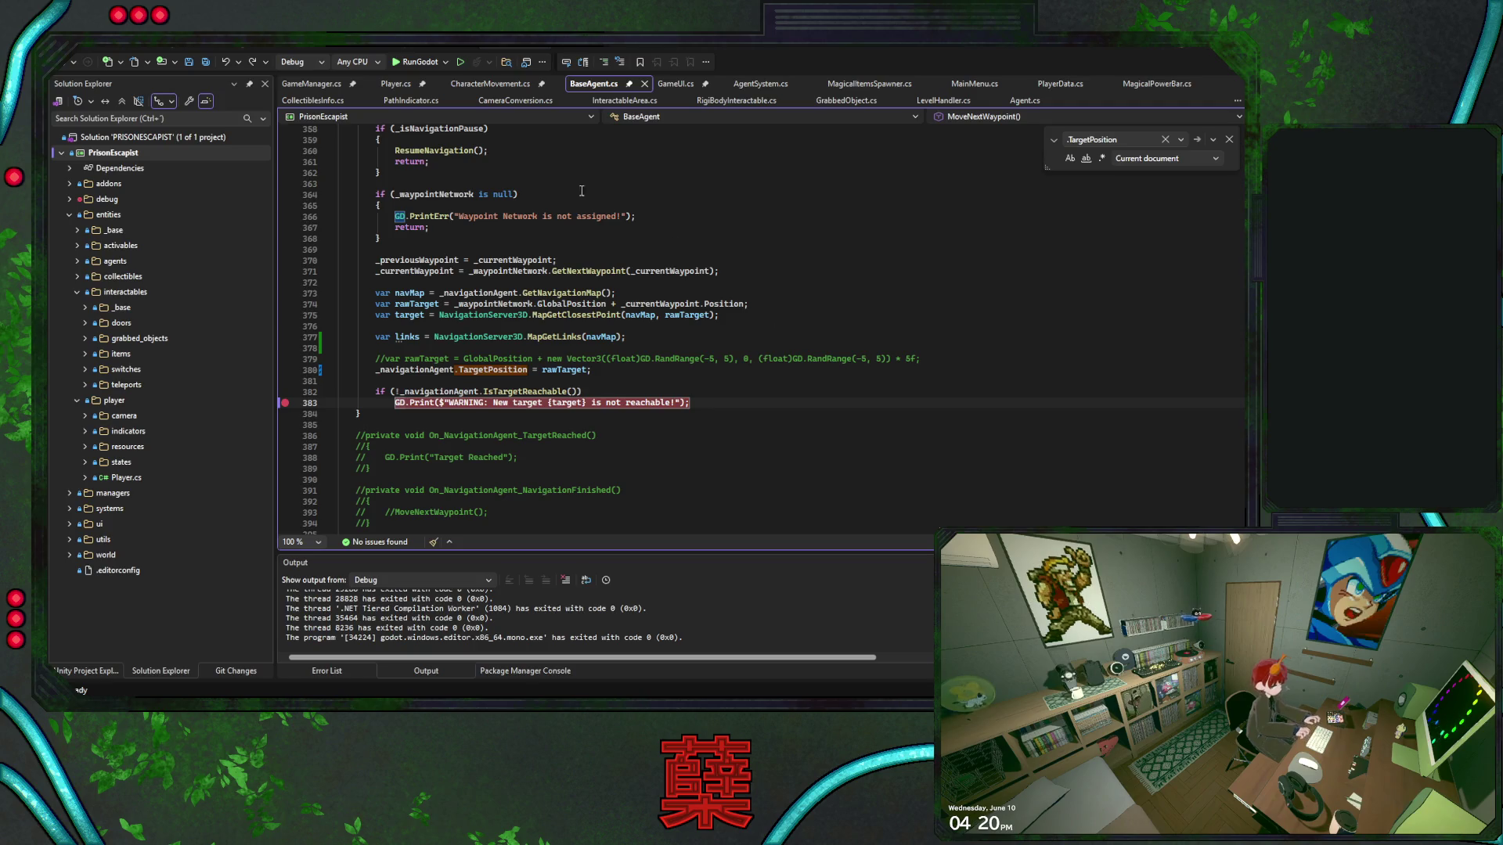
click(397, 84)
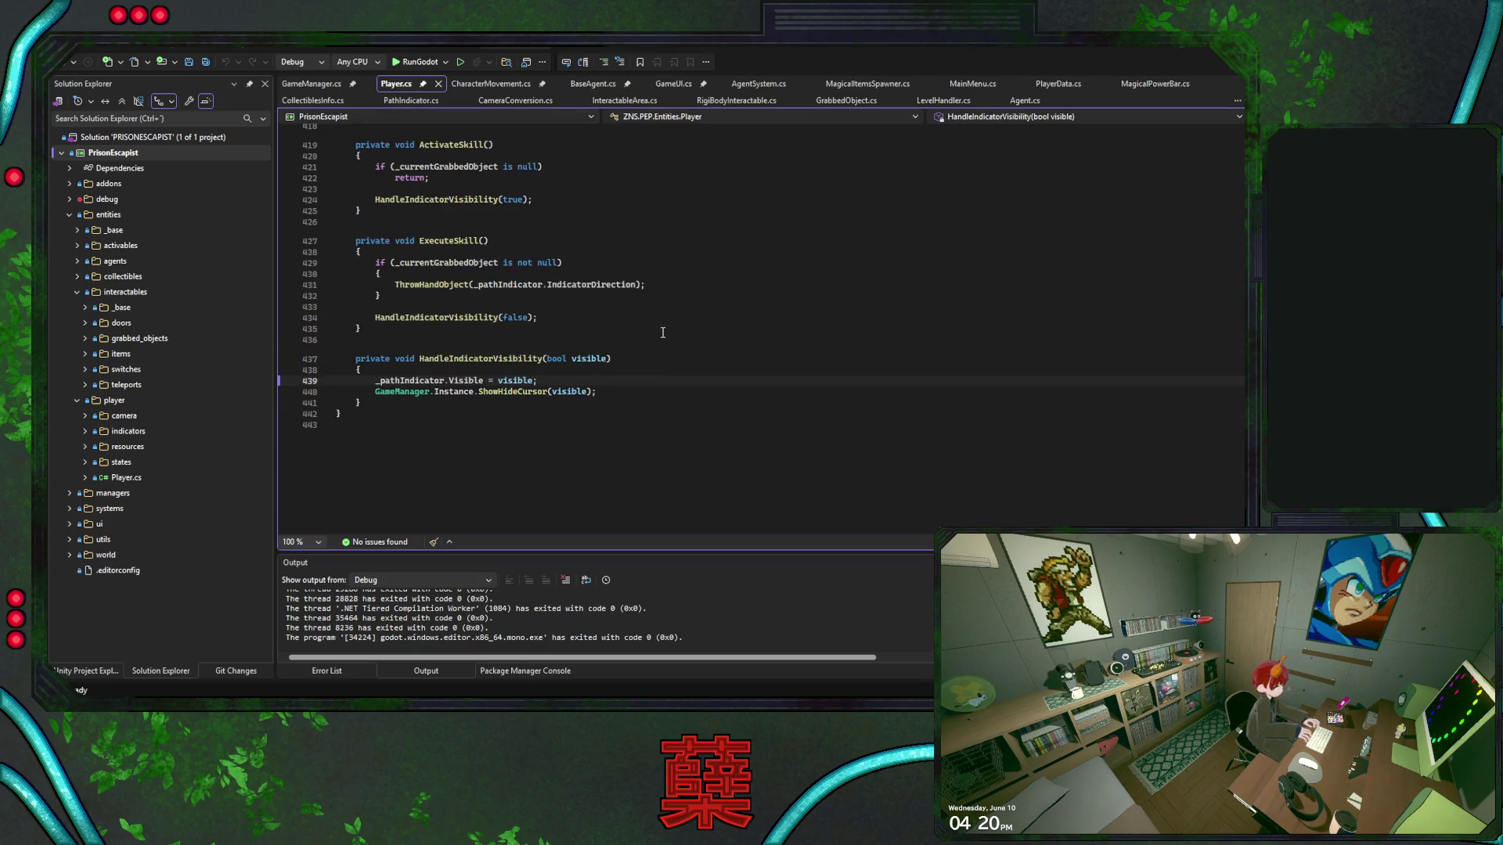
scroll(656, 331, up, 3)
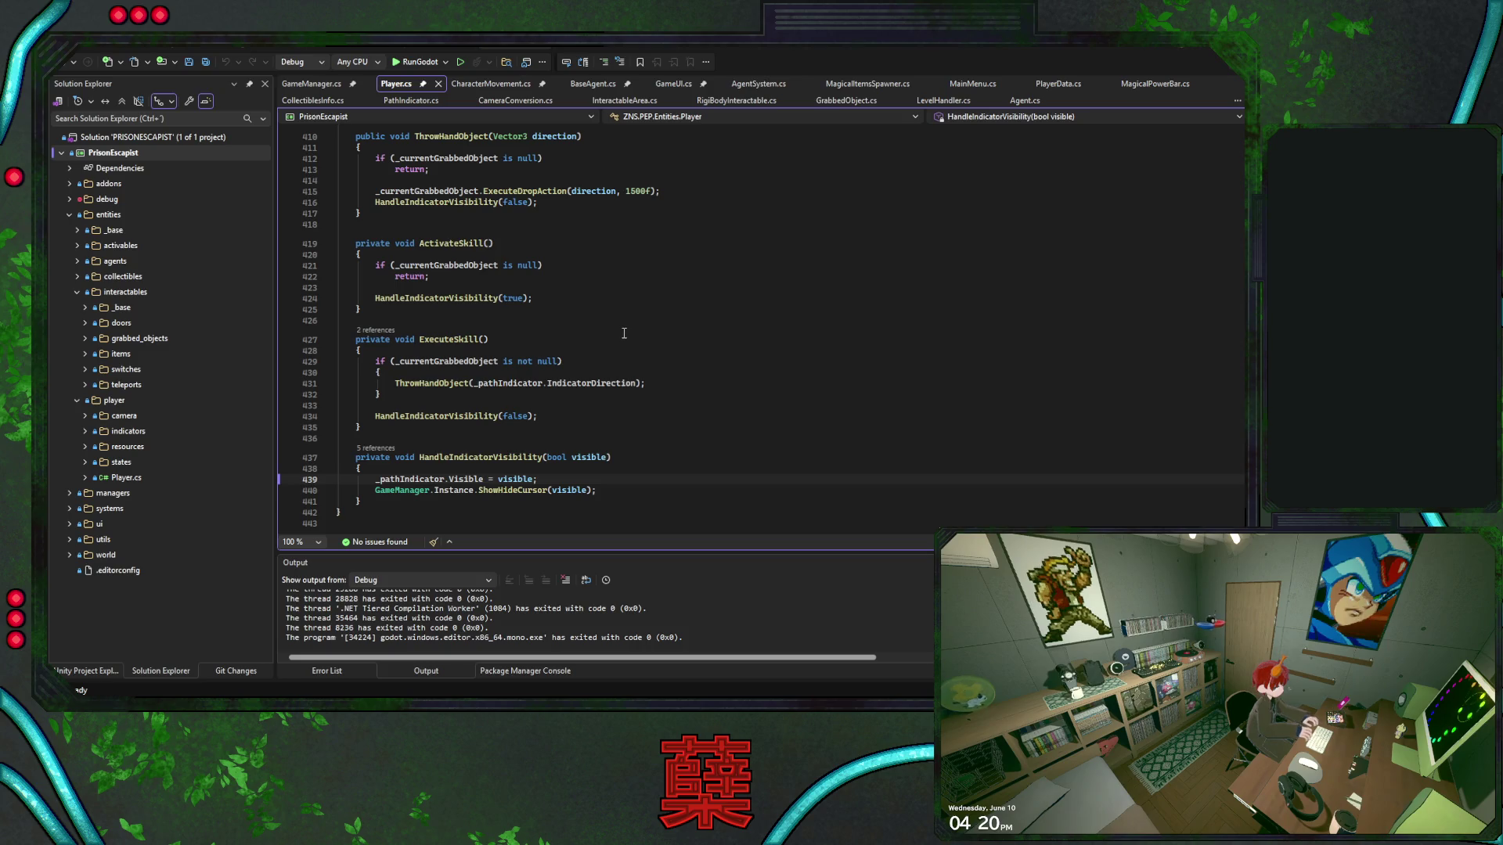
scroll(618, 325, up, 3)
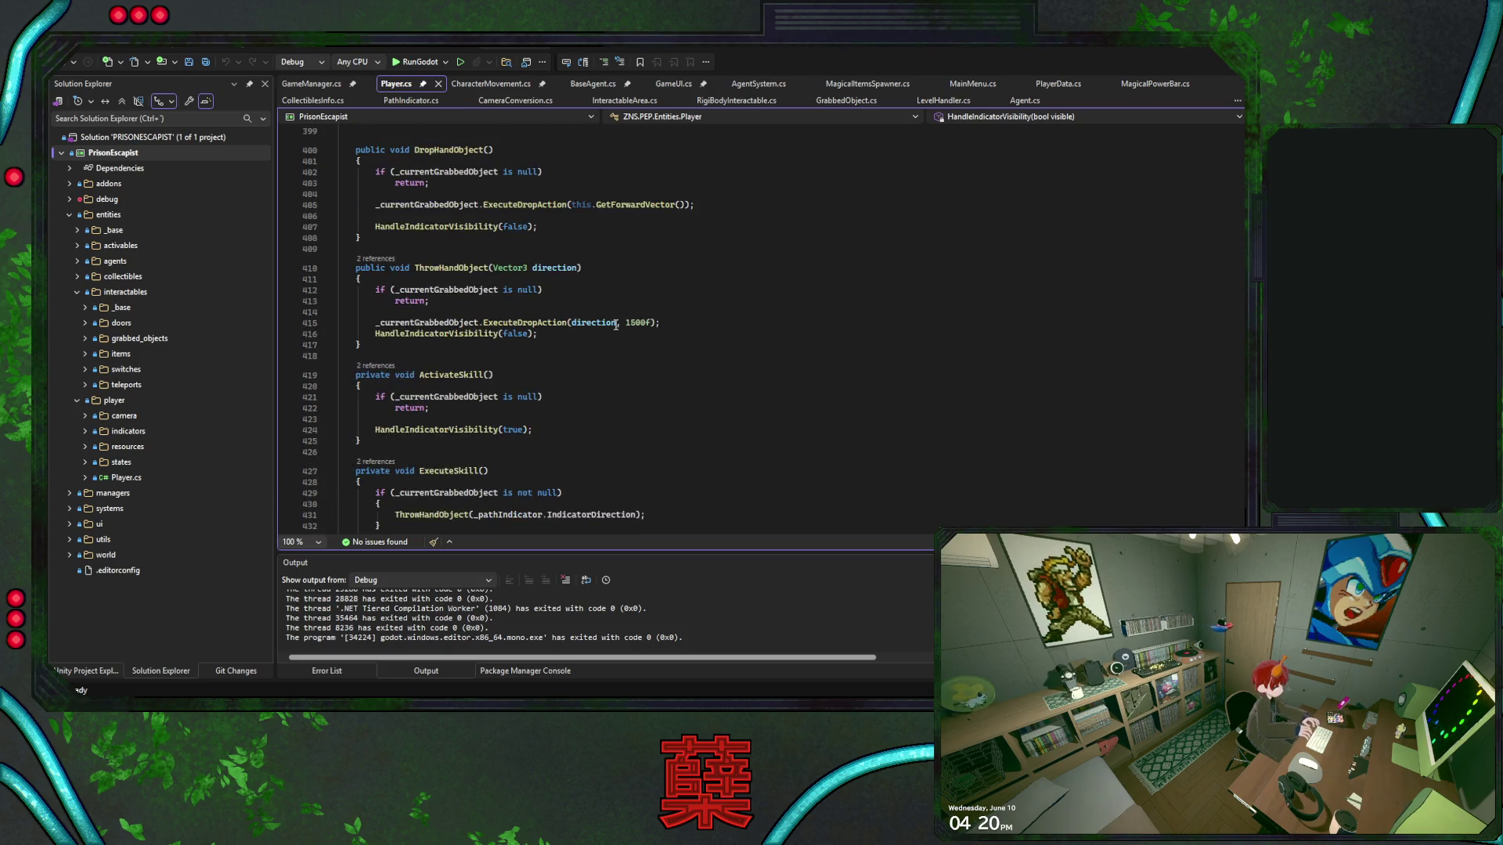
scroll(618, 326, up, 3)
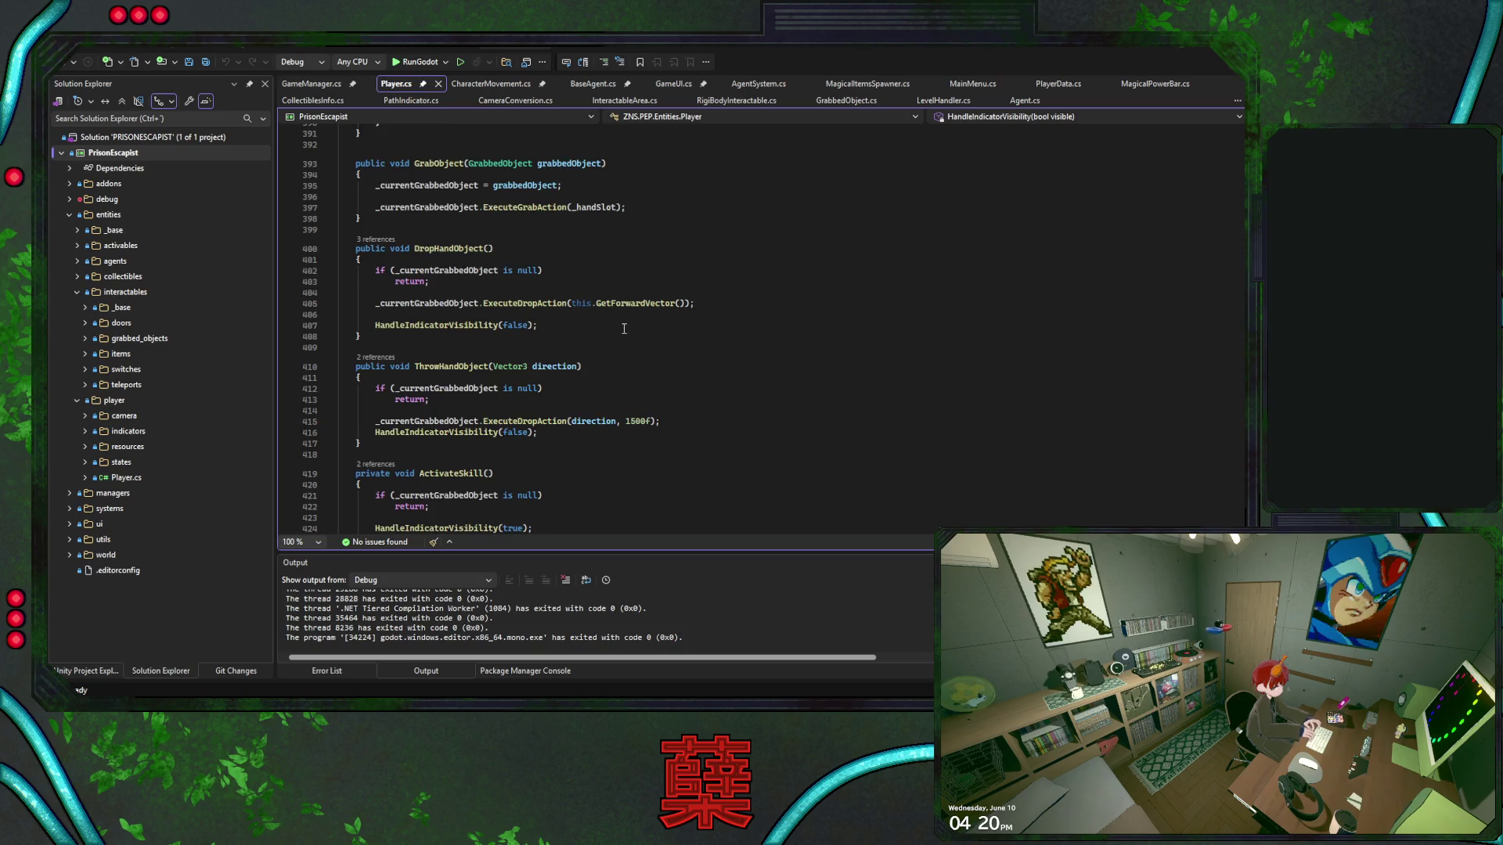
scroll(624, 328, up, 3)
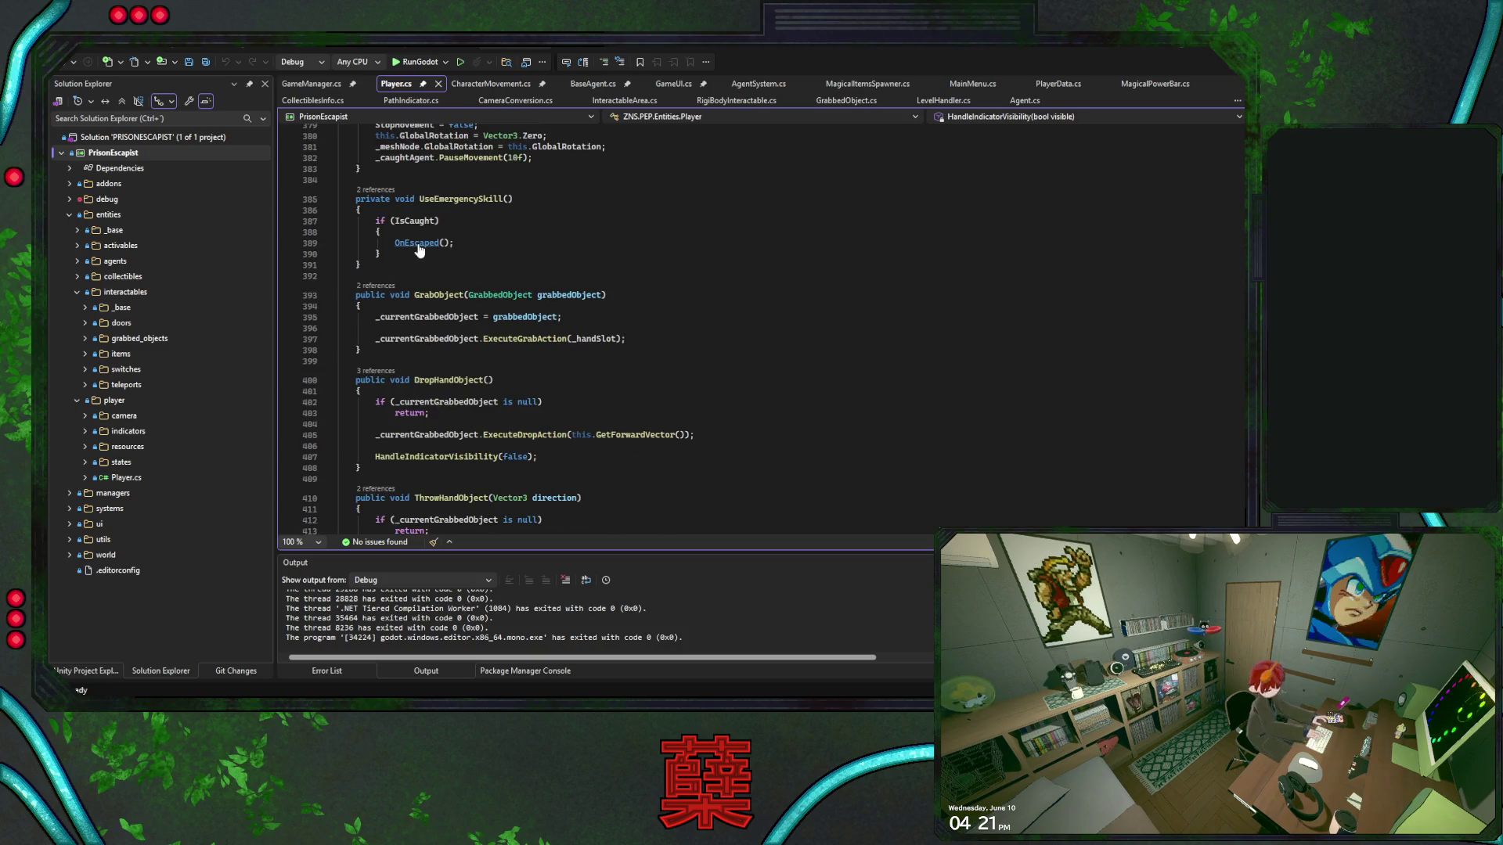
ctrl+click(415, 243)
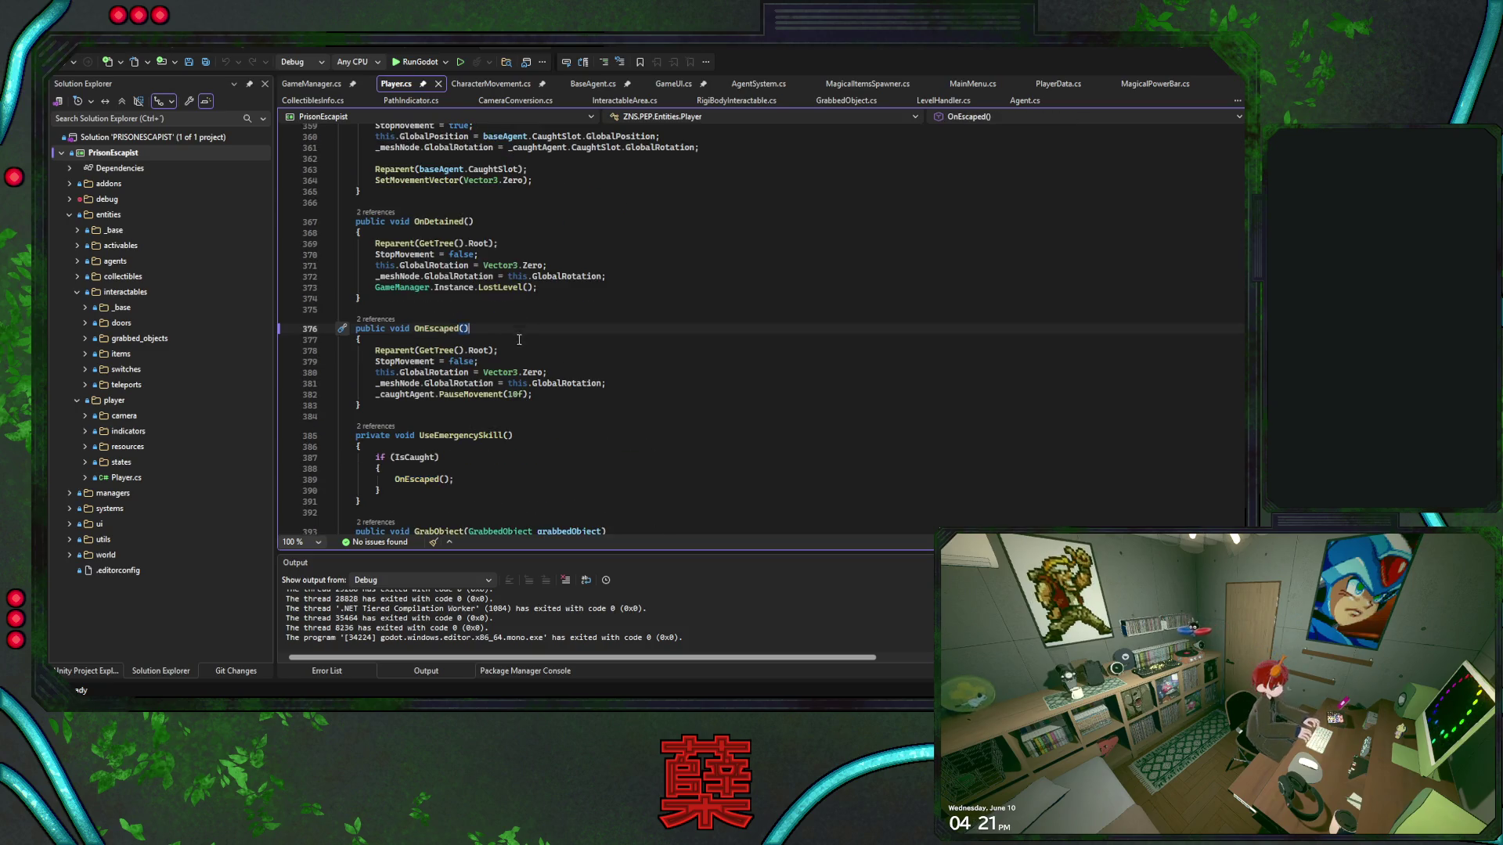
click(559, 354)
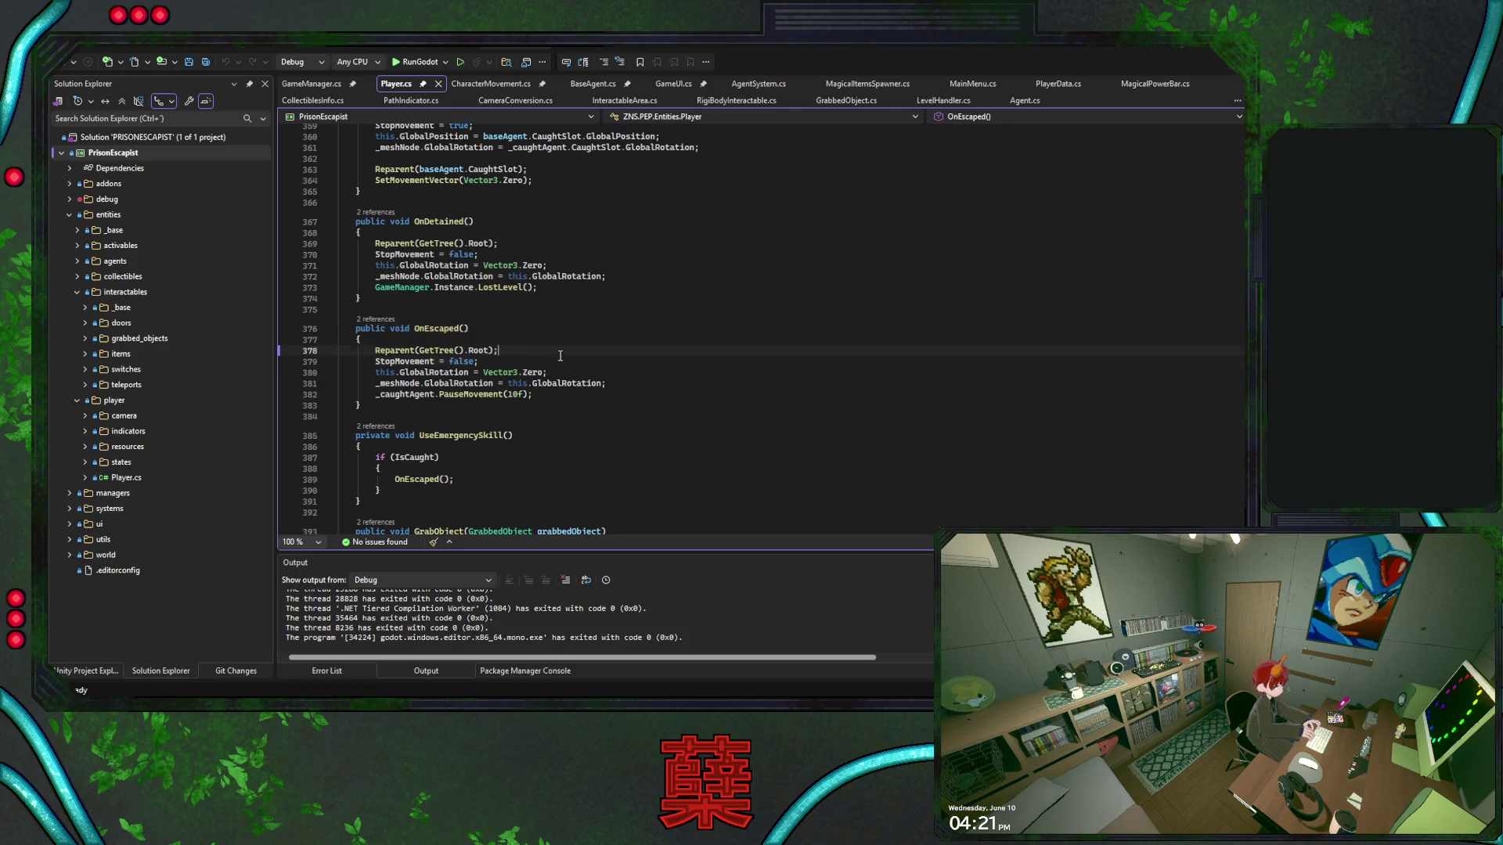
click(627, 373)
key(Up)
key(Up)
key(Down)
key(Down)
key(Down)
click(631, 395)
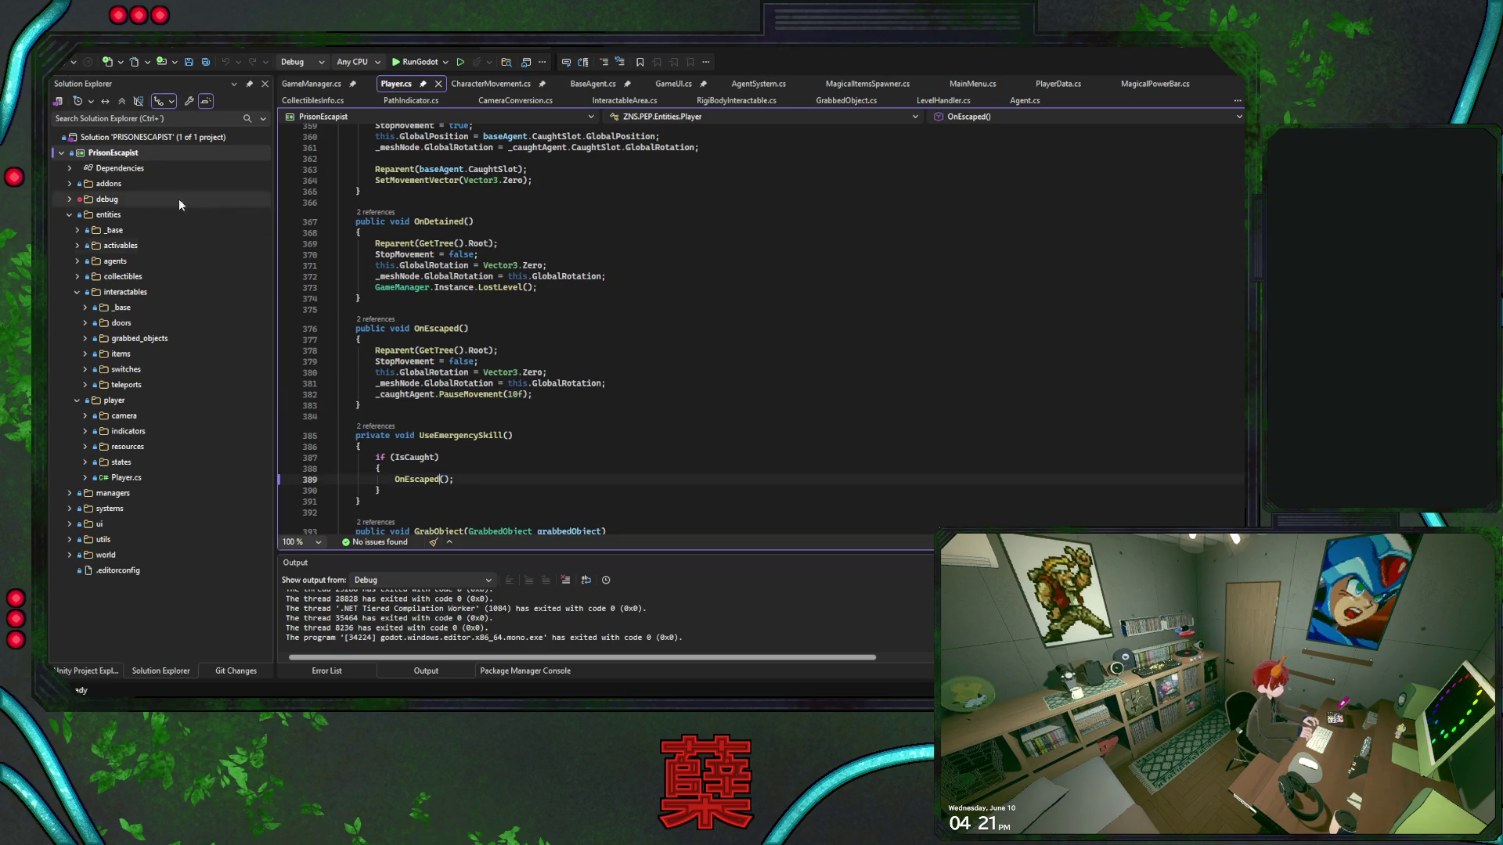
key(Down)
key(Down)
key(Down)
key(ctrl+minus)
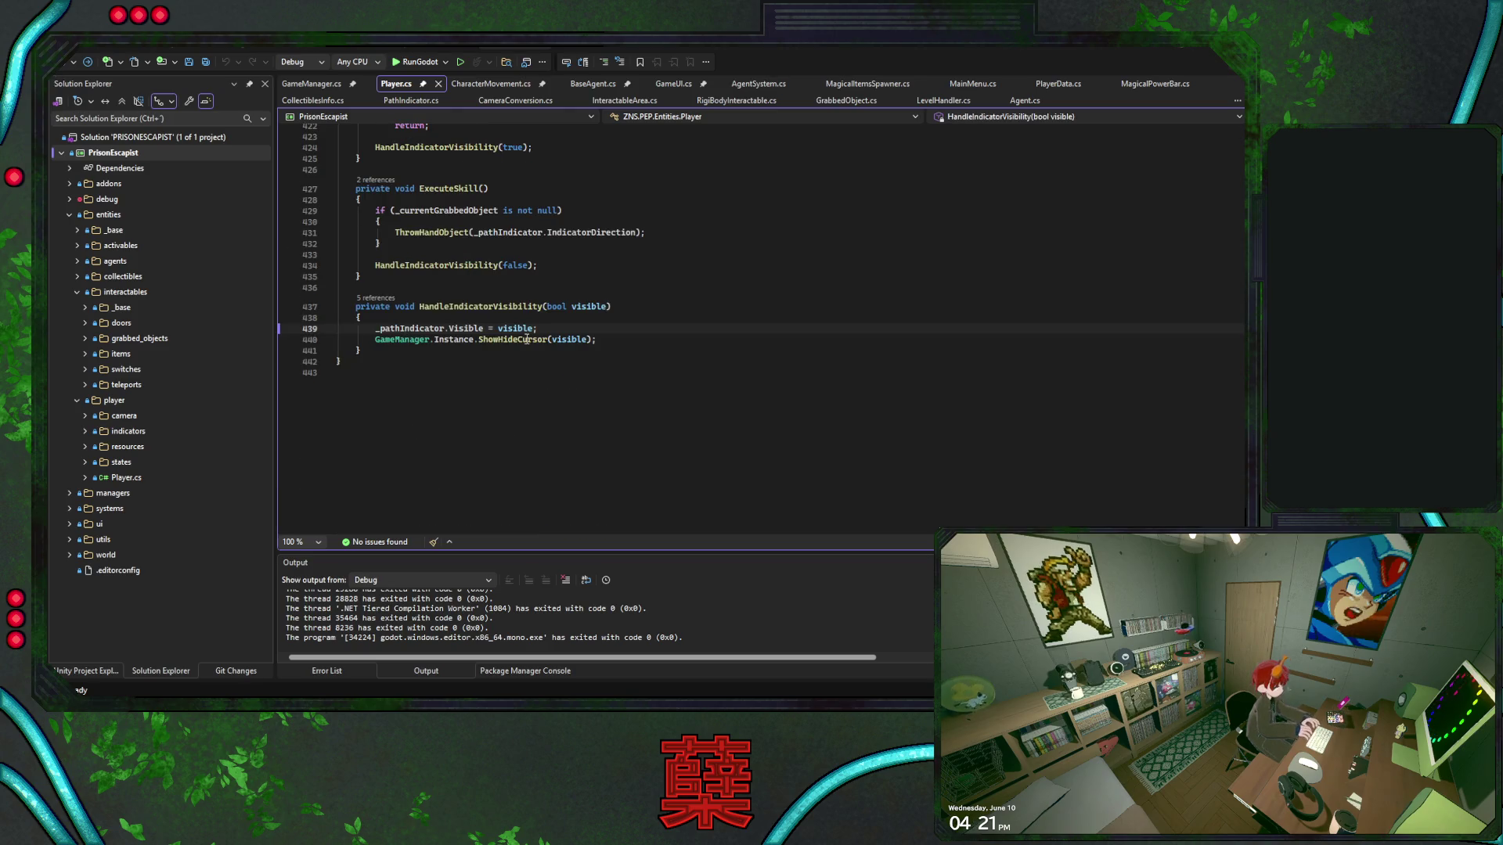
scroll(563, 325, up, 14)
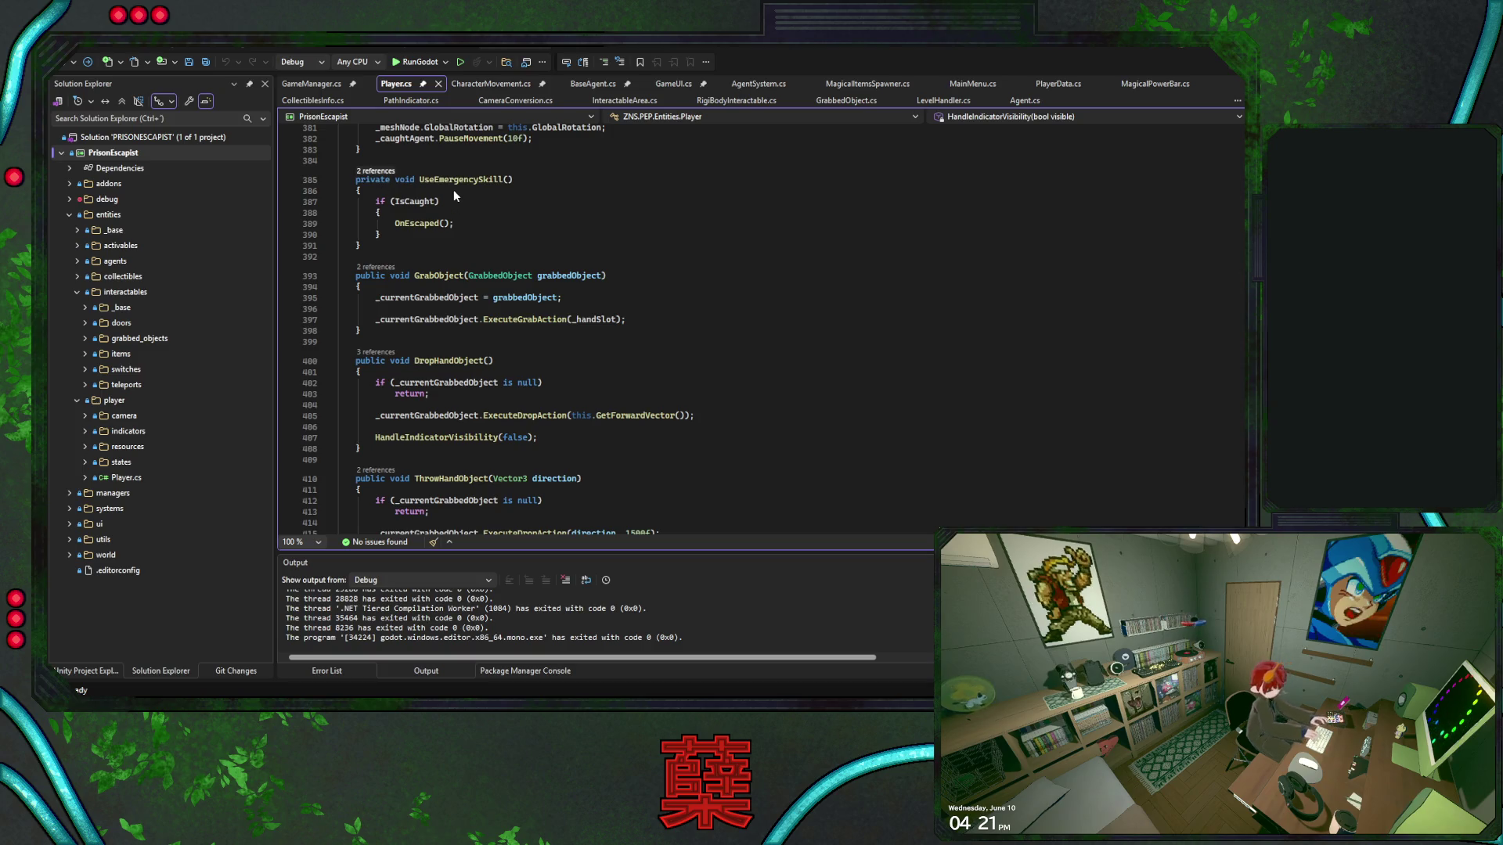
key(ctrl+minus)
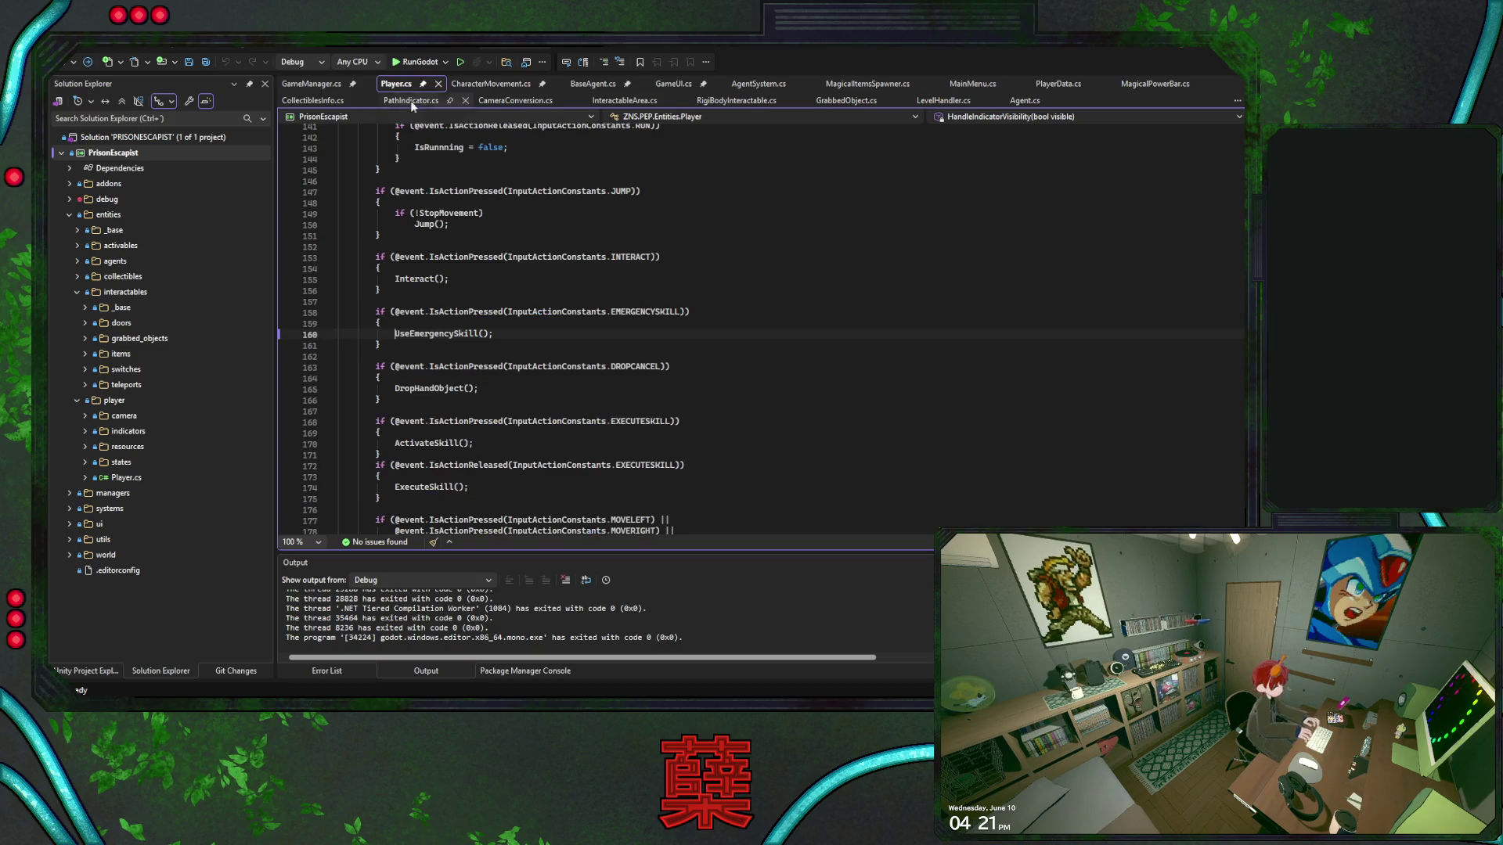
ctrl+click(458, 335)
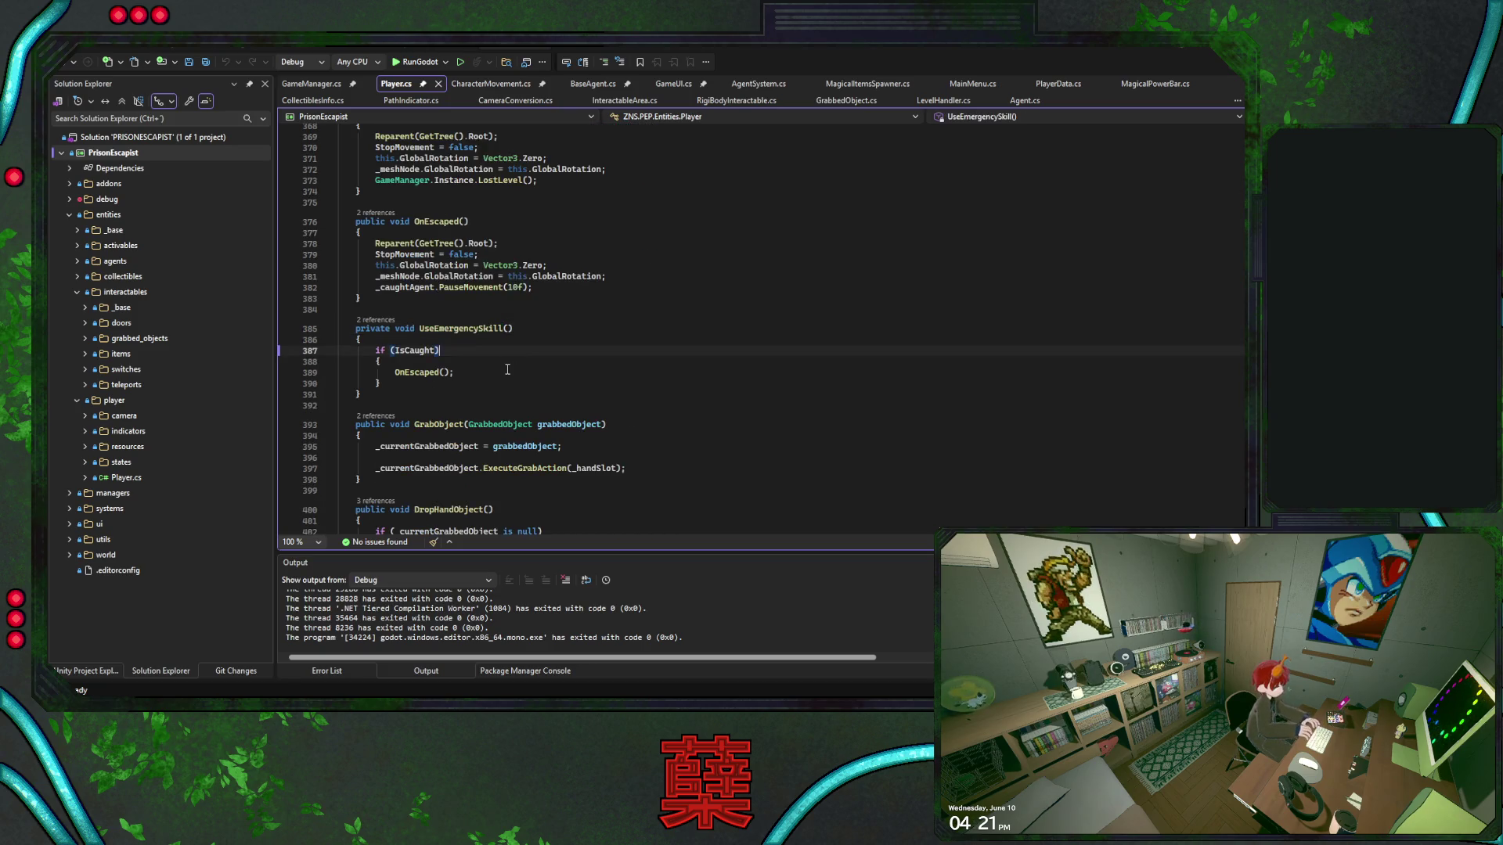
ctrl+click(422, 373)
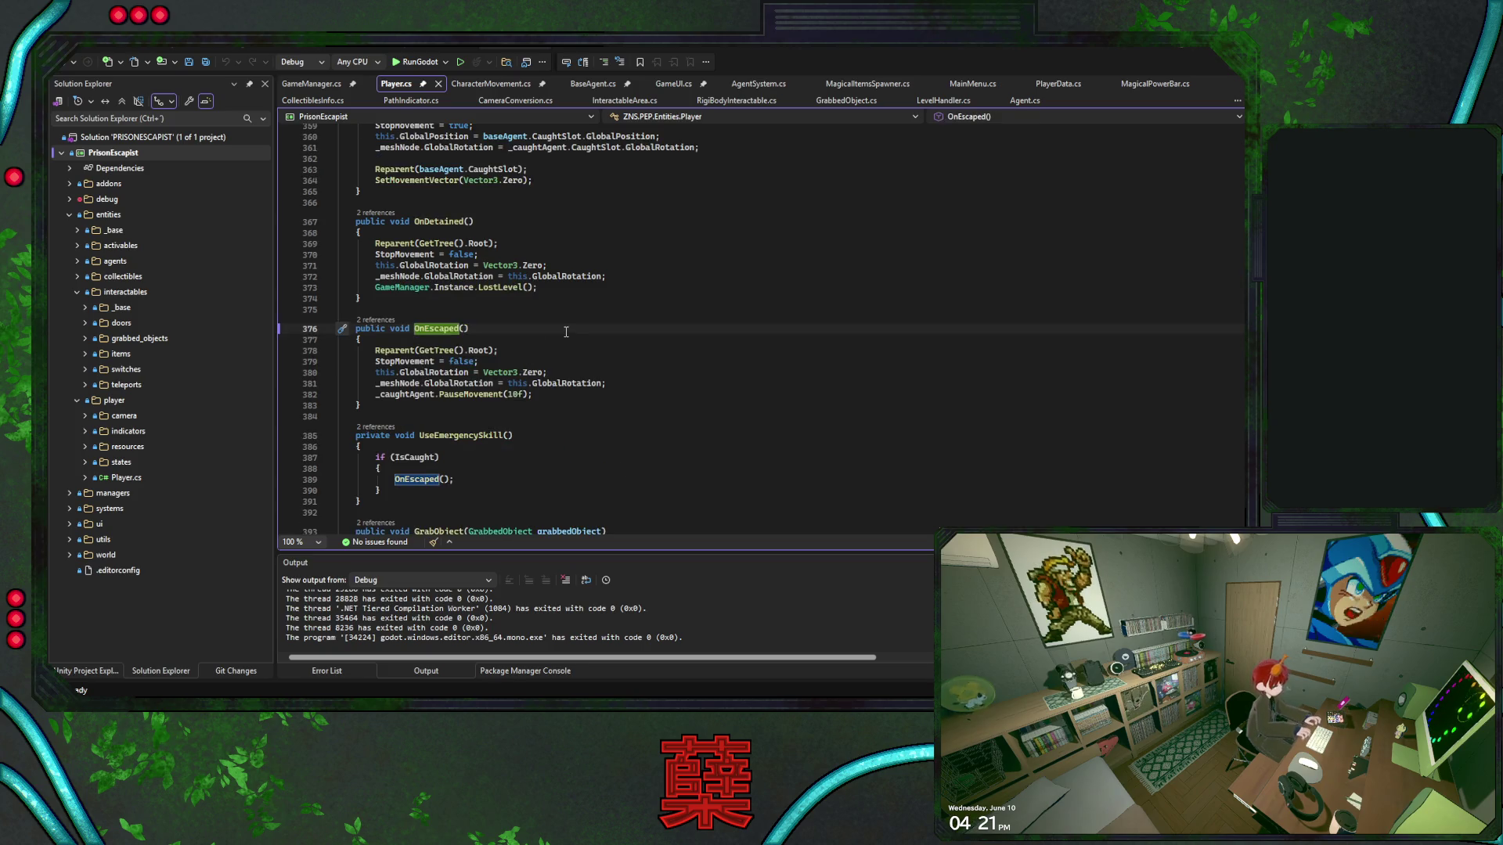
ctrl+click(453, 396)
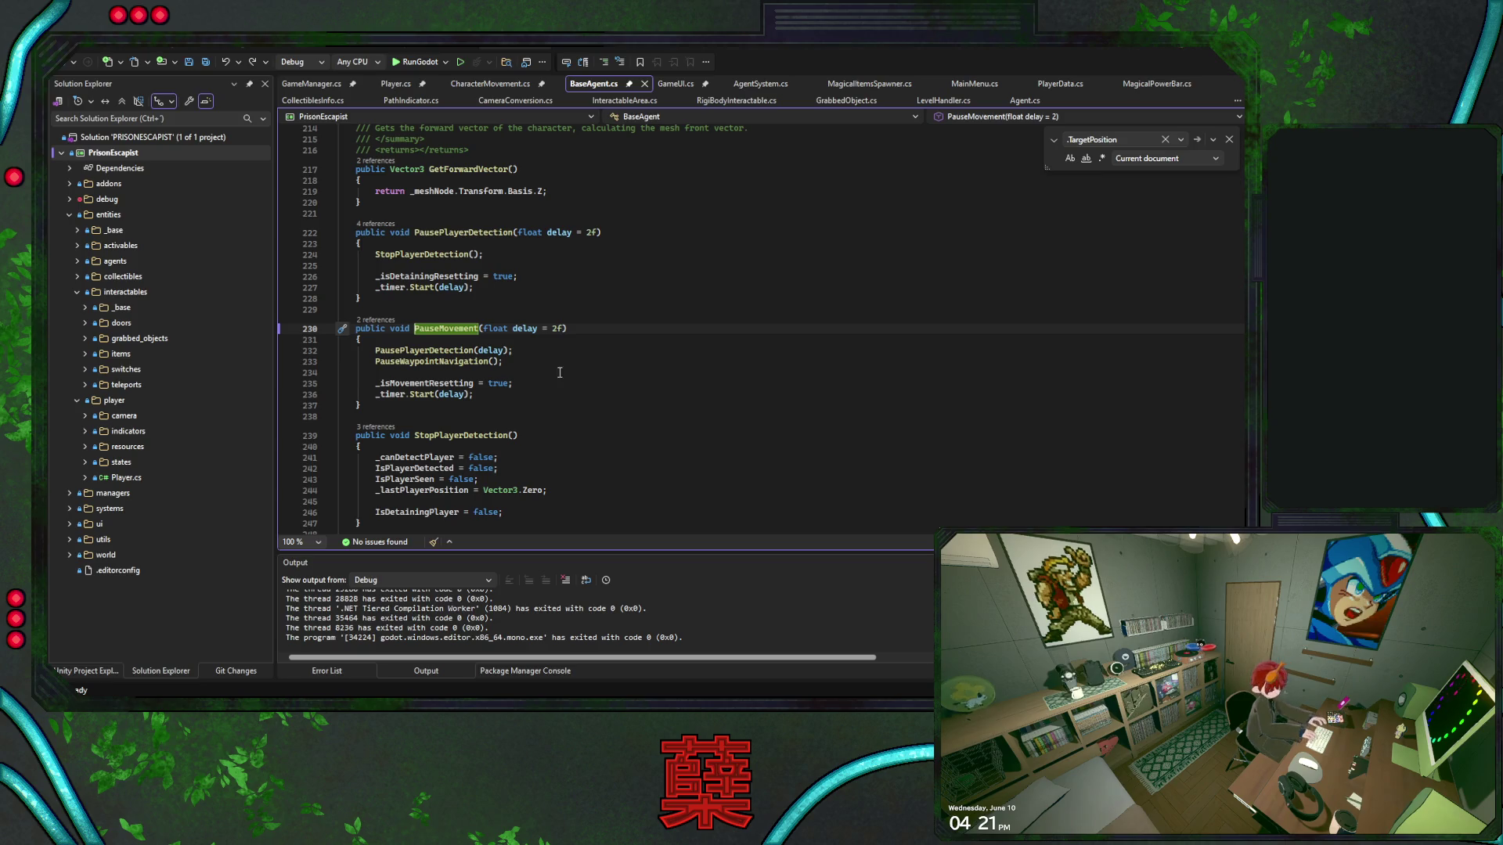
Shorten the pause duration in Player.cs's OnEscaped from 10f to 3f and save
drag(521, 351, 450, 351)
click(516, 351)
click(63, 61)
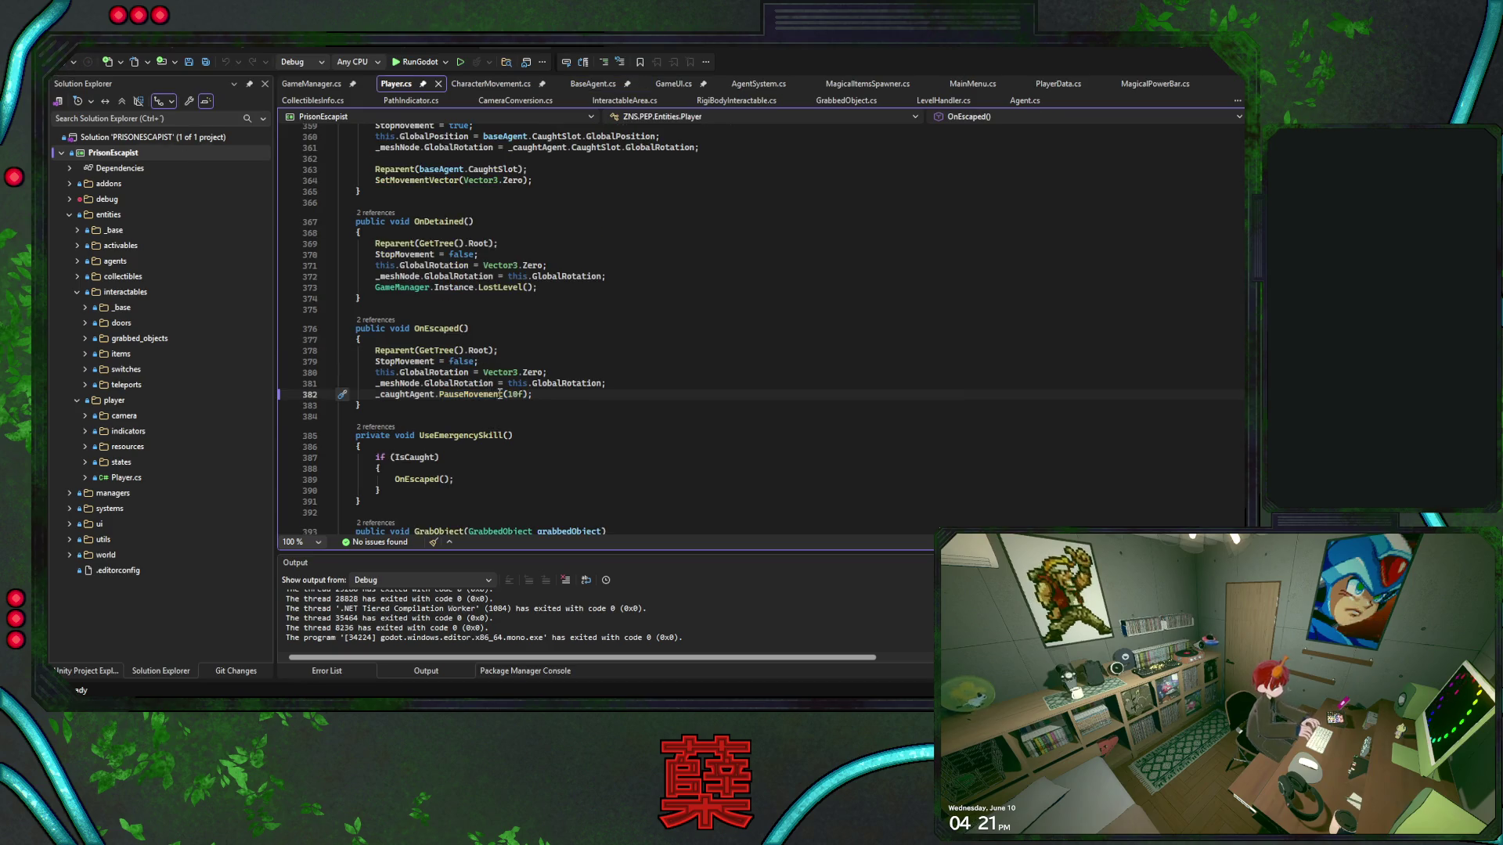
double_click(517, 395)
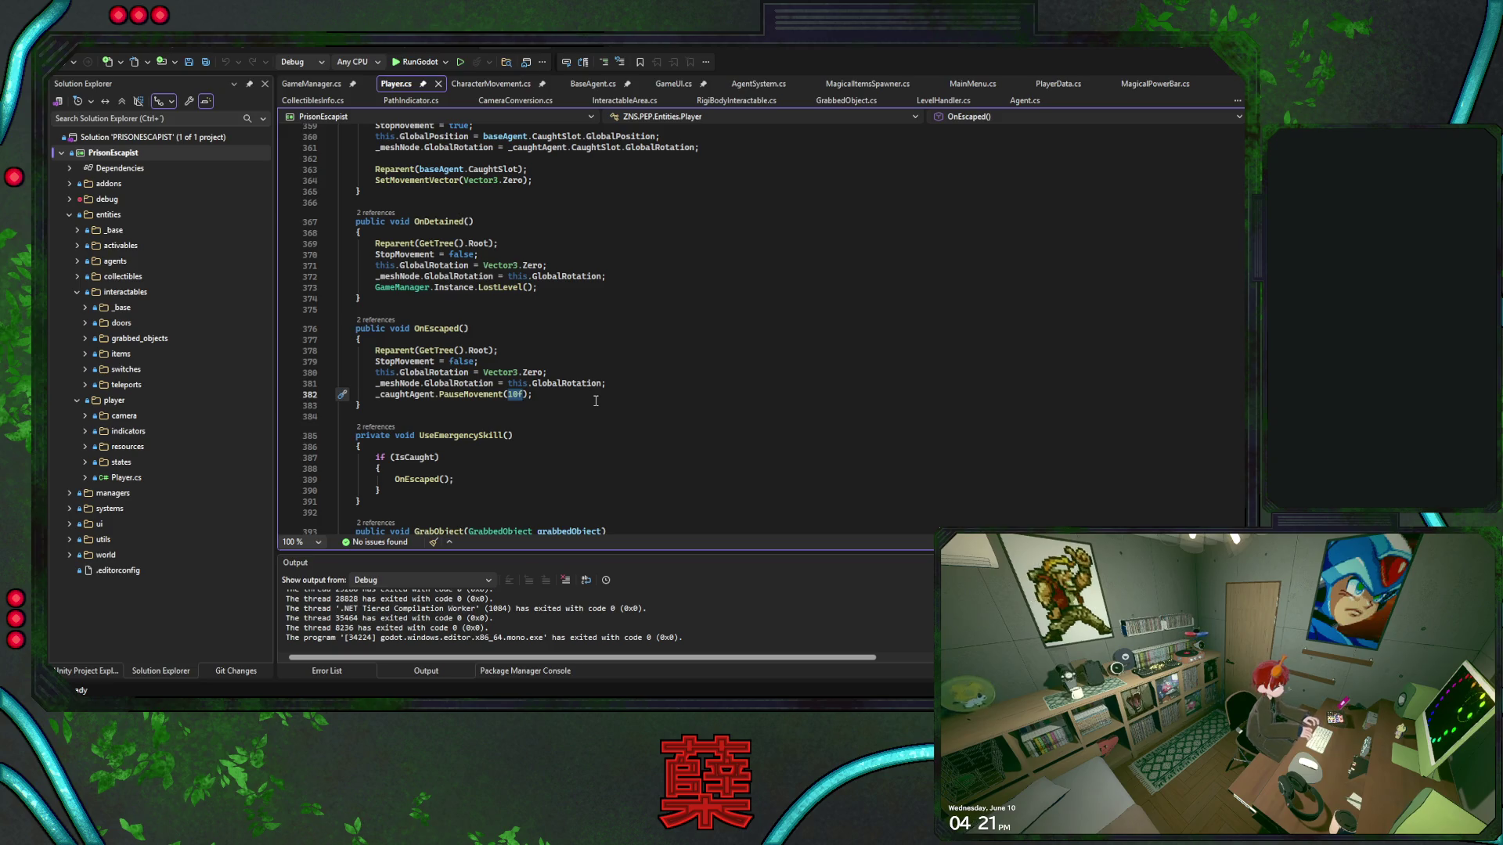
text(3f)
key(ctrl+s)
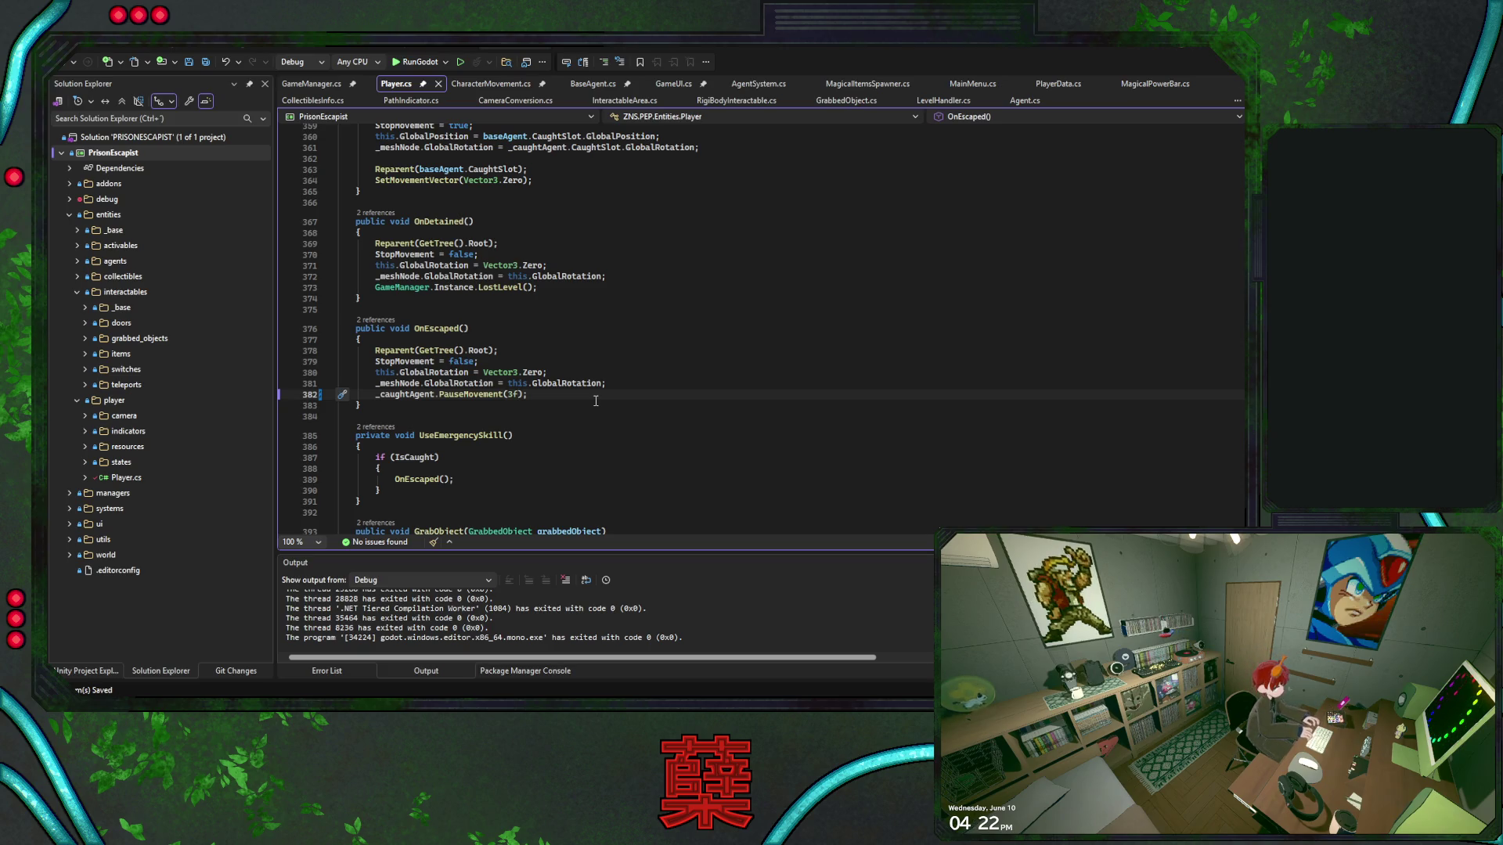
Review PauseMovement, the _timer uses, and On_TimerEnd's _isDetainingResetting and _isMovementResetting checks
ctrl+click(489, 394)
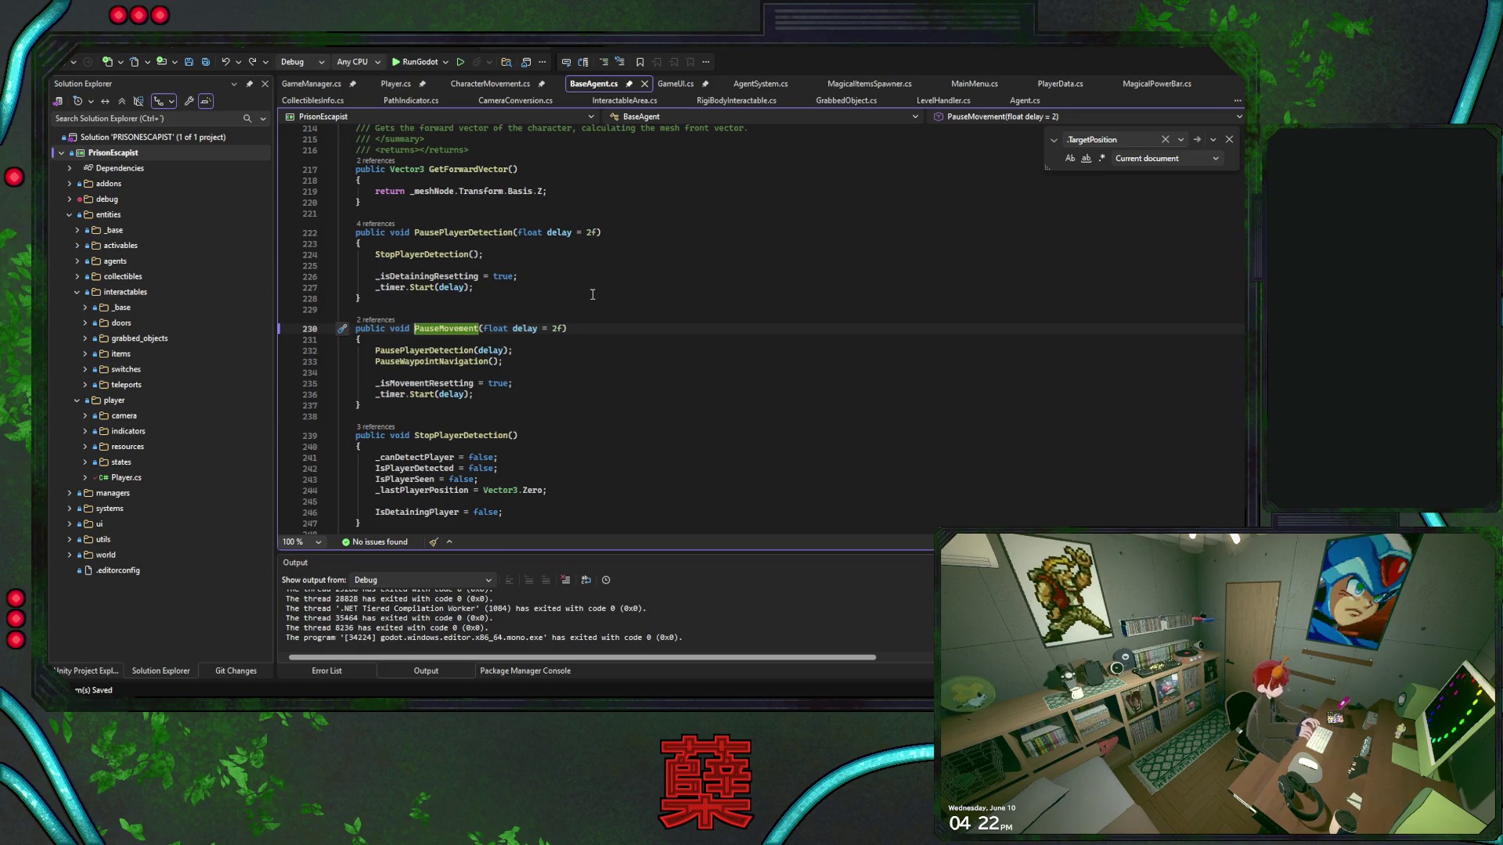
scroll(592, 295, down, 4)
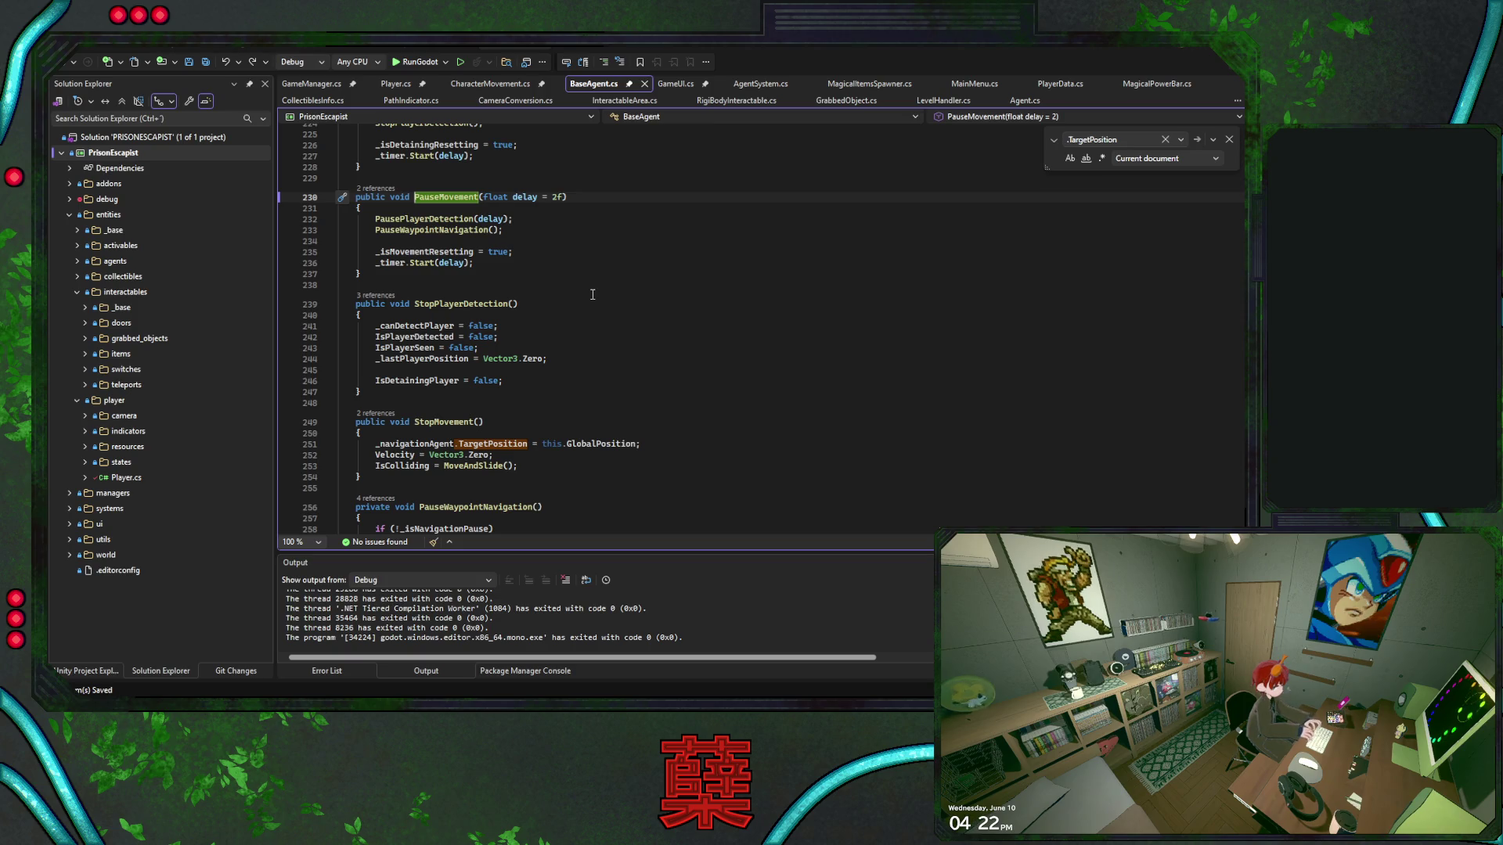
double_click(386, 264)
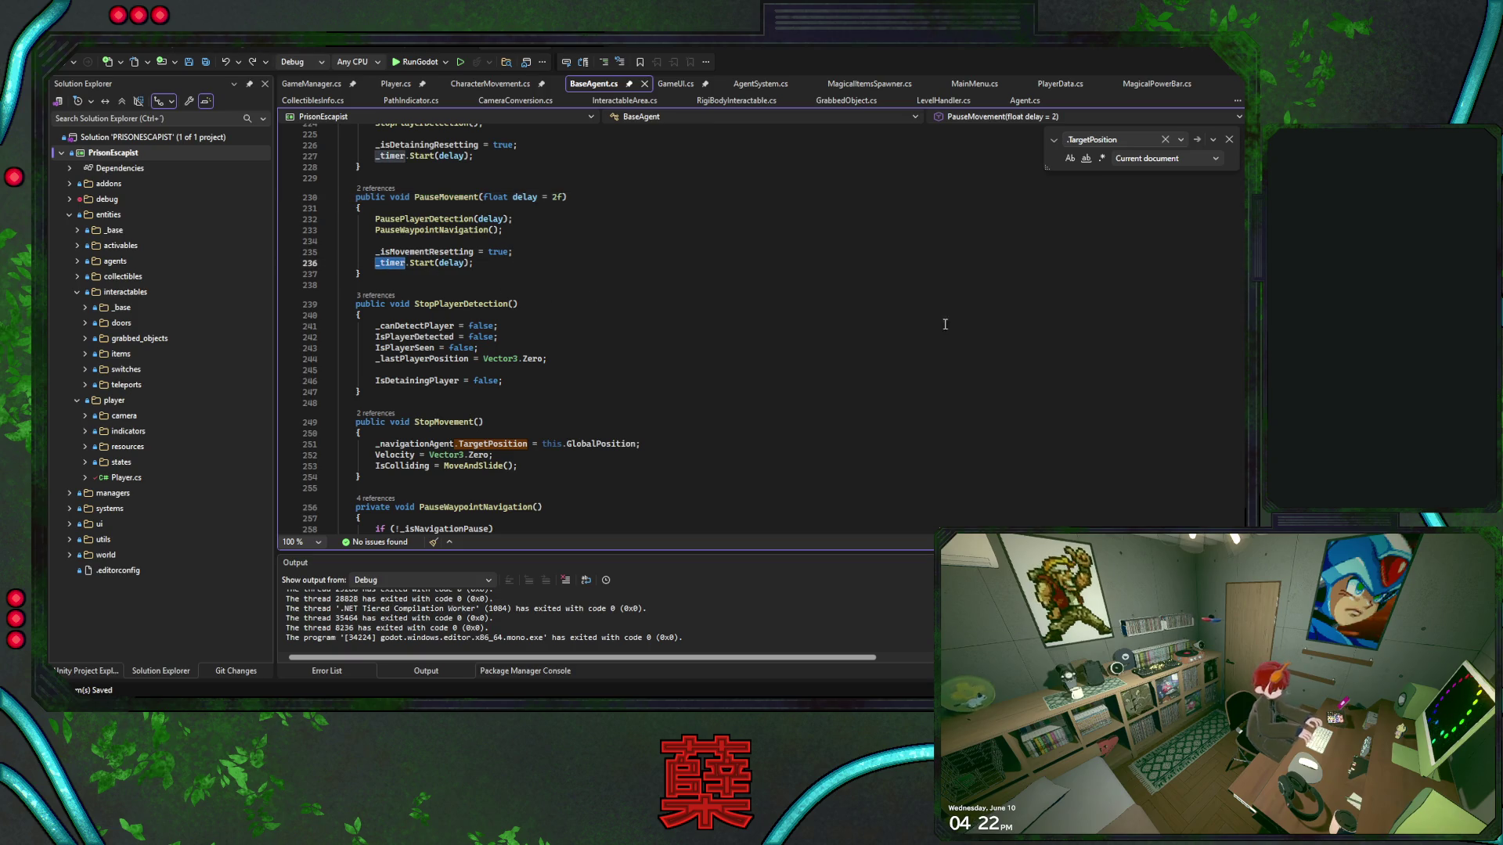
scroll(1237, 225, up, 20)
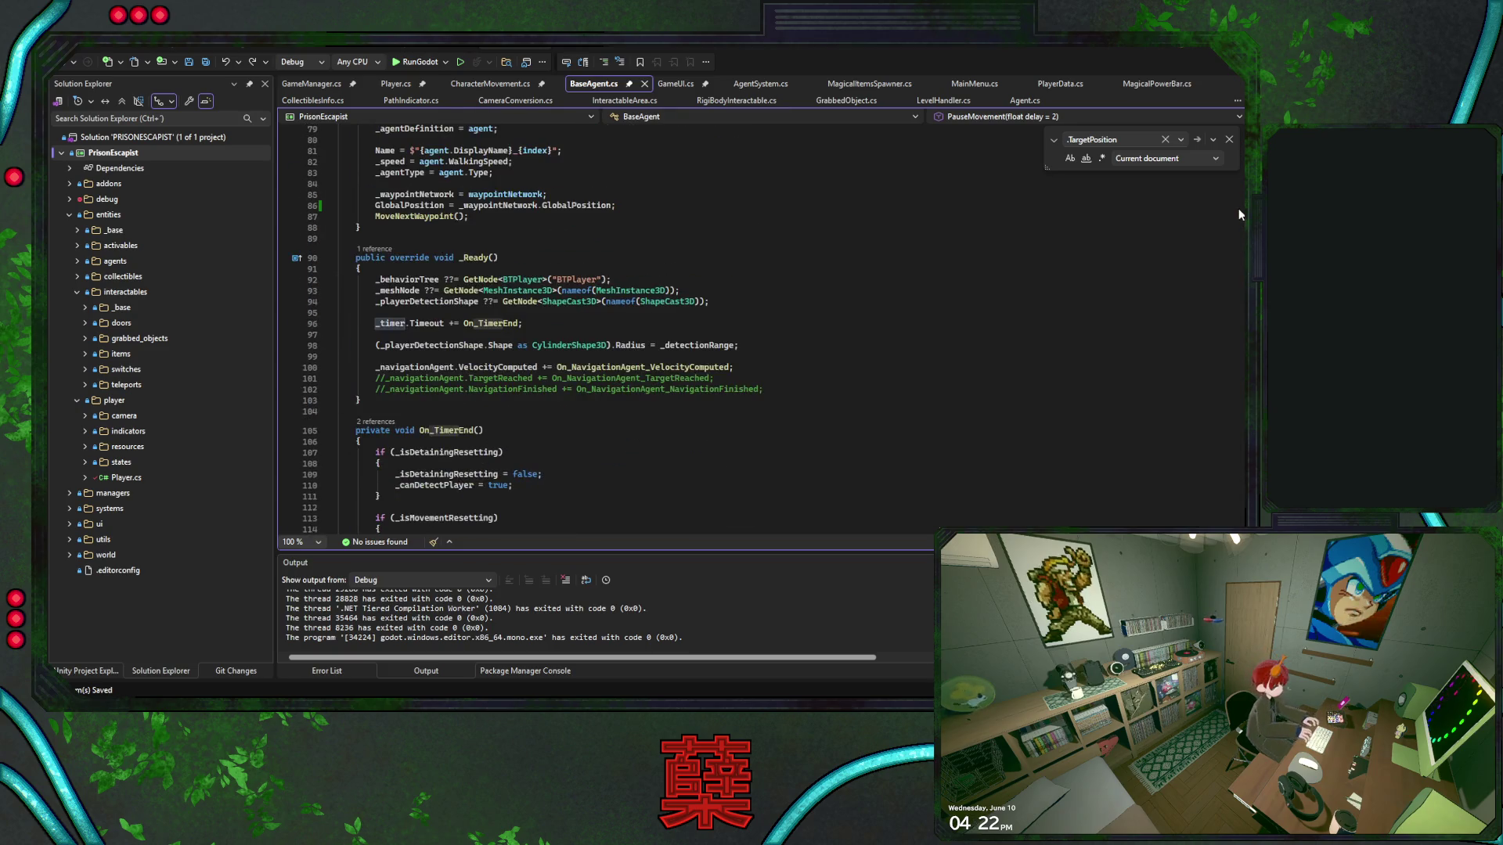
double_click(446, 430)
scroll(583, 352, down, 3)
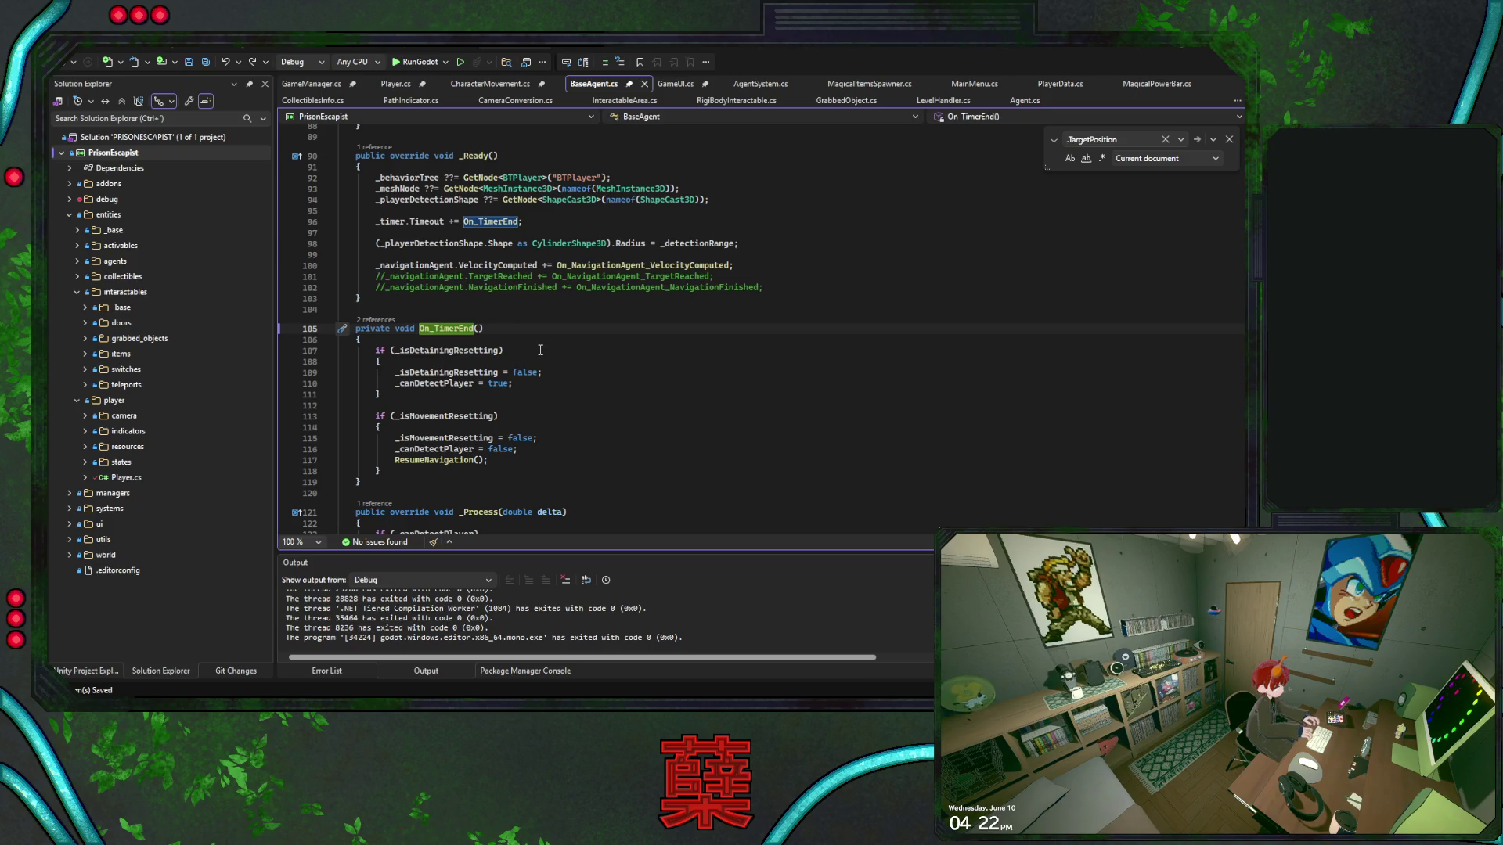
key(Down)
key(Down)
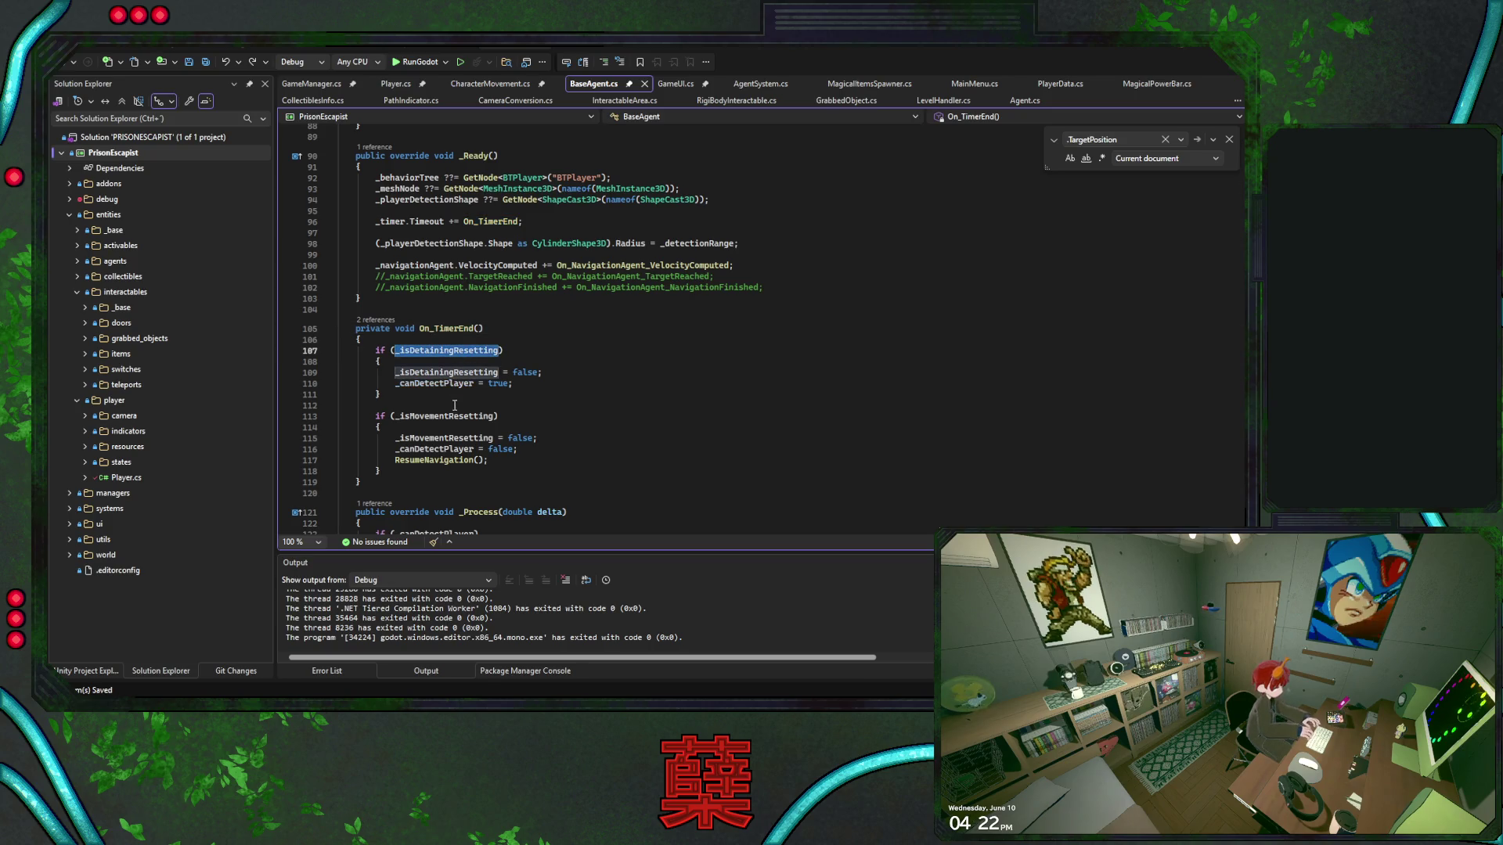
key(Down)
key(Down)
key(Down)
key(ctrl+shift+Down)
key(ctrl+shift+Down)
key(ctrl+shift+Down)
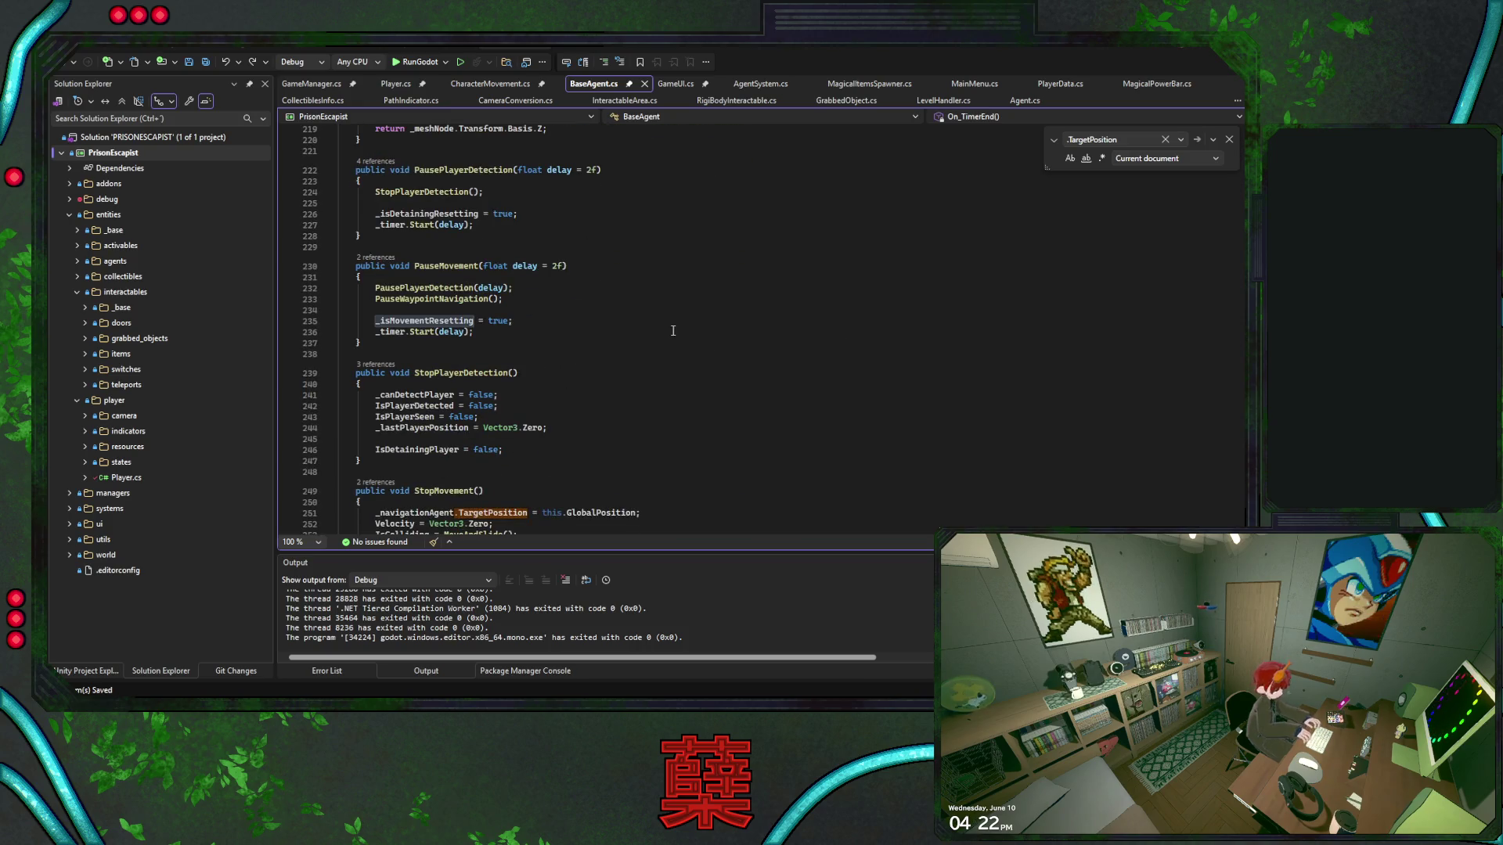
Inspect PausePlayerDetection and _canDetectPlayer, then set a breakpoint on line 108 in On_TimerEnd
ctrl+click(438, 288)
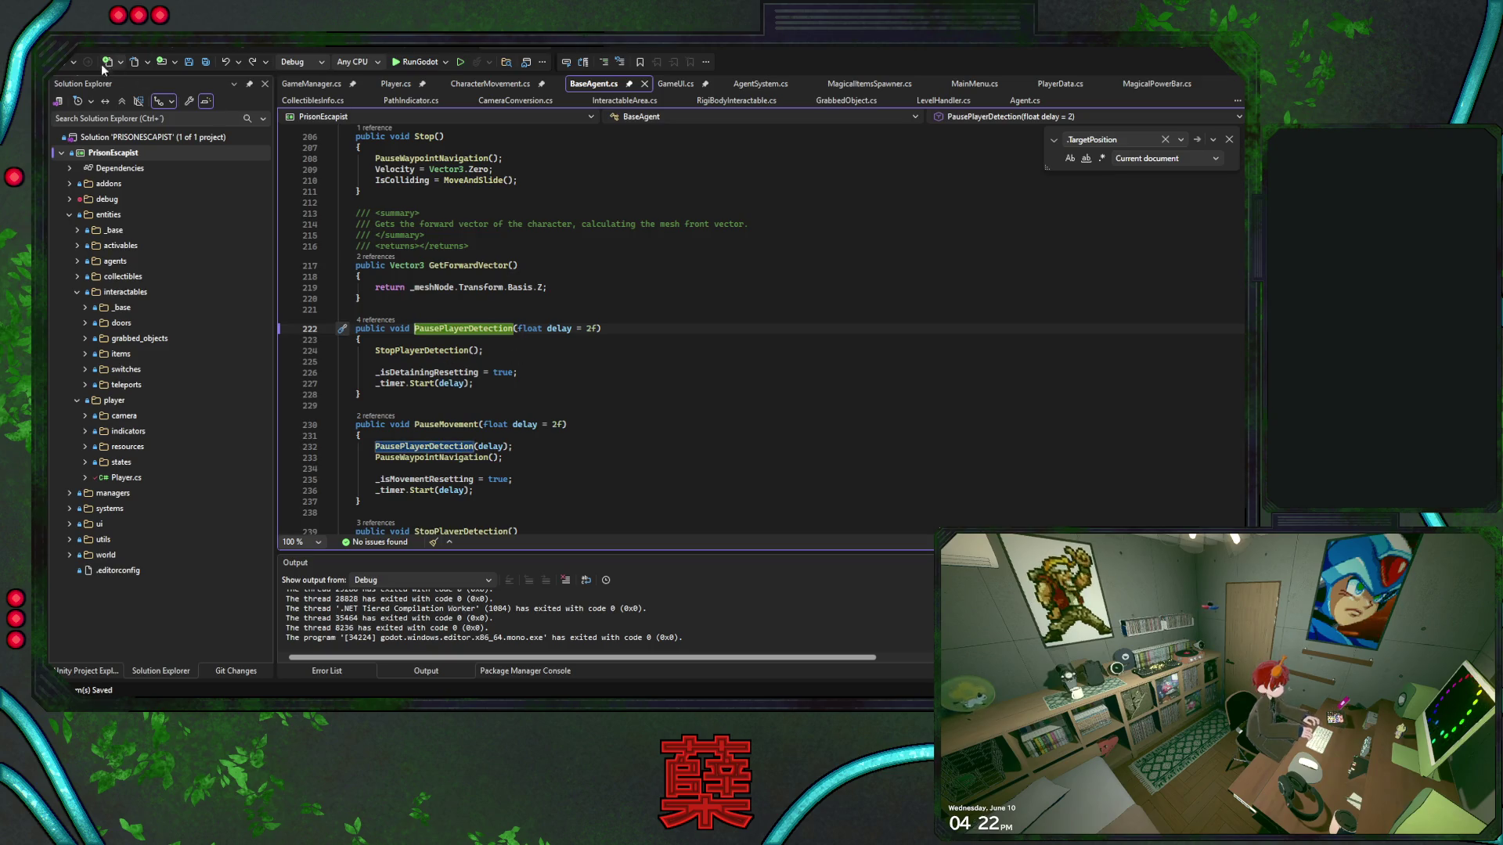
key(ctrl+minus)
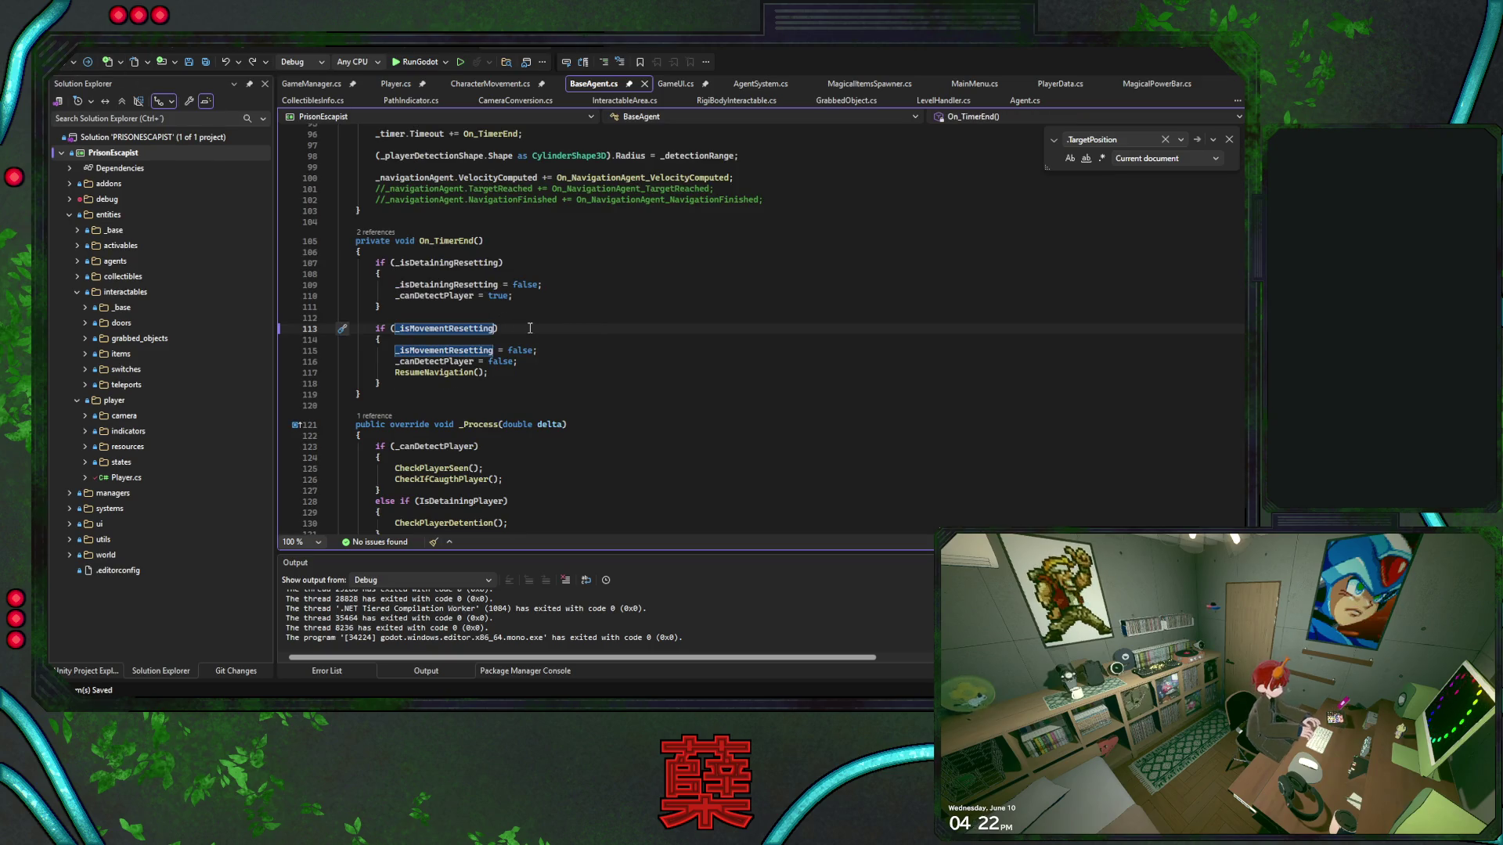
click(440, 297)
click(594, 301)
click(285, 274)
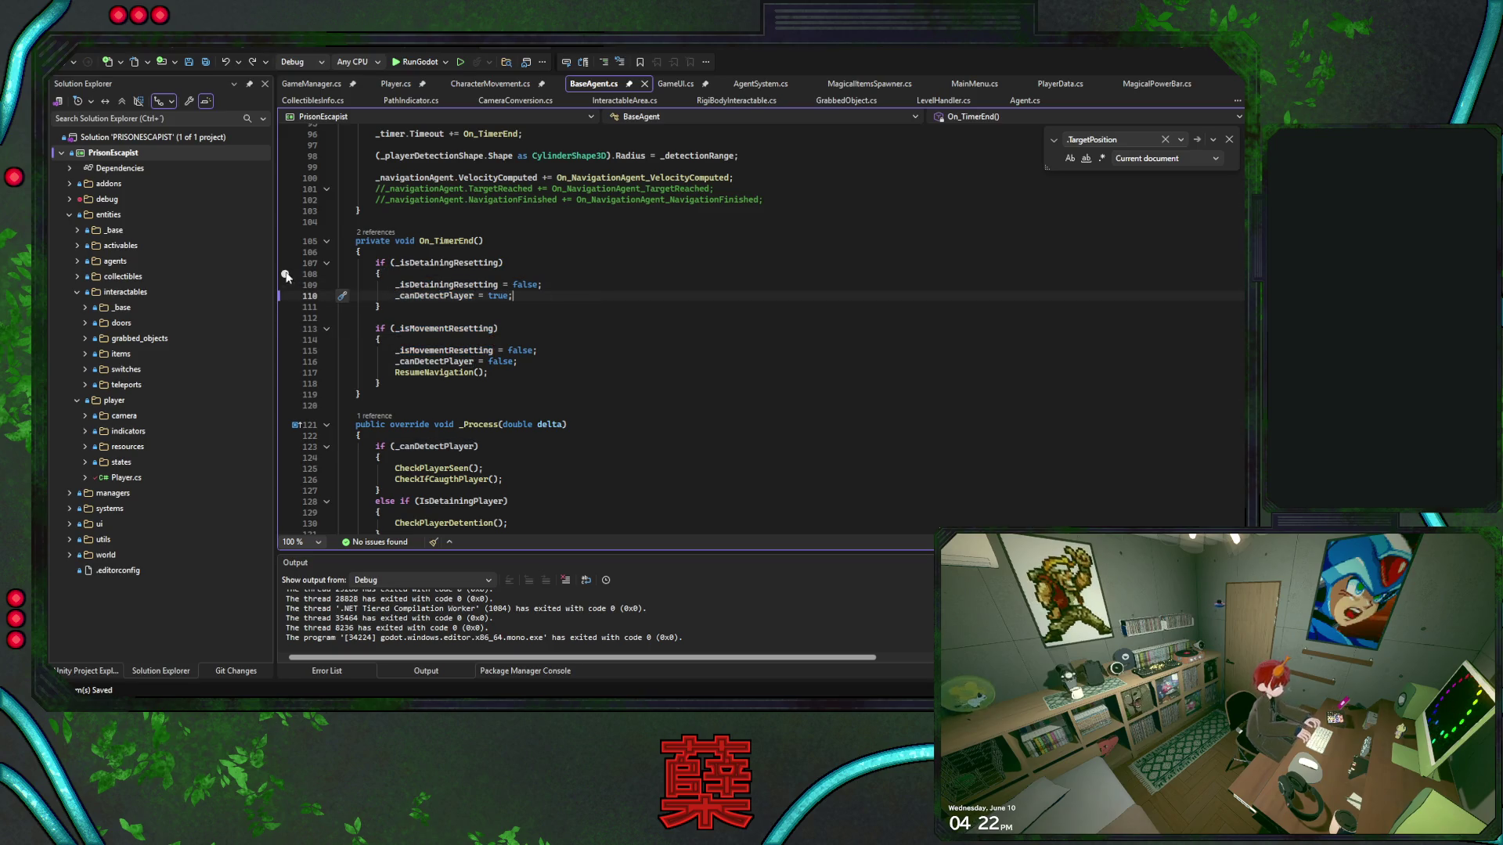
click(590, 309)
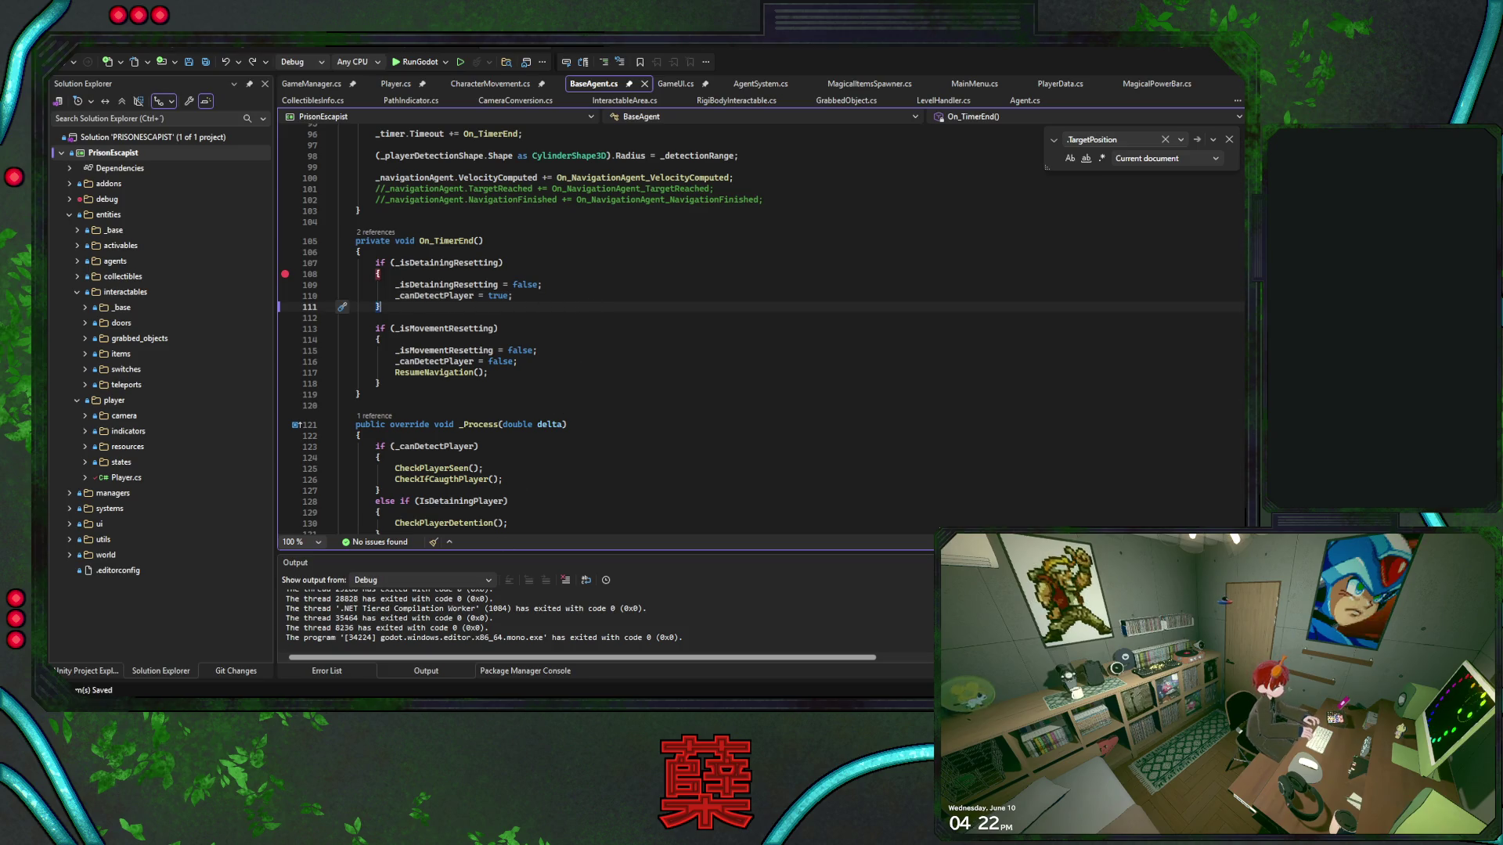
key(alt+Tab)
scroll(562, 291, up, 3)
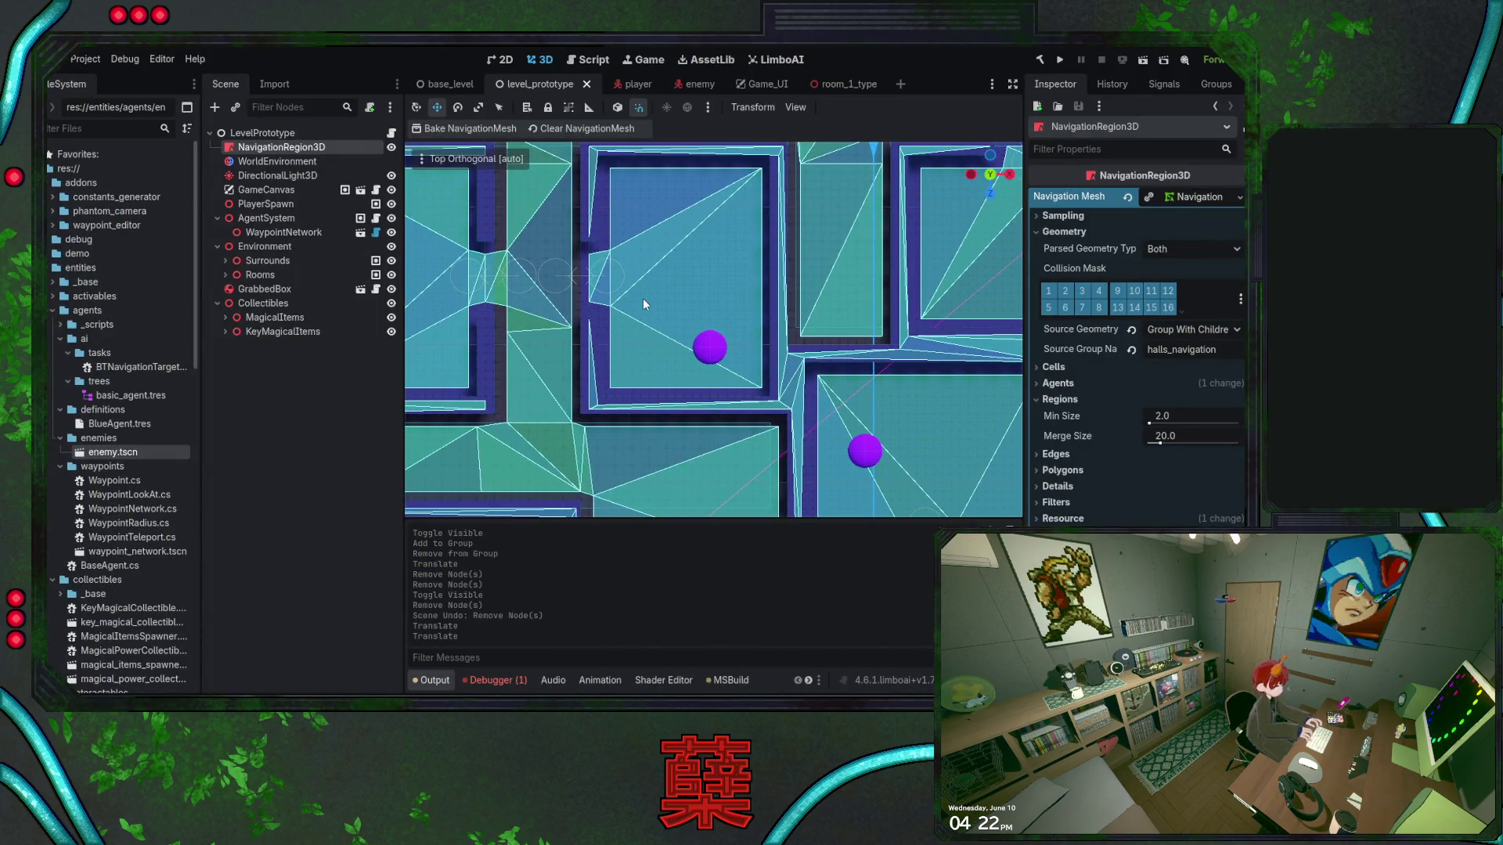
scroll(645, 297, down, 2)
scroll(664, 319, down, 10)
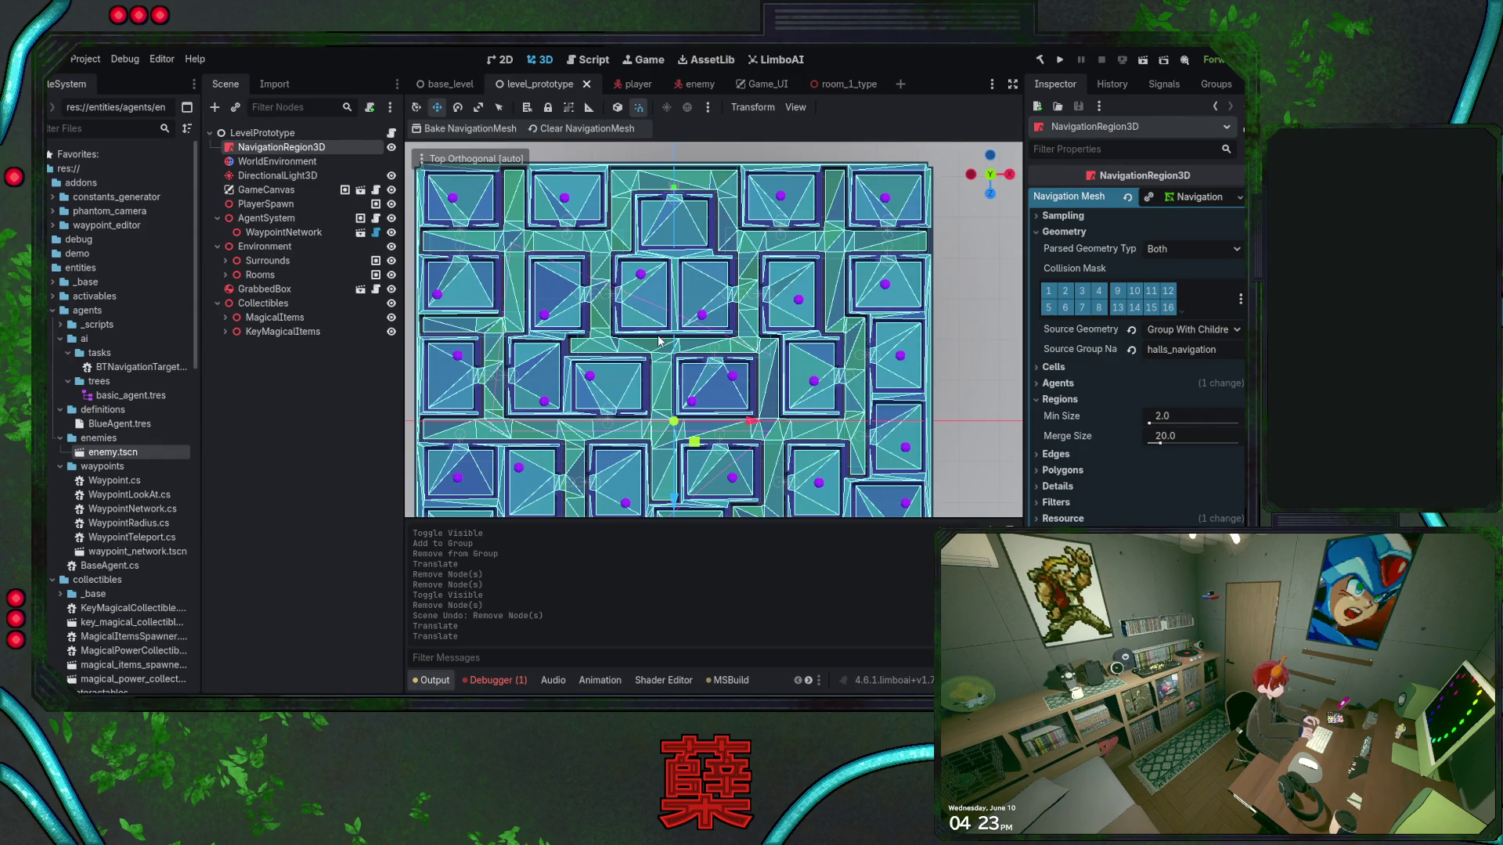
scroll(708, 307, up, 10)
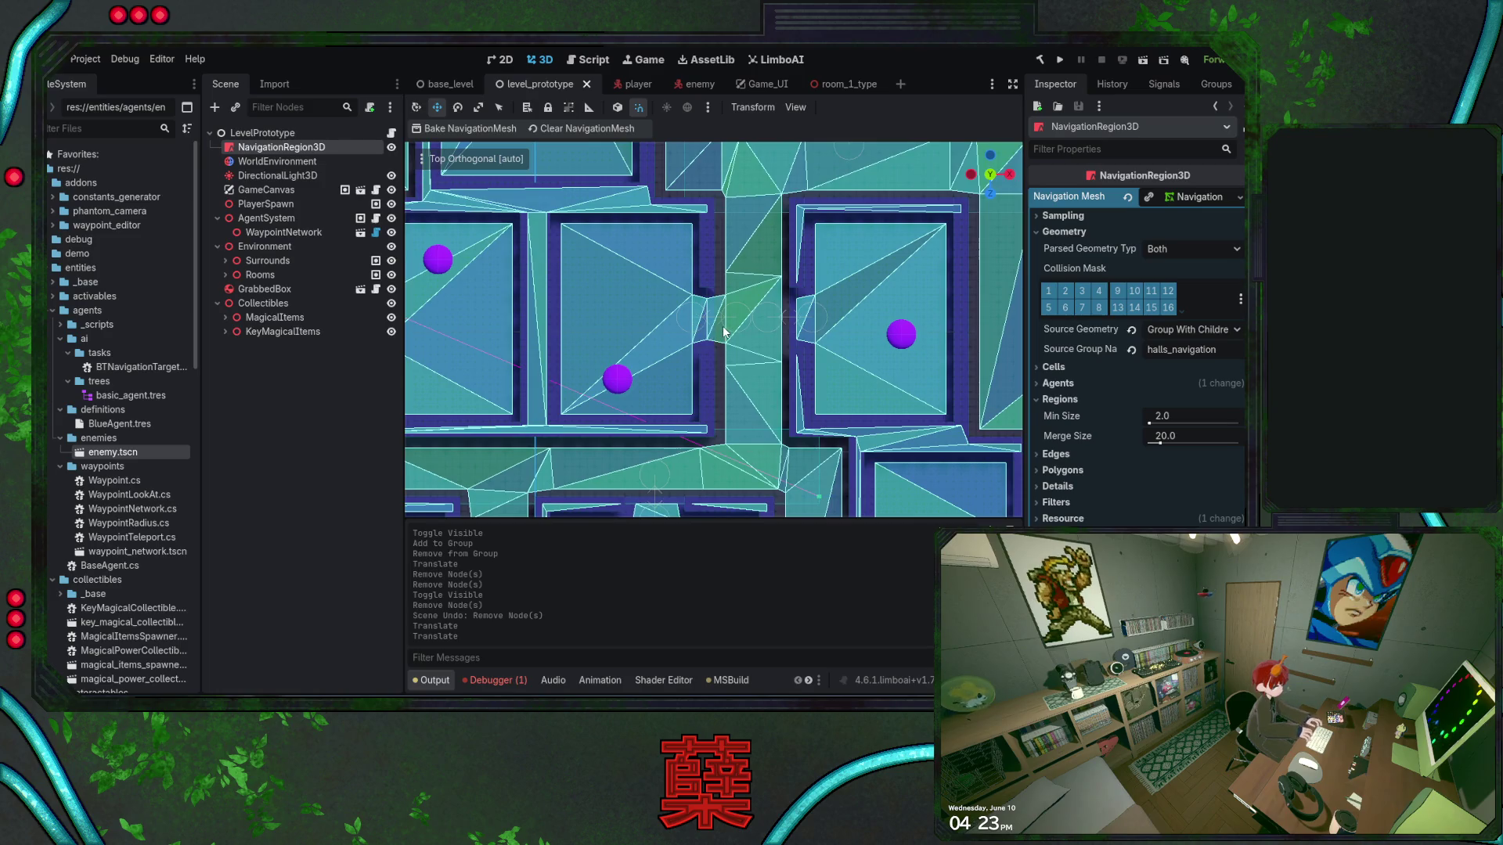
scroll(732, 382, down, 10)
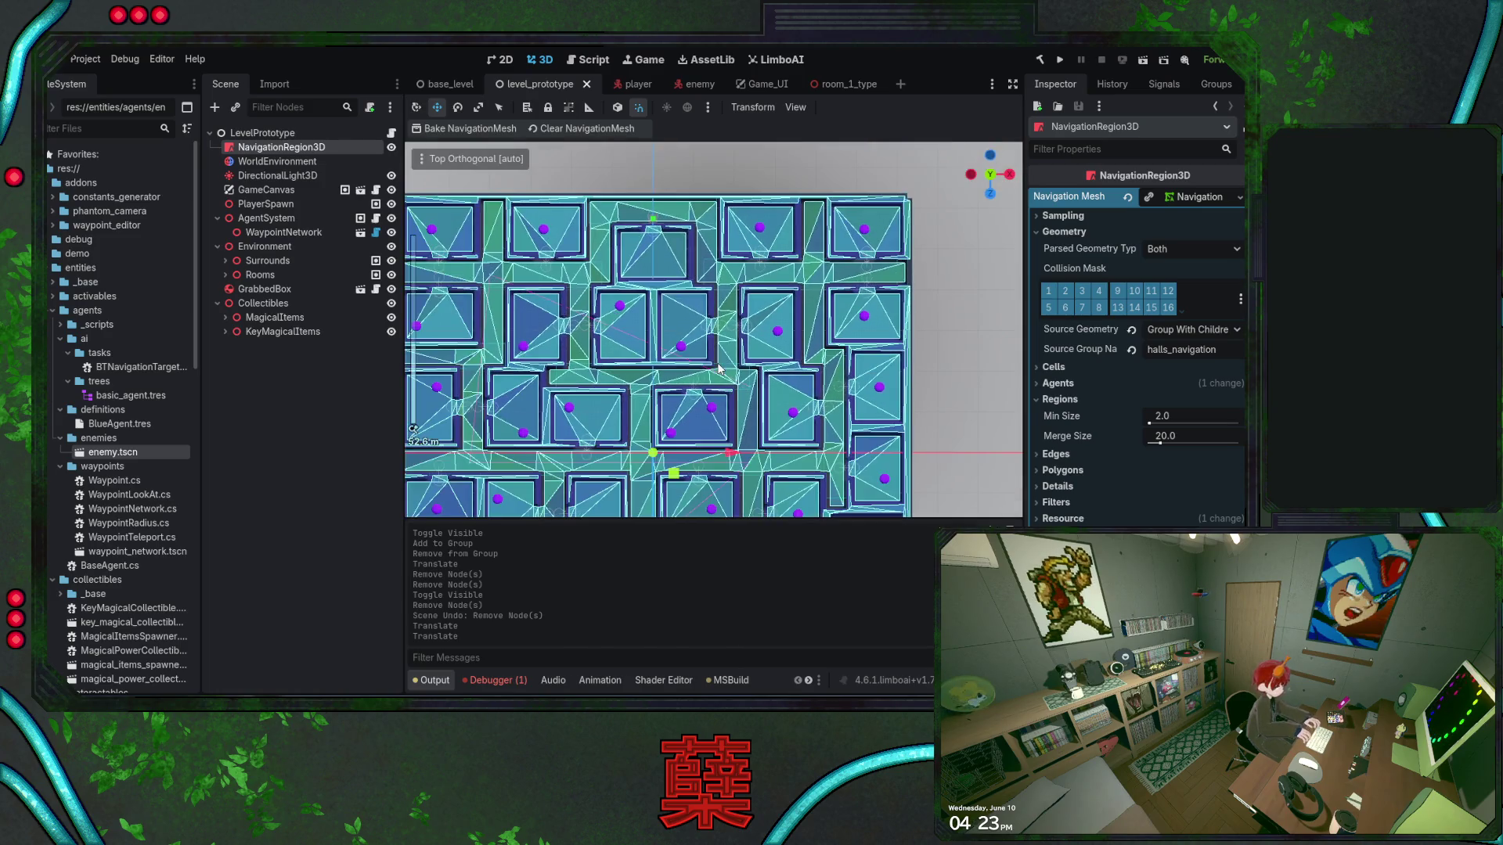
scroll(714, 367, down, 2)
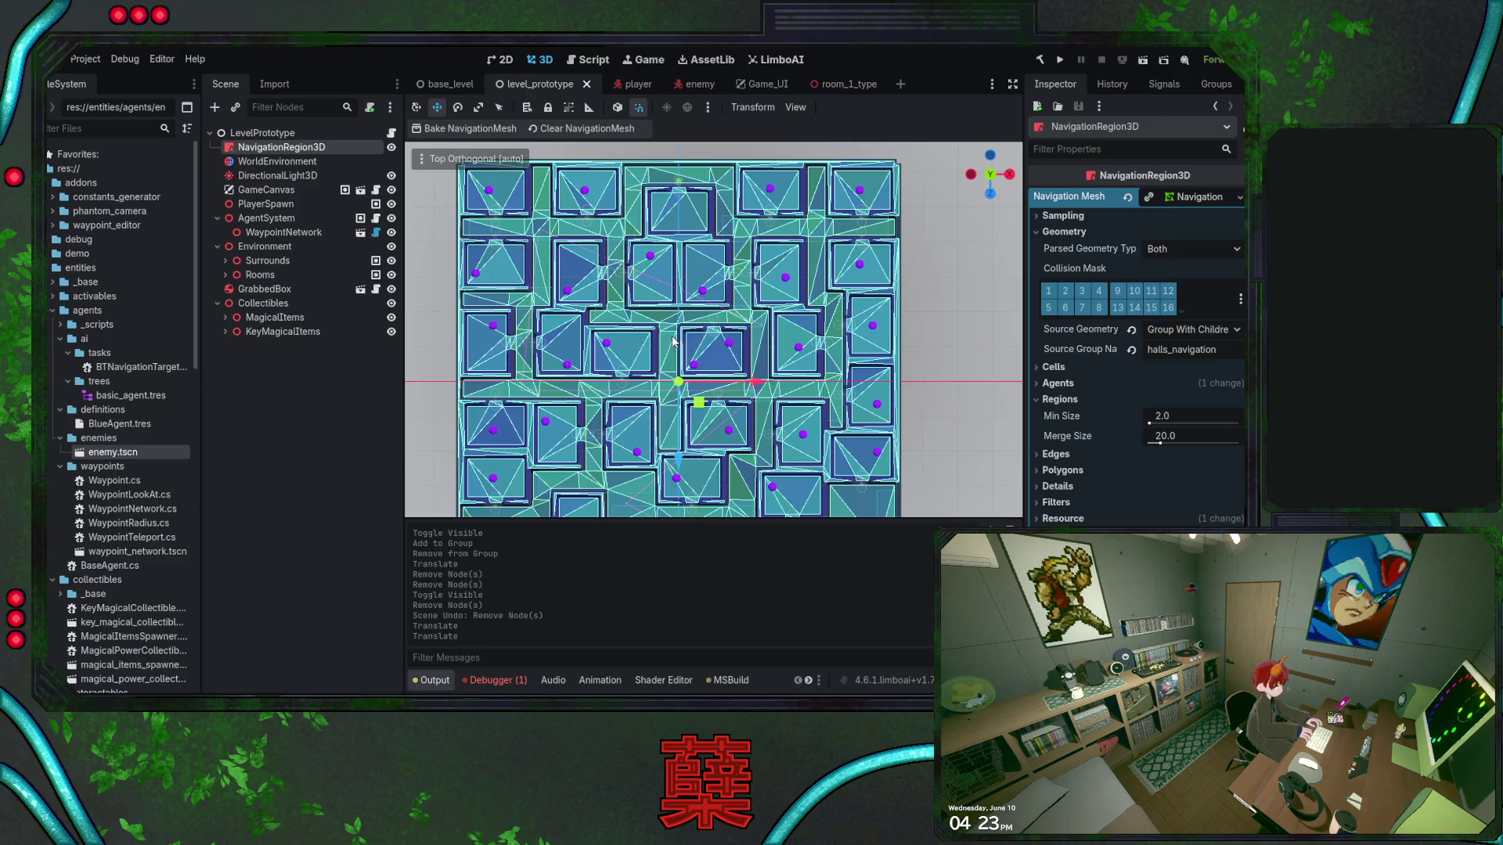
scroll(674, 342, down, 5)
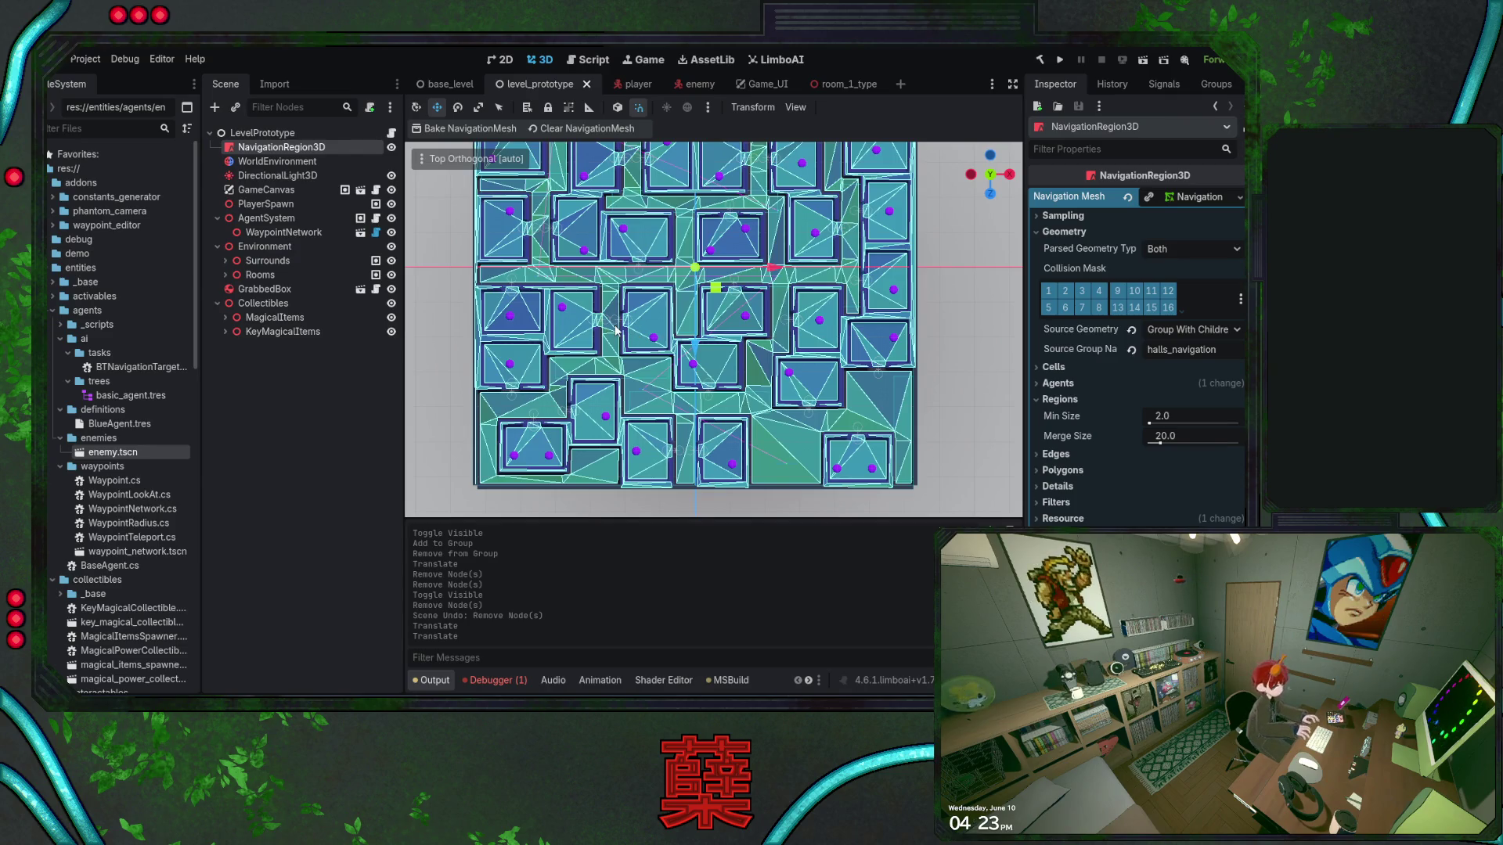
scroll(615, 330, up, 3)
scroll(599, 332, up, 4)
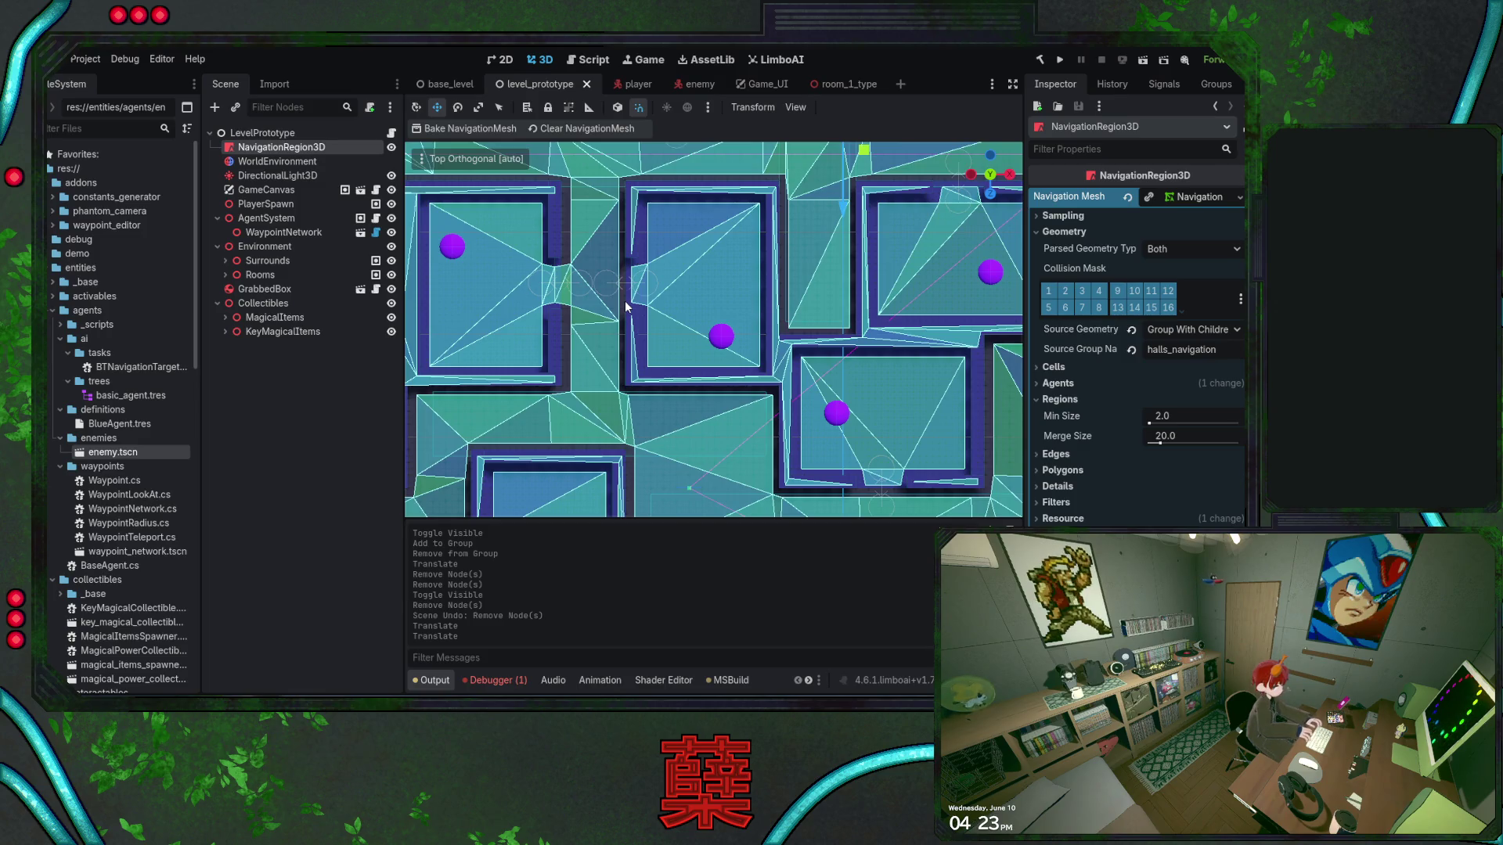
scroll(688, 344, up, 1)
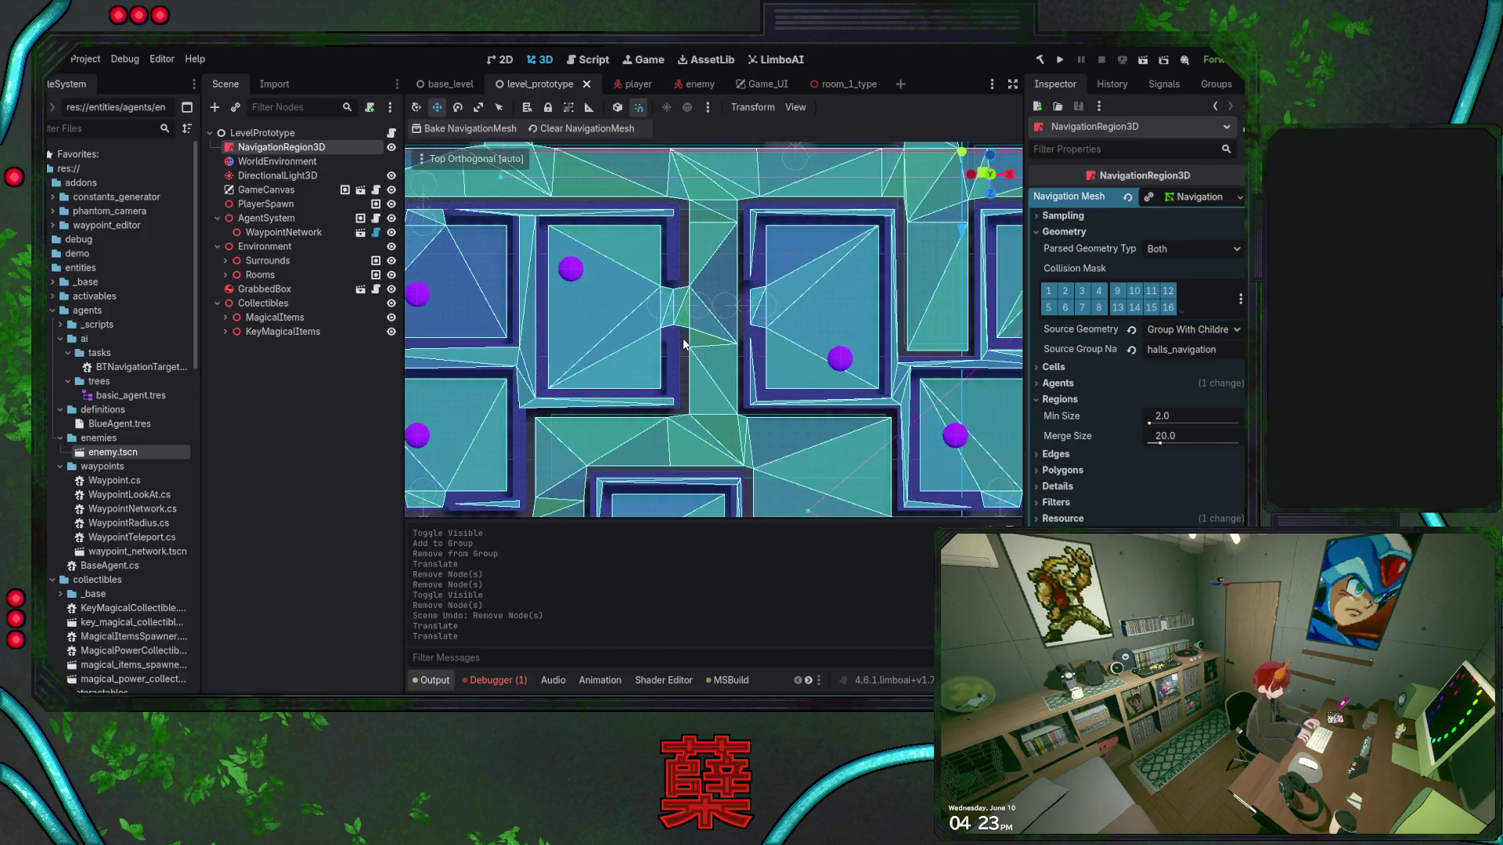
scroll(686, 337, up, 3)
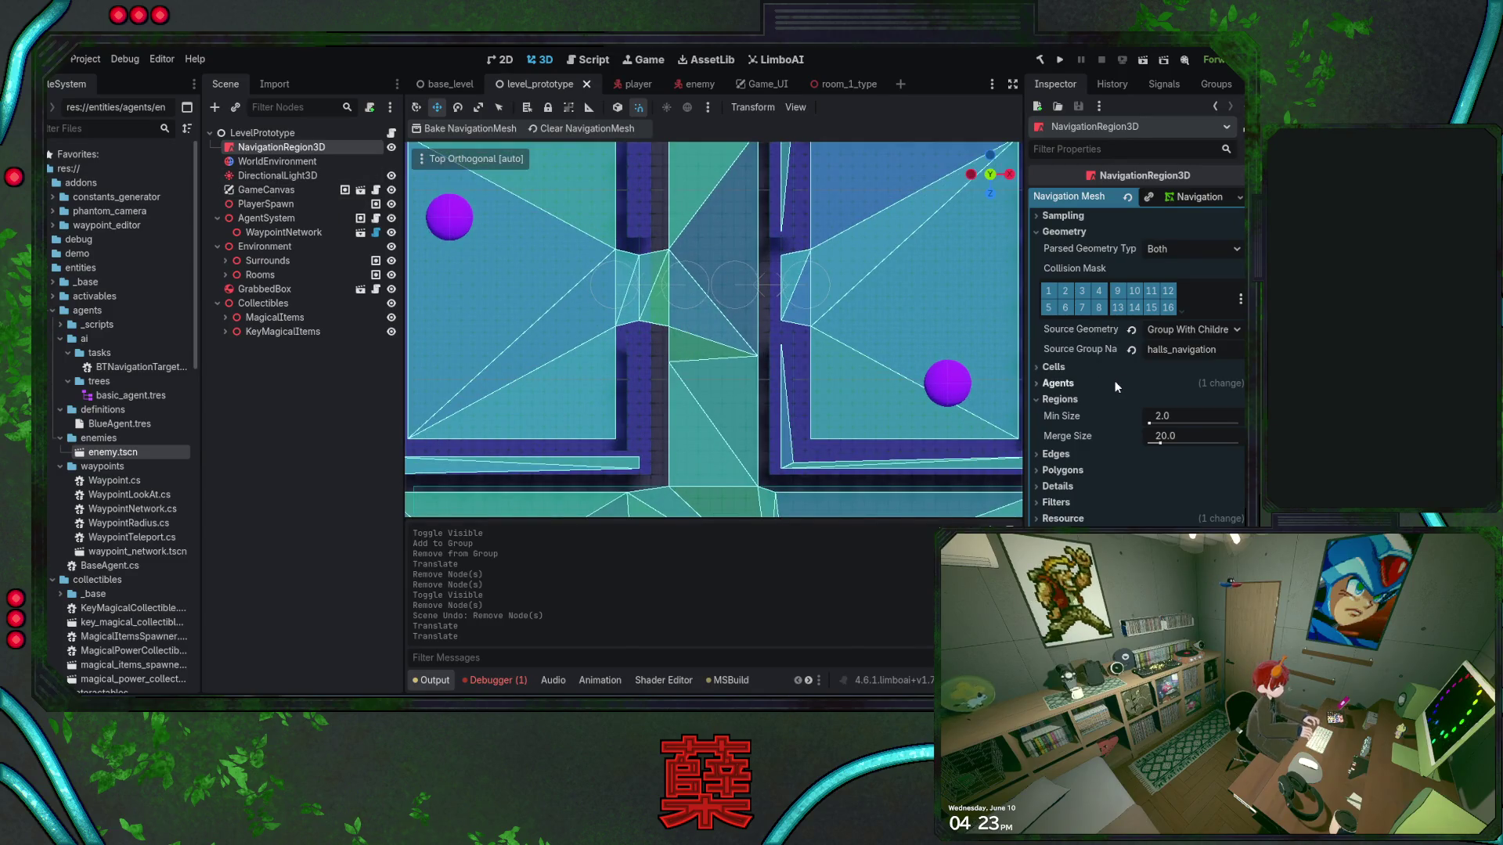
Bake with region Merge Size 10.43, then restore it to 20.0 and rebake
drag(1161, 443, 1153, 443)
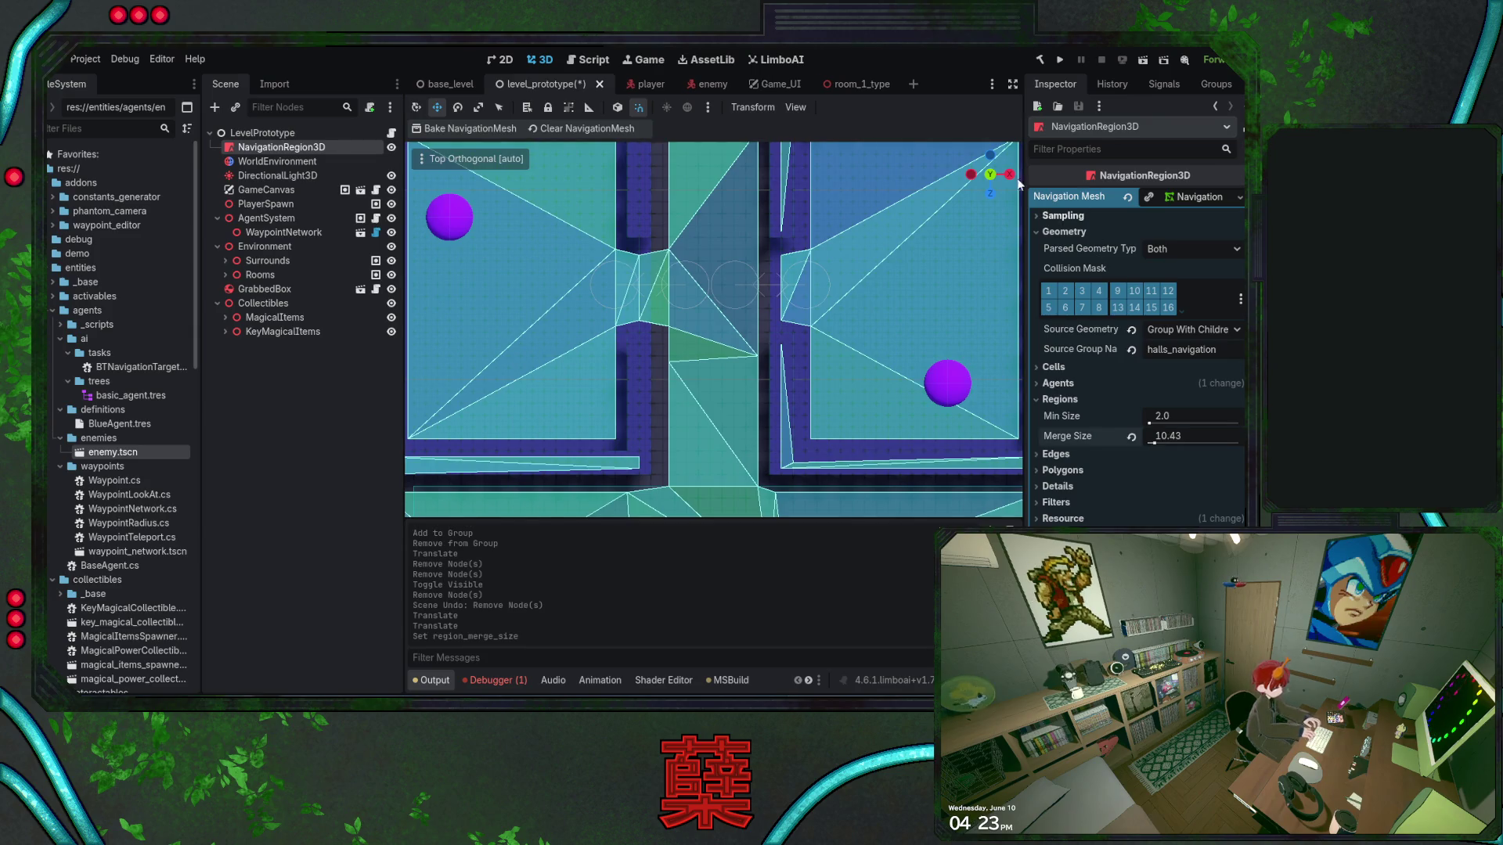
click(461, 129)
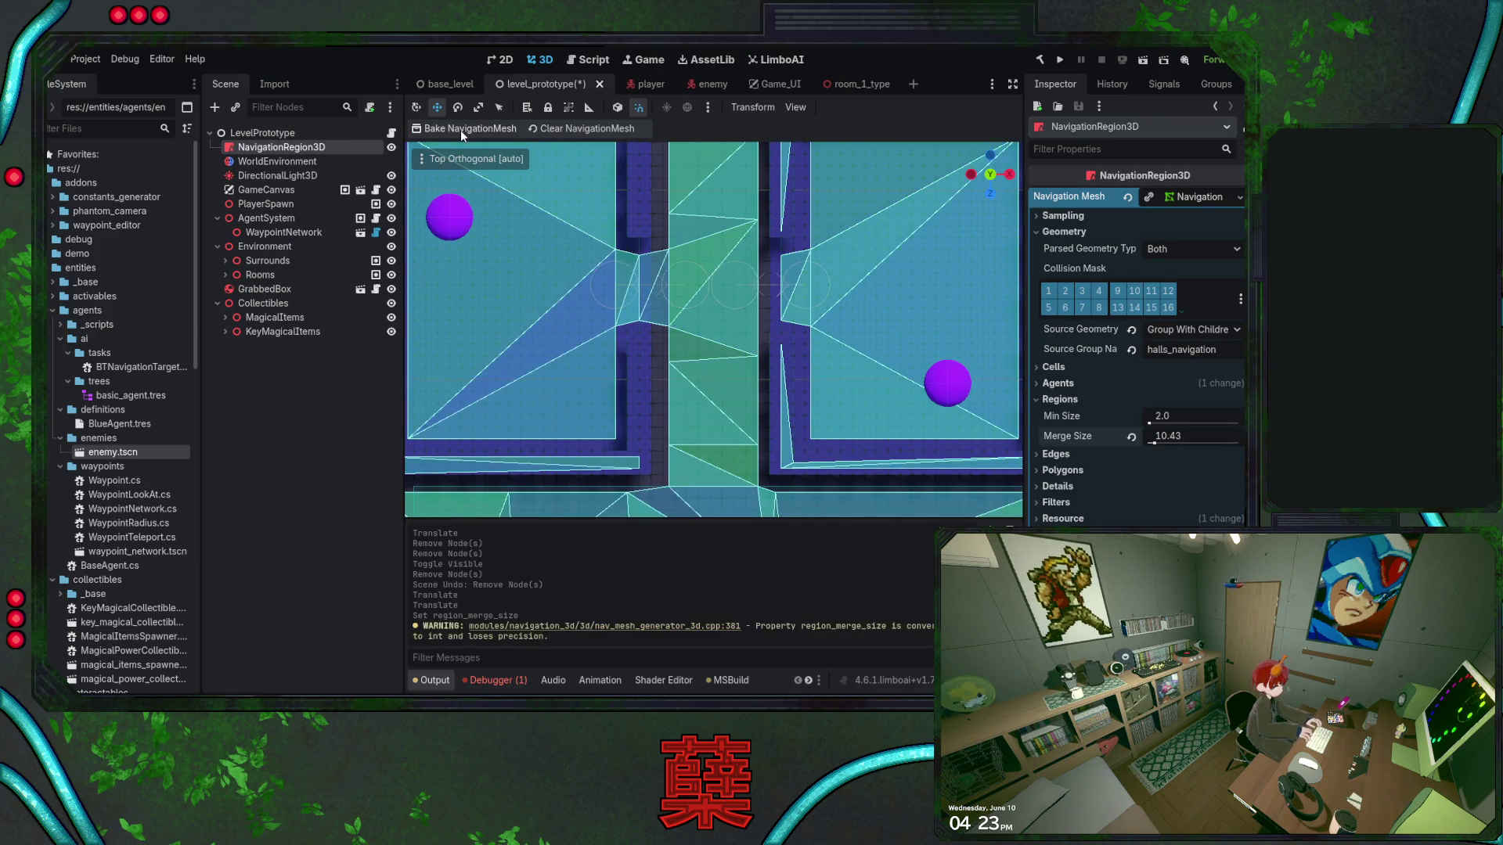
click(1131, 437)
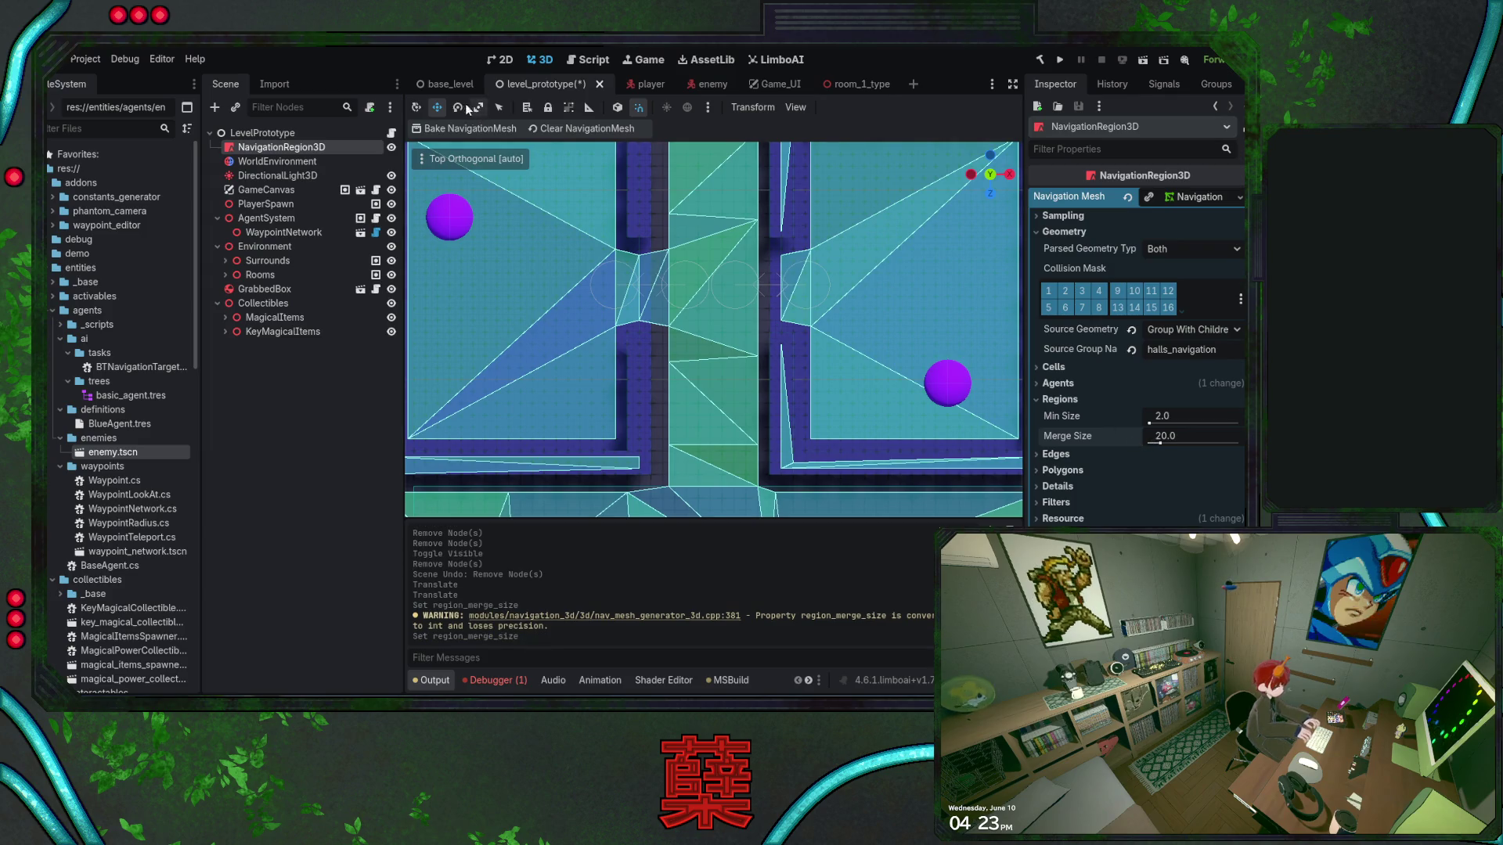
click(462, 129)
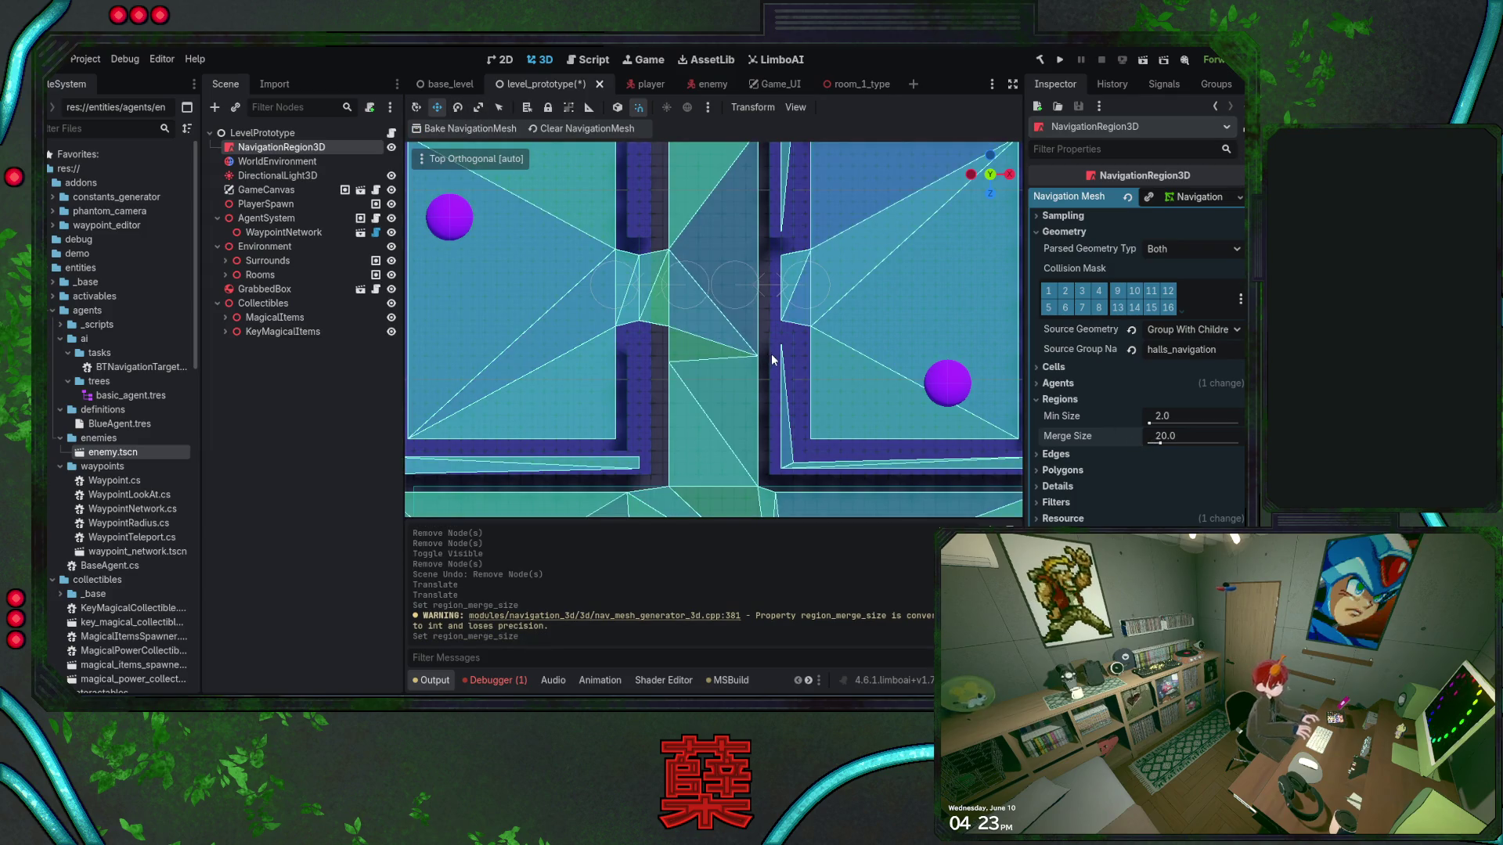
Bake with region Min Size 41.36, then restore it to 2.0
drag(1149, 421, 1172, 422)
click(468, 129)
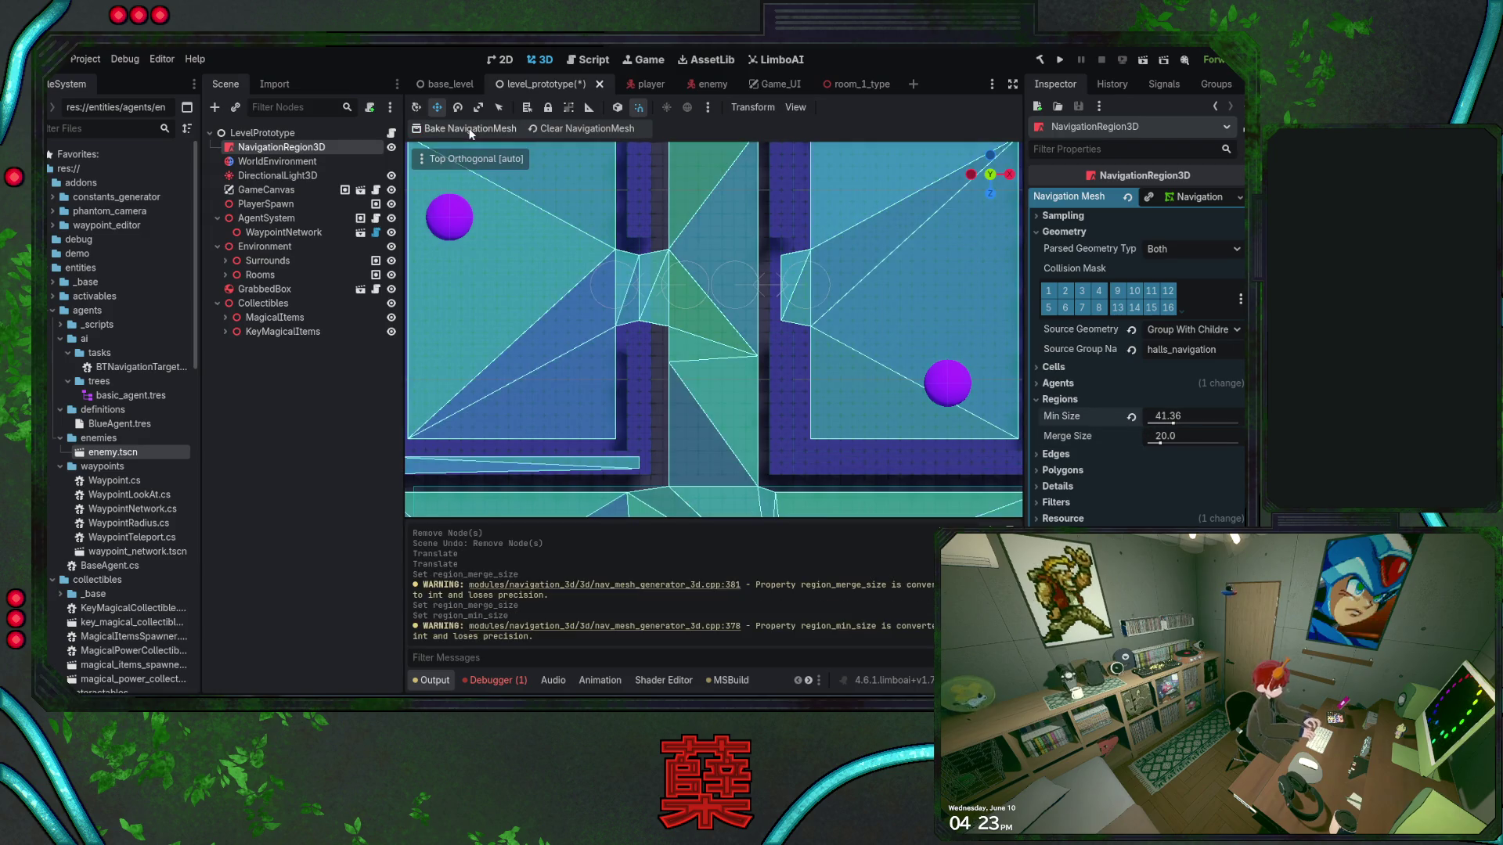
click(1131, 417)
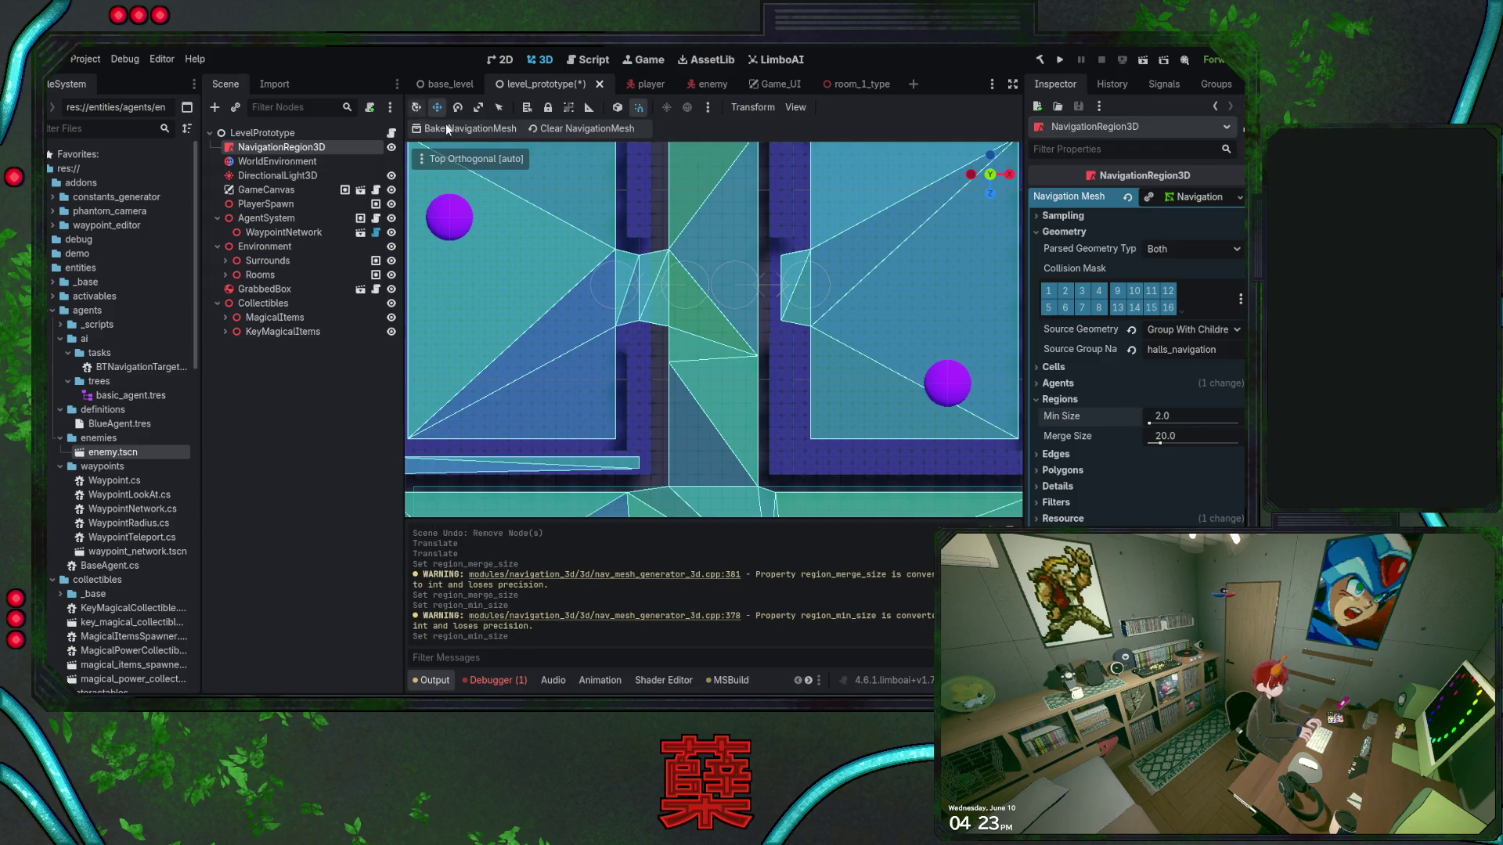
Expand and collapse the Sampling, Polygons, Edges, Regions, Agents and Cells sections to review values
click(1061, 400)
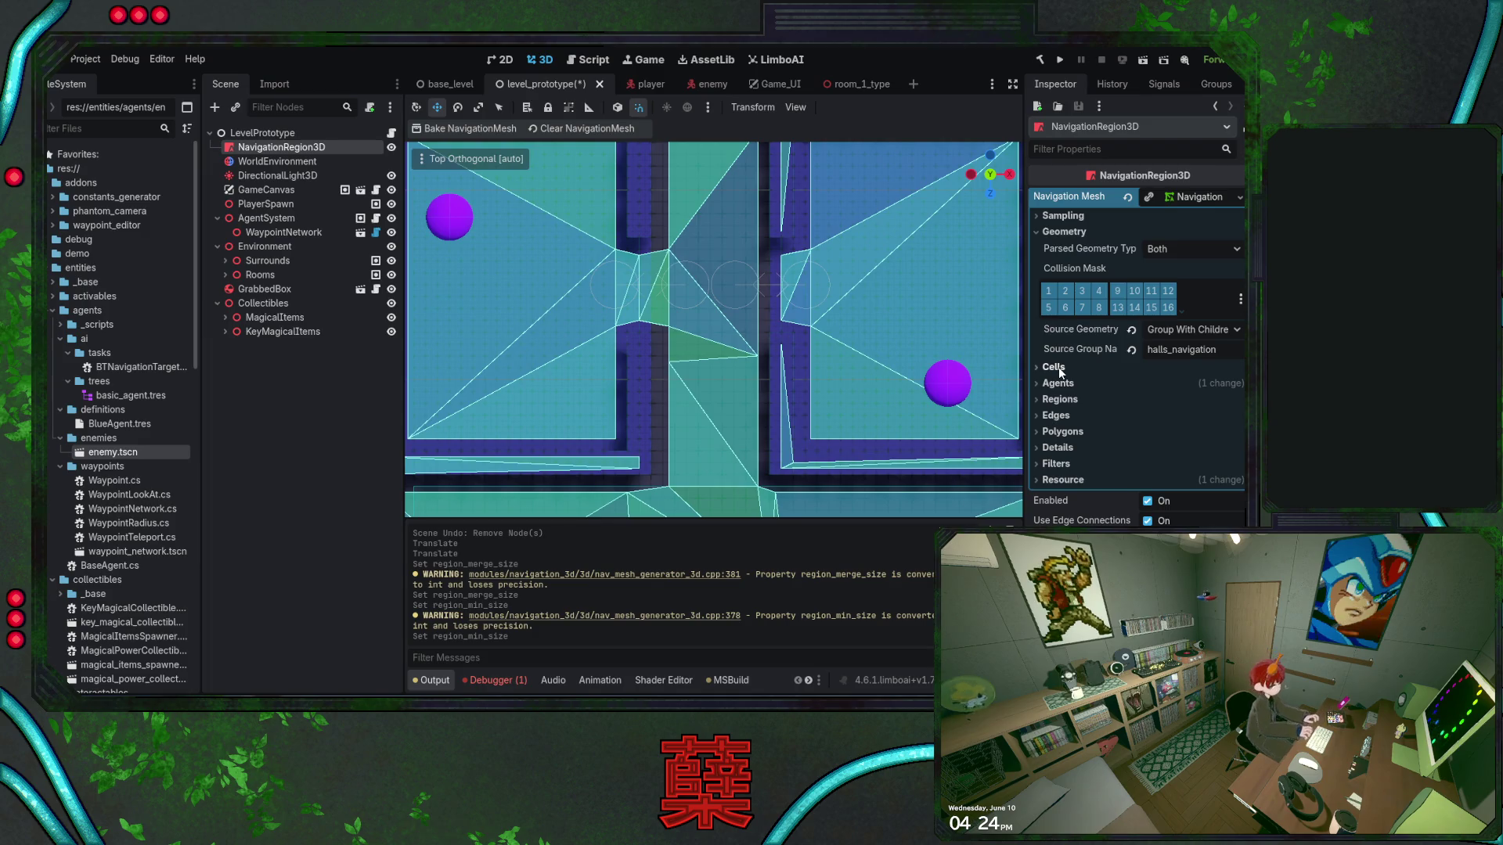
click(1066, 217)
click(1066, 217)
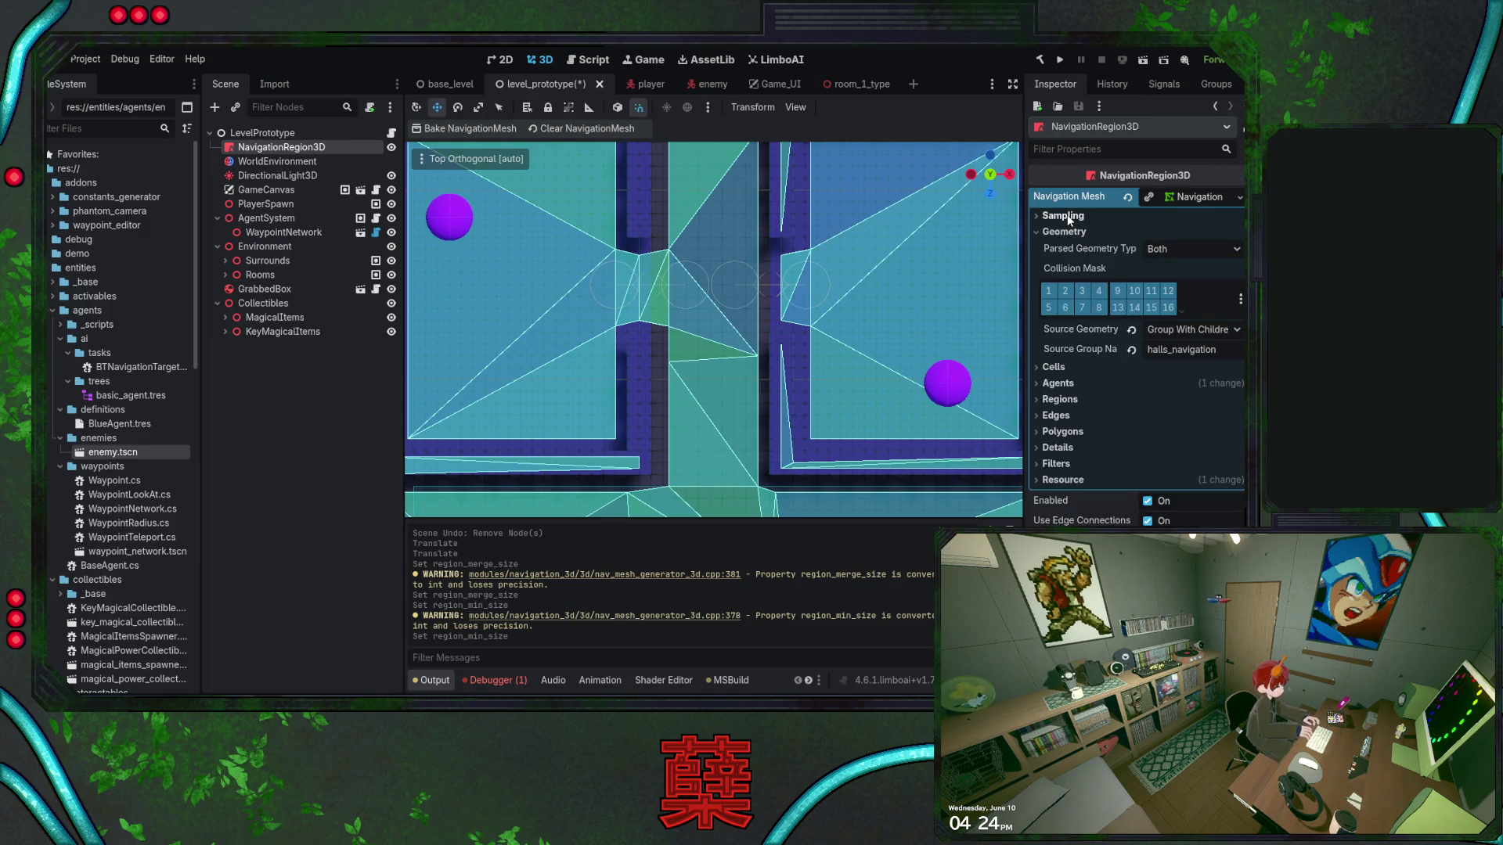
click(1068, 436)
click(1066, 435)
click(1064, 433)
click(1063, 432)
click(1056, 416)
click(1056, 415)
click(1059, 400)
click(1059, 400)
click(1058, 383)
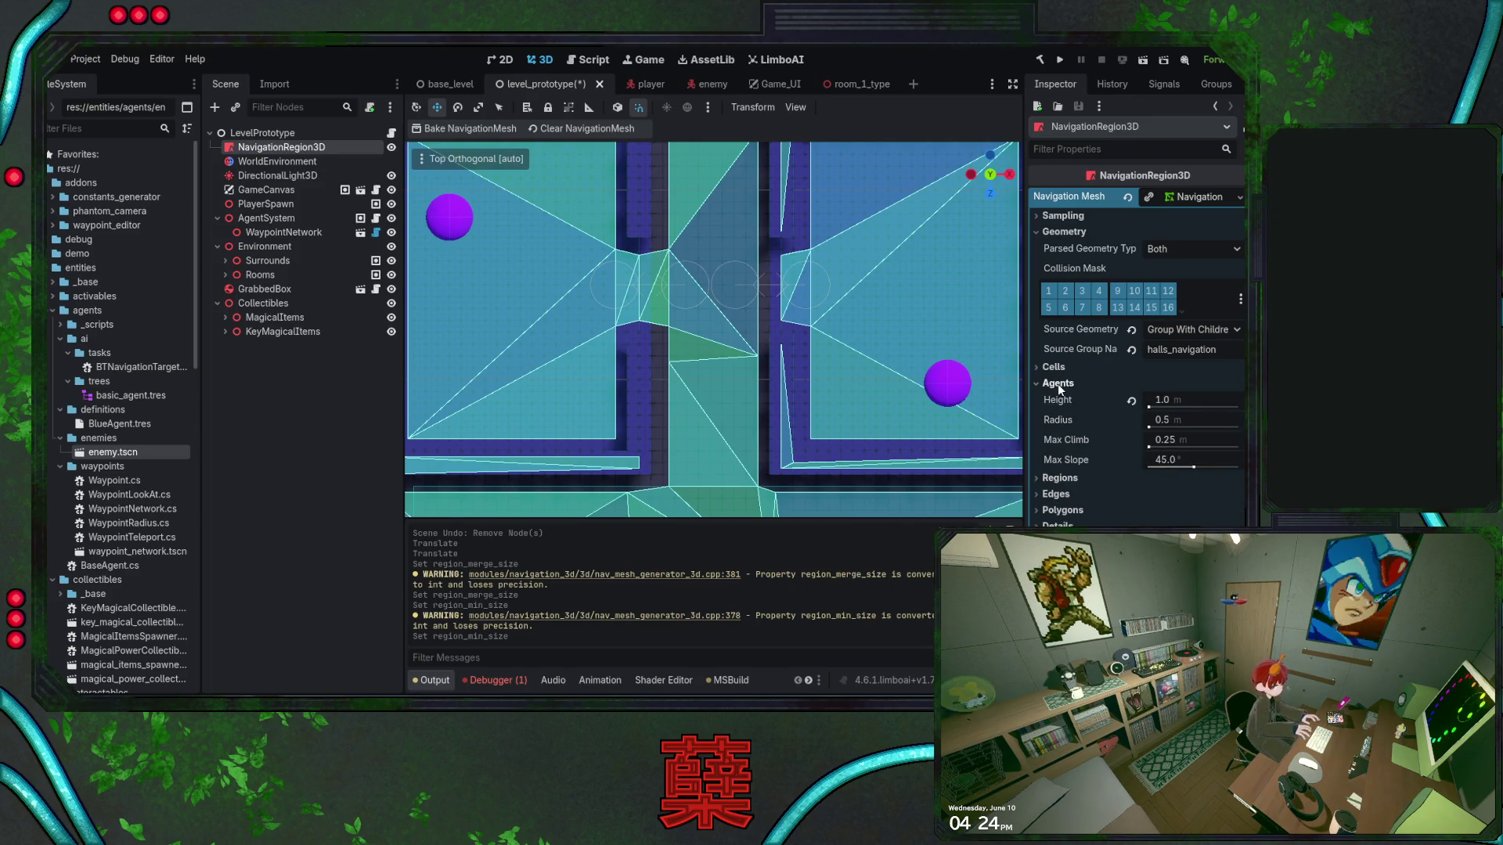
click(1059, 386)
click(1056, 368)
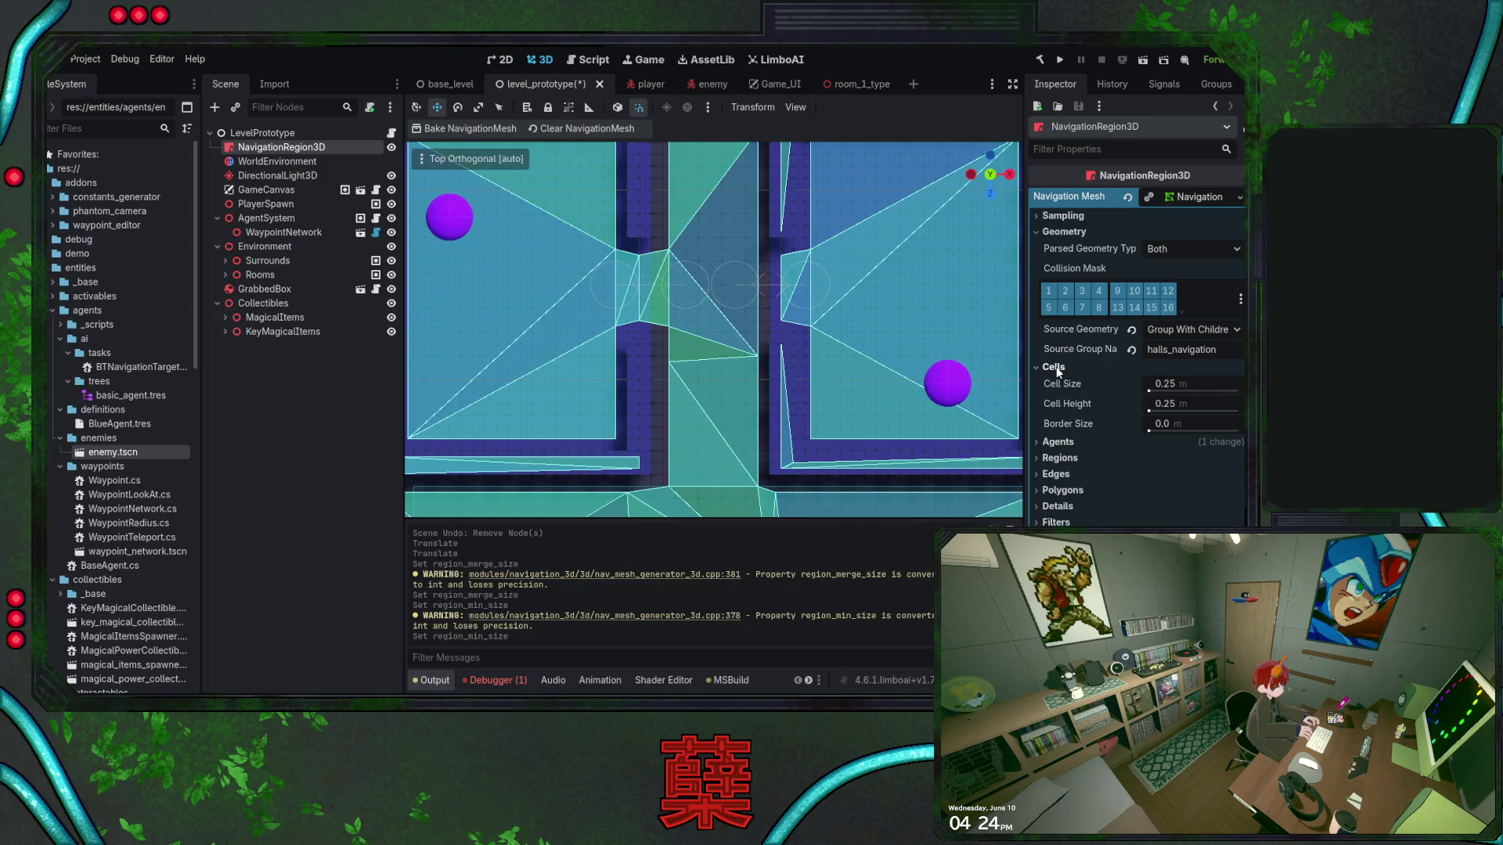
click(1056, 369)
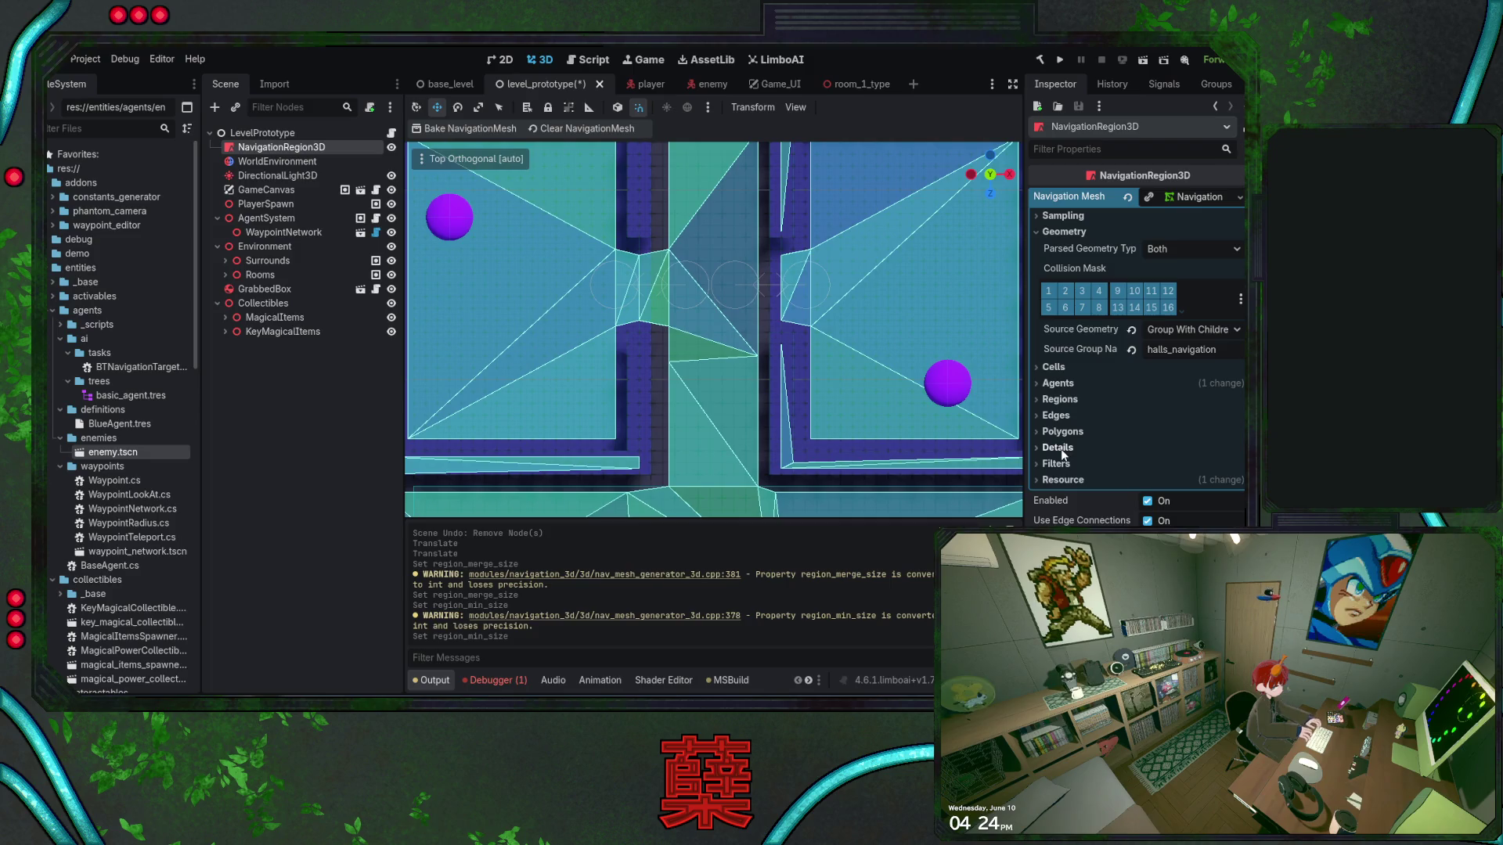
scroll(793, 379, down, 5)
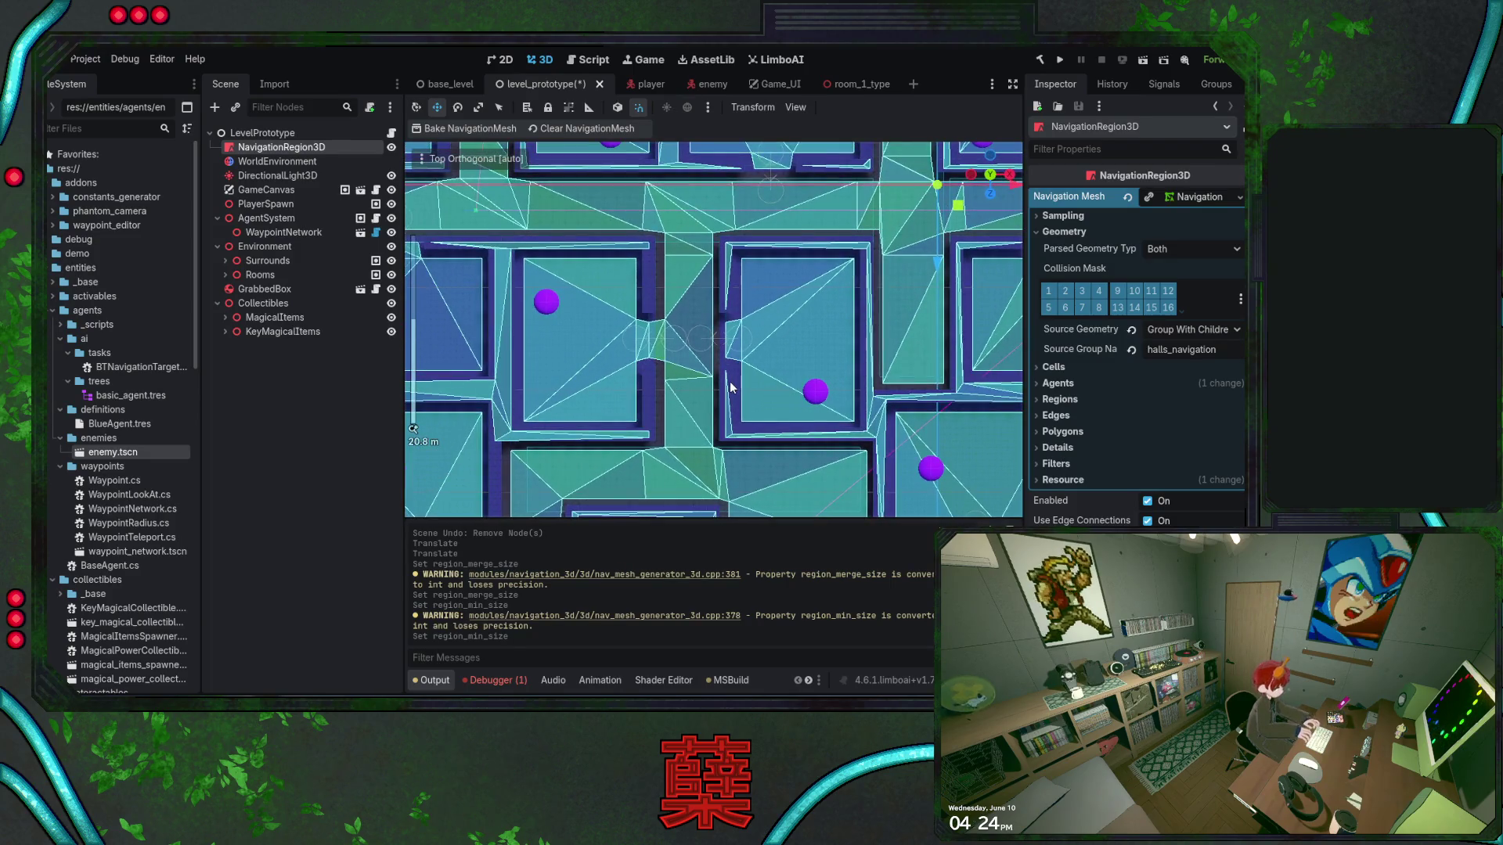
Save the level_prototype scene and check the baked navmesh across the rooms
key(ctrl+s)
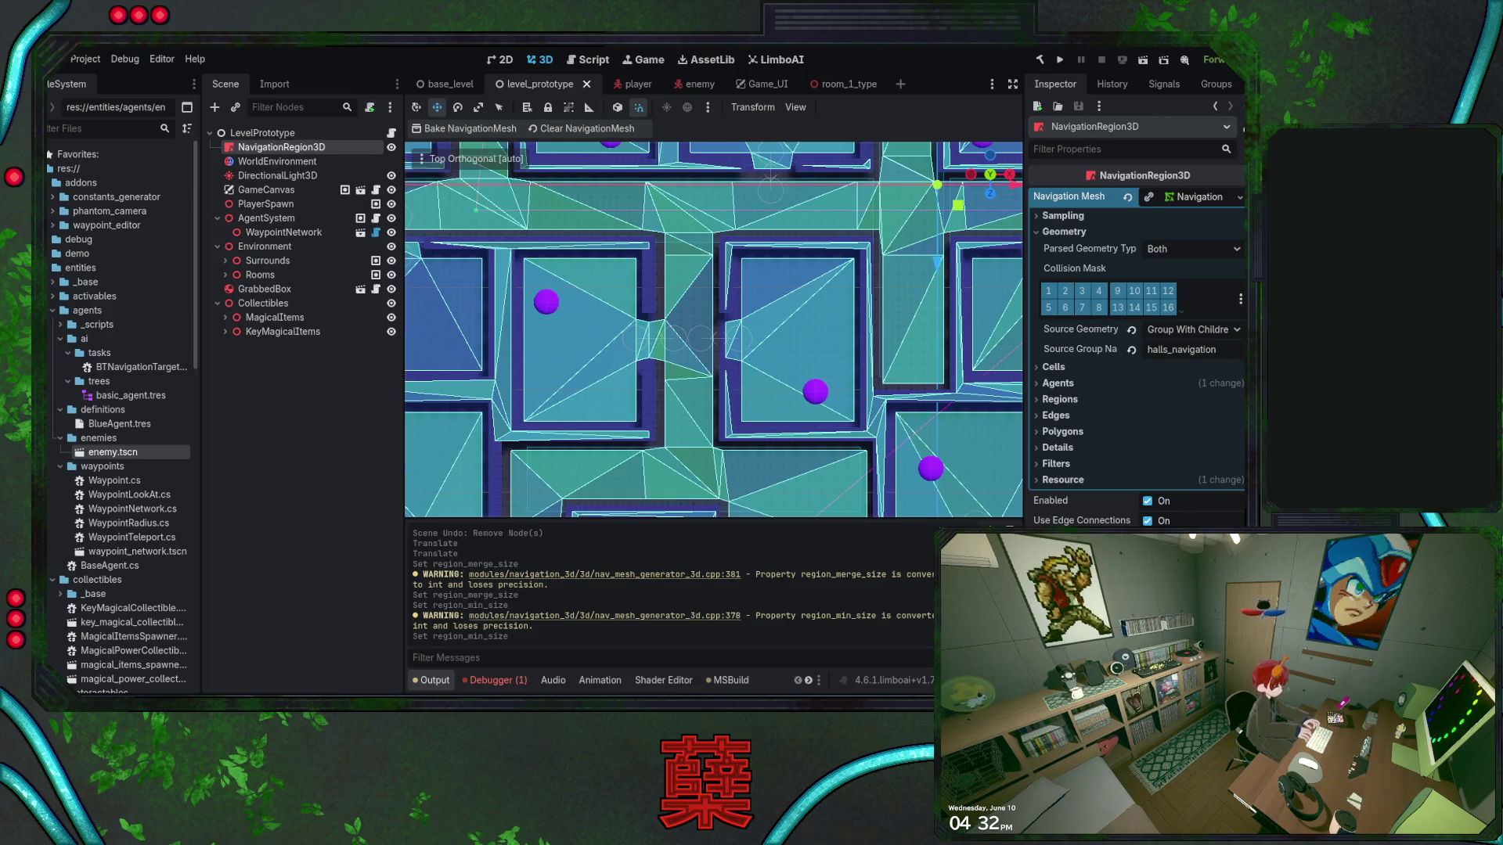
scroll(676, 401, down, 8)
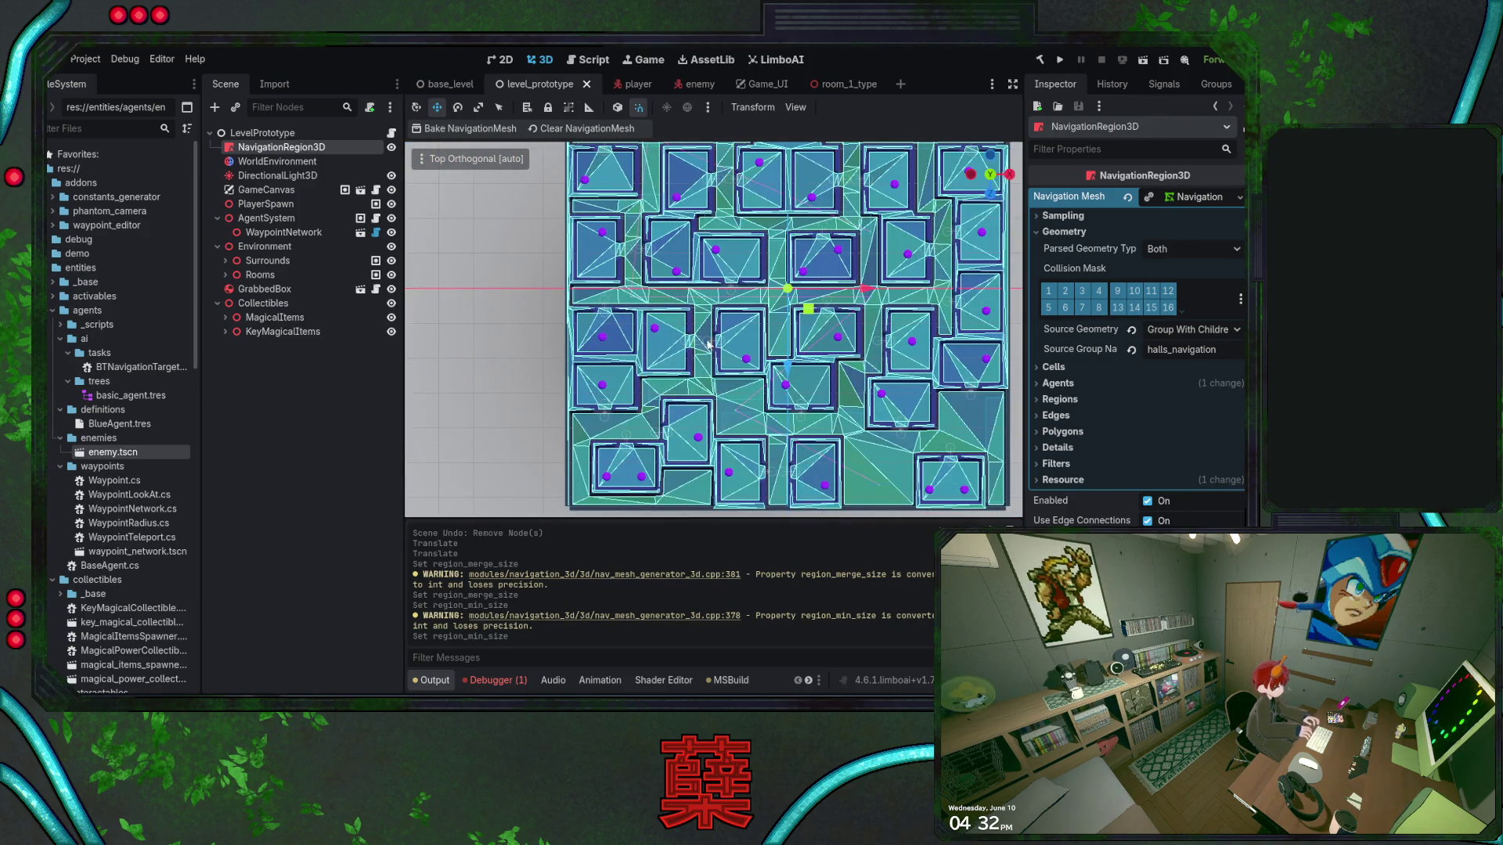
scroll(702, 342, up, 5)
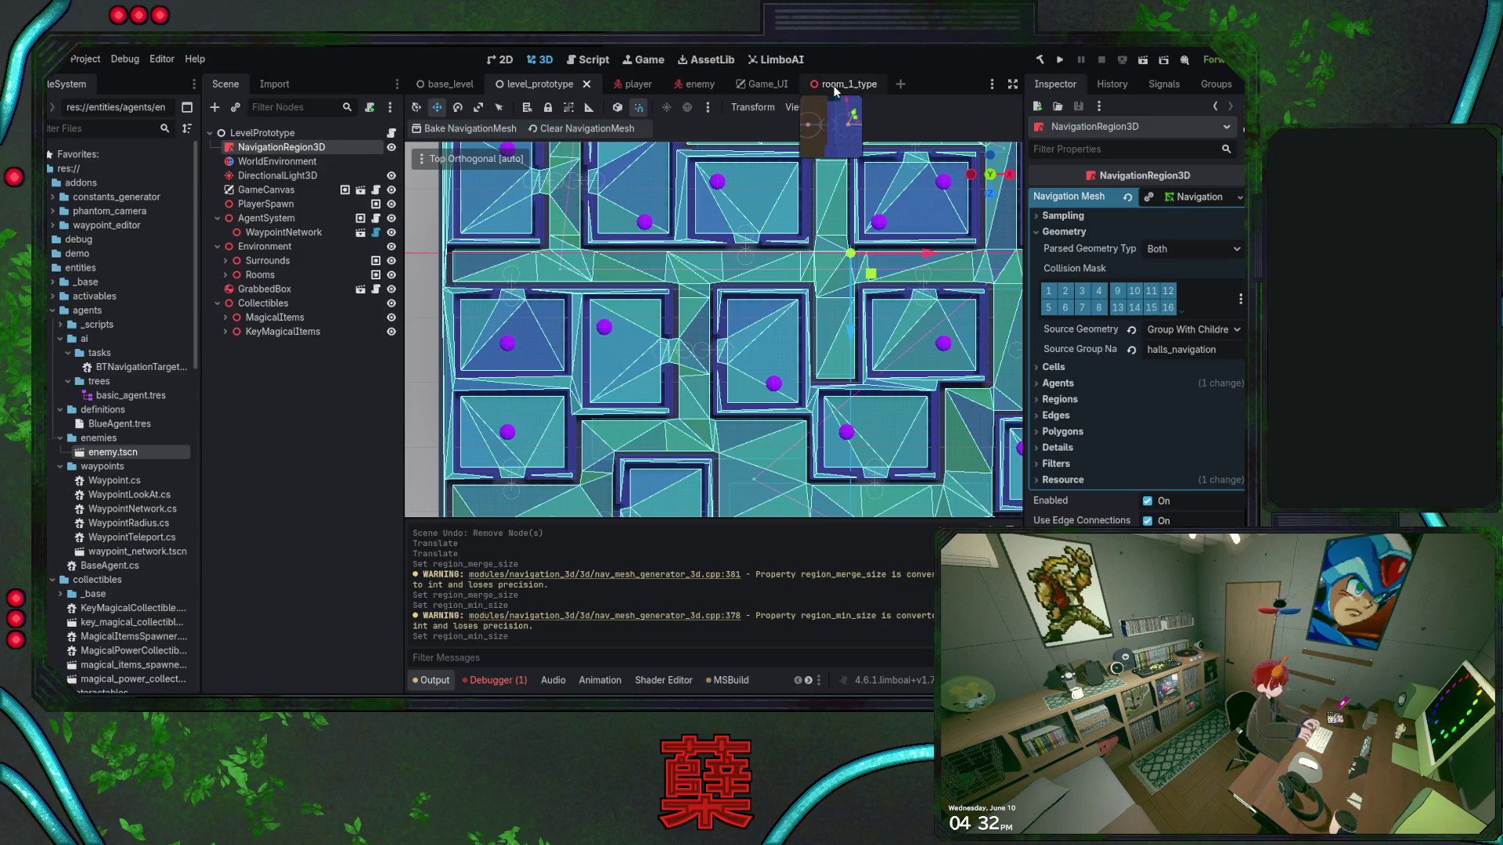
click(696, 85)
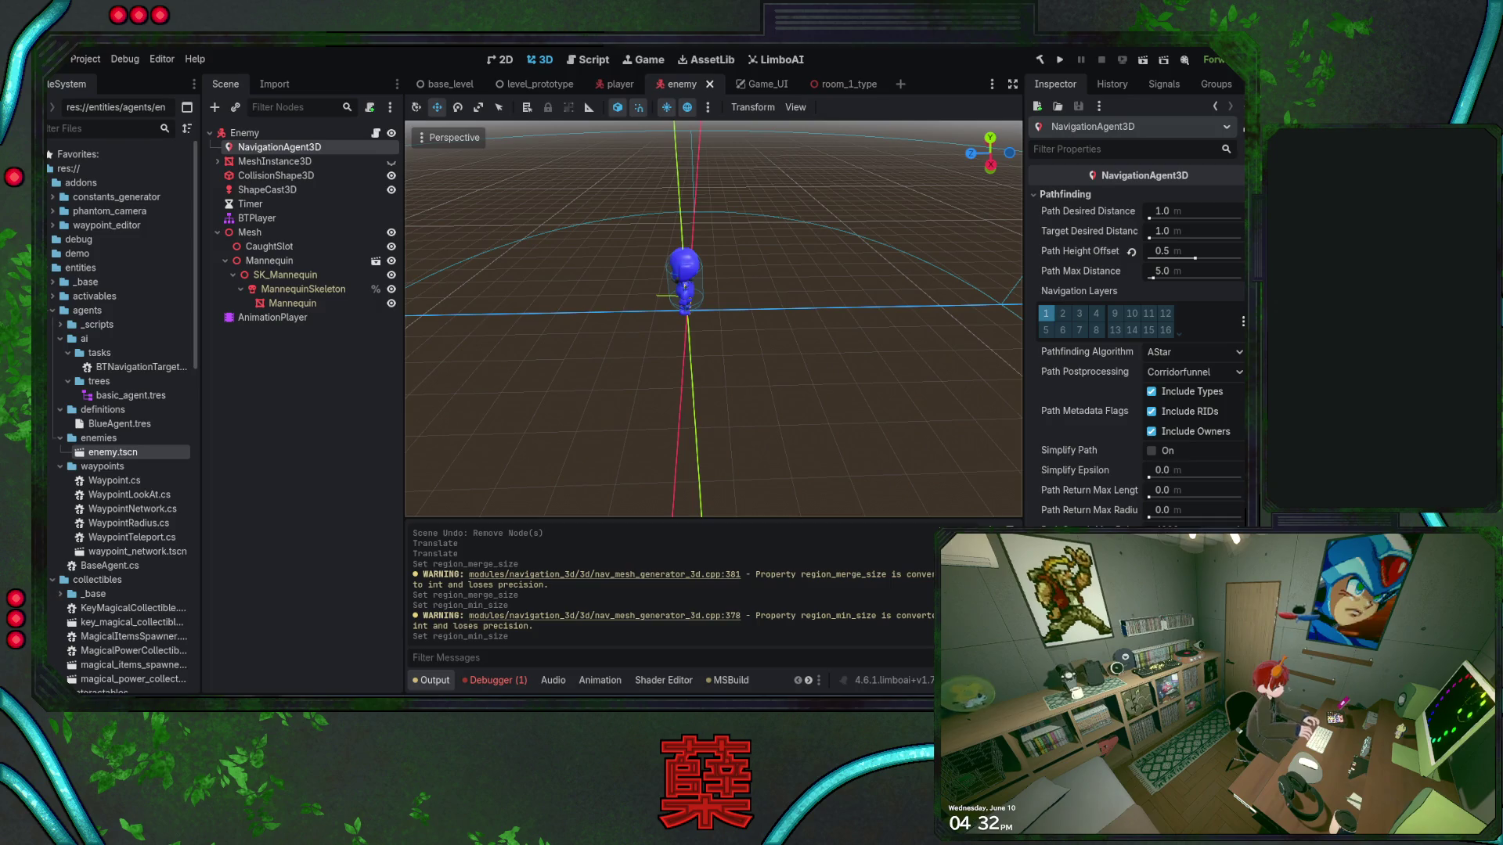
click(1174, 86)
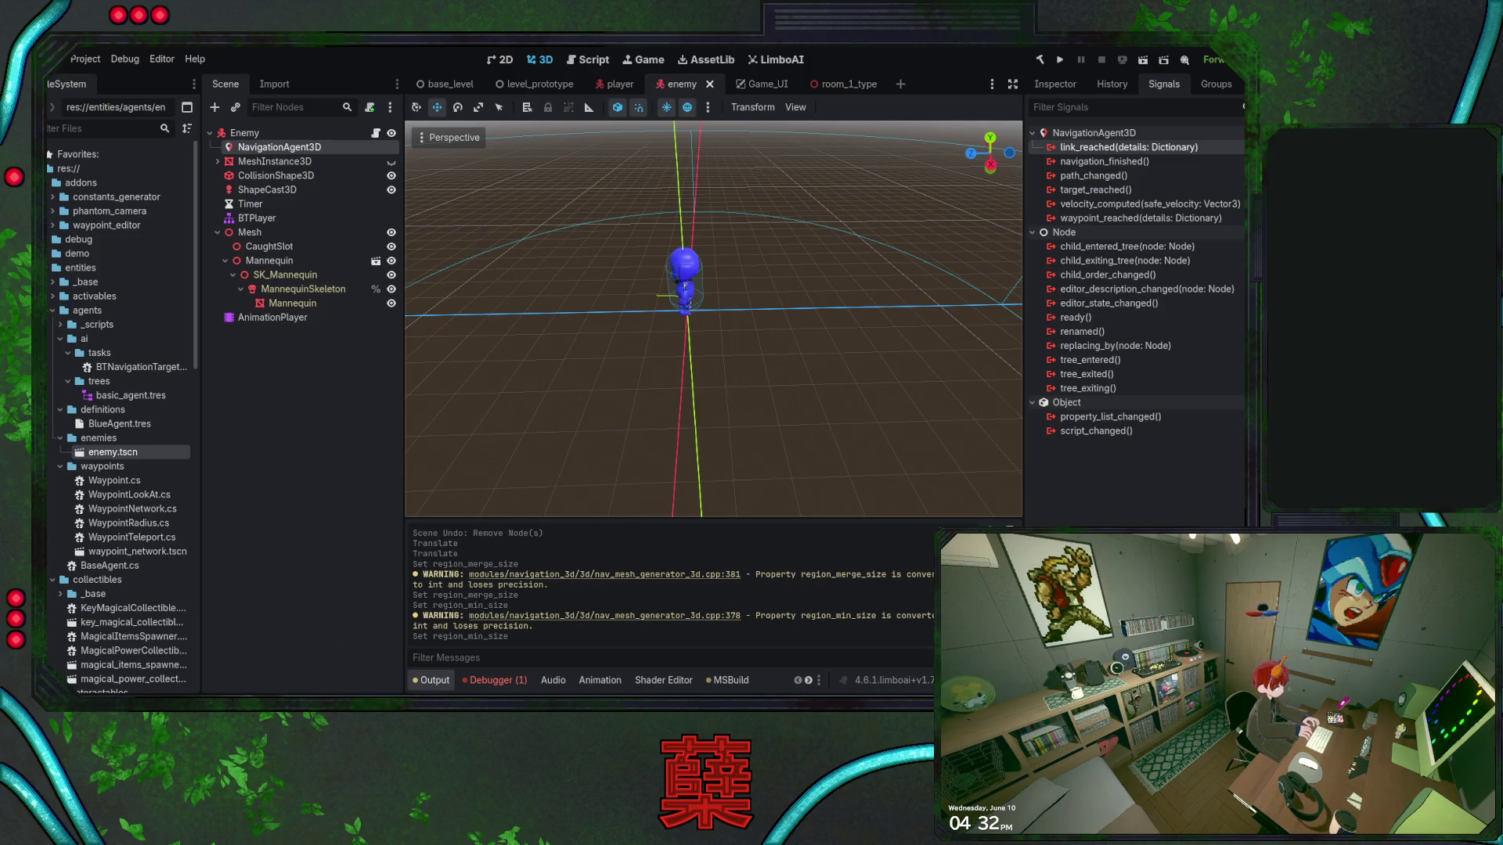
key(alt+Tab)
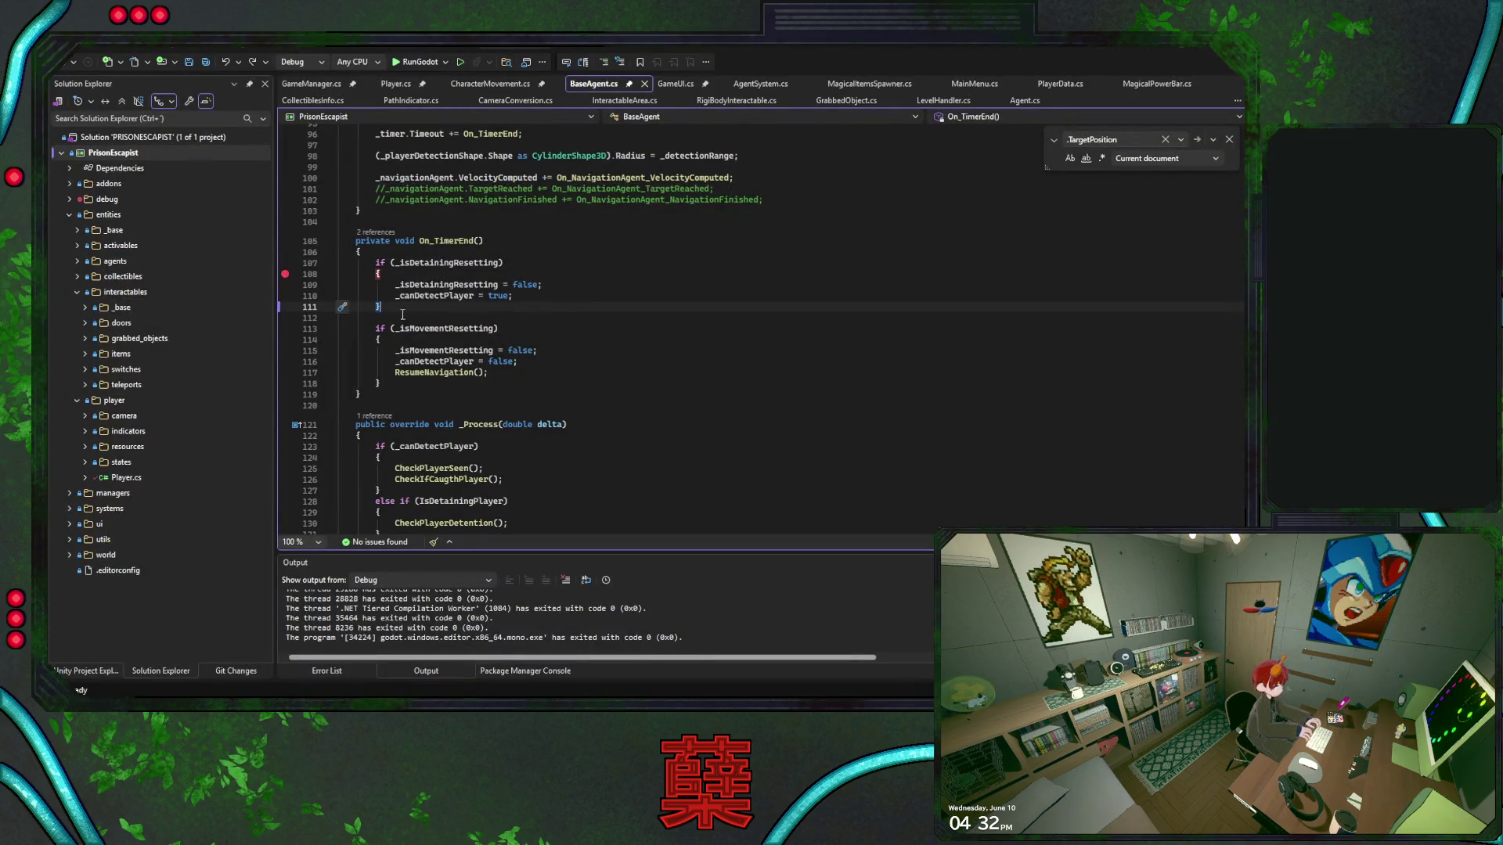
Below ExecuteKnotOut at the end of BaseAgent.cs, begin a public void _on_Link_Reach method
scroll(528, 349, down, 6)
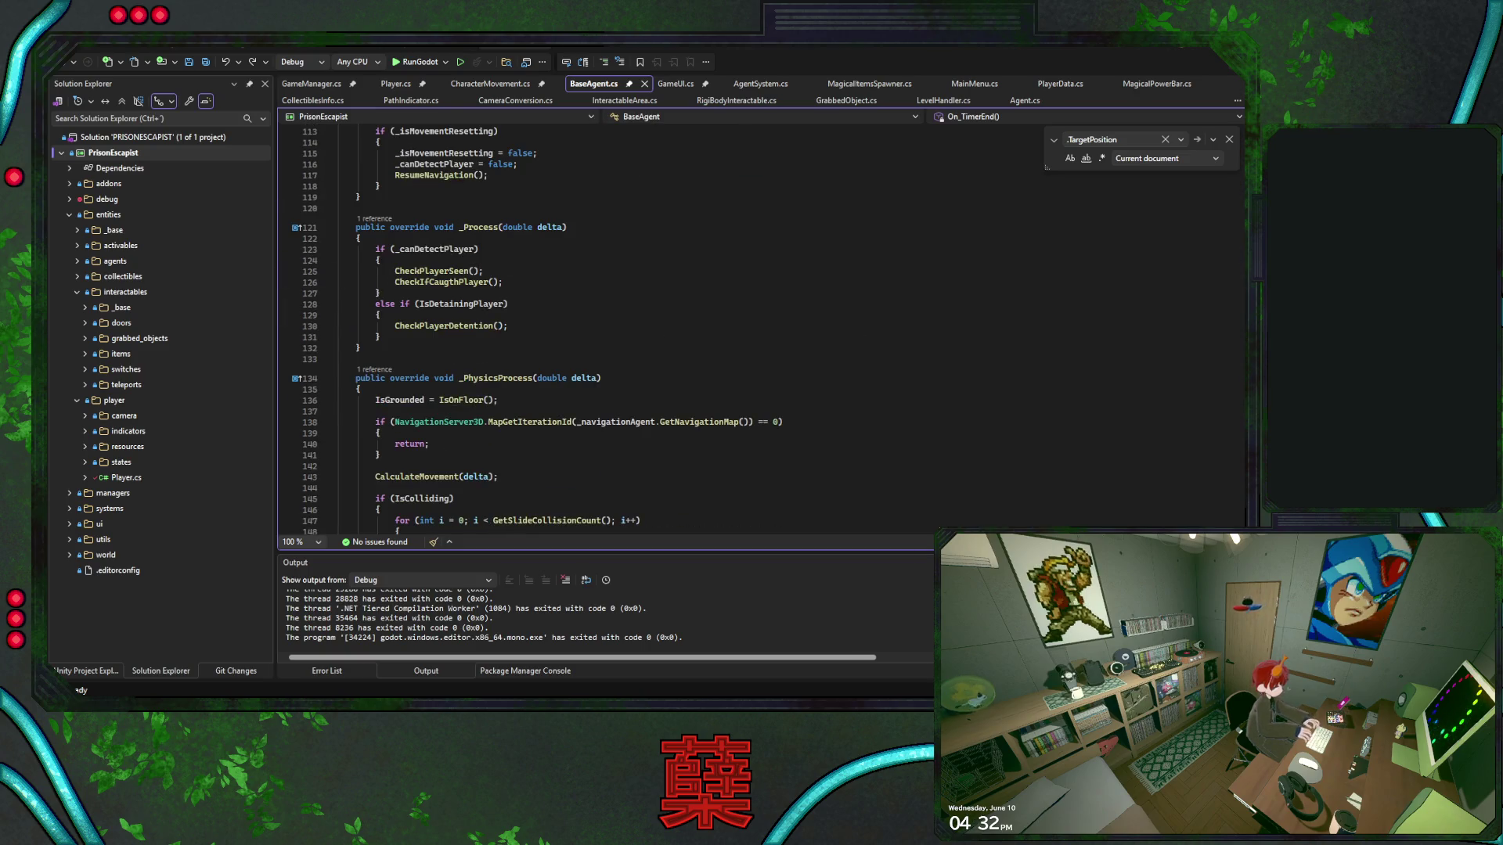
drag(1241, 235, 1237, 481)
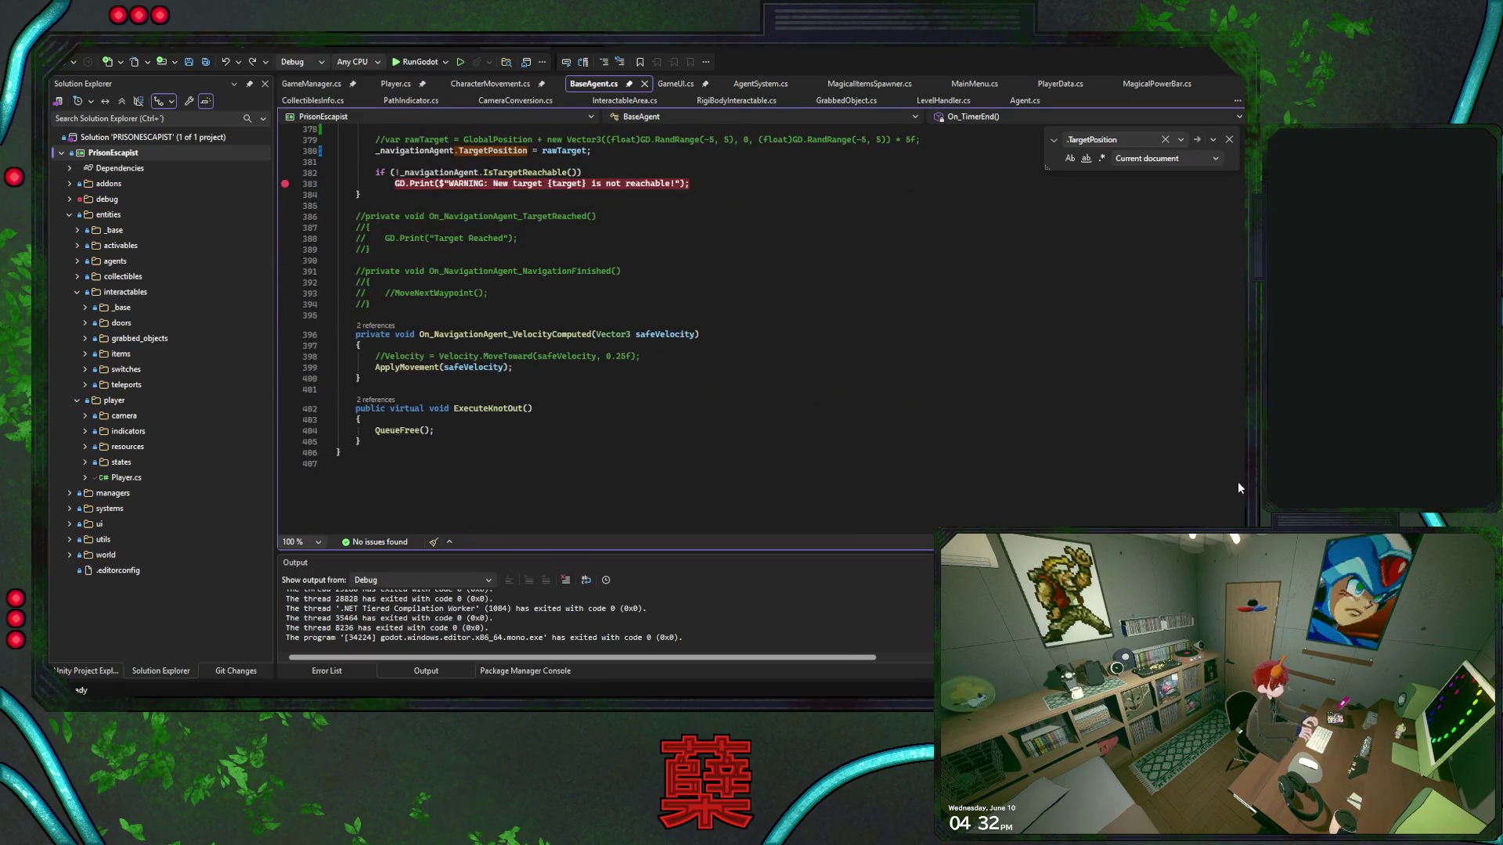
click(492, 437)
key(Return)
key(Return)
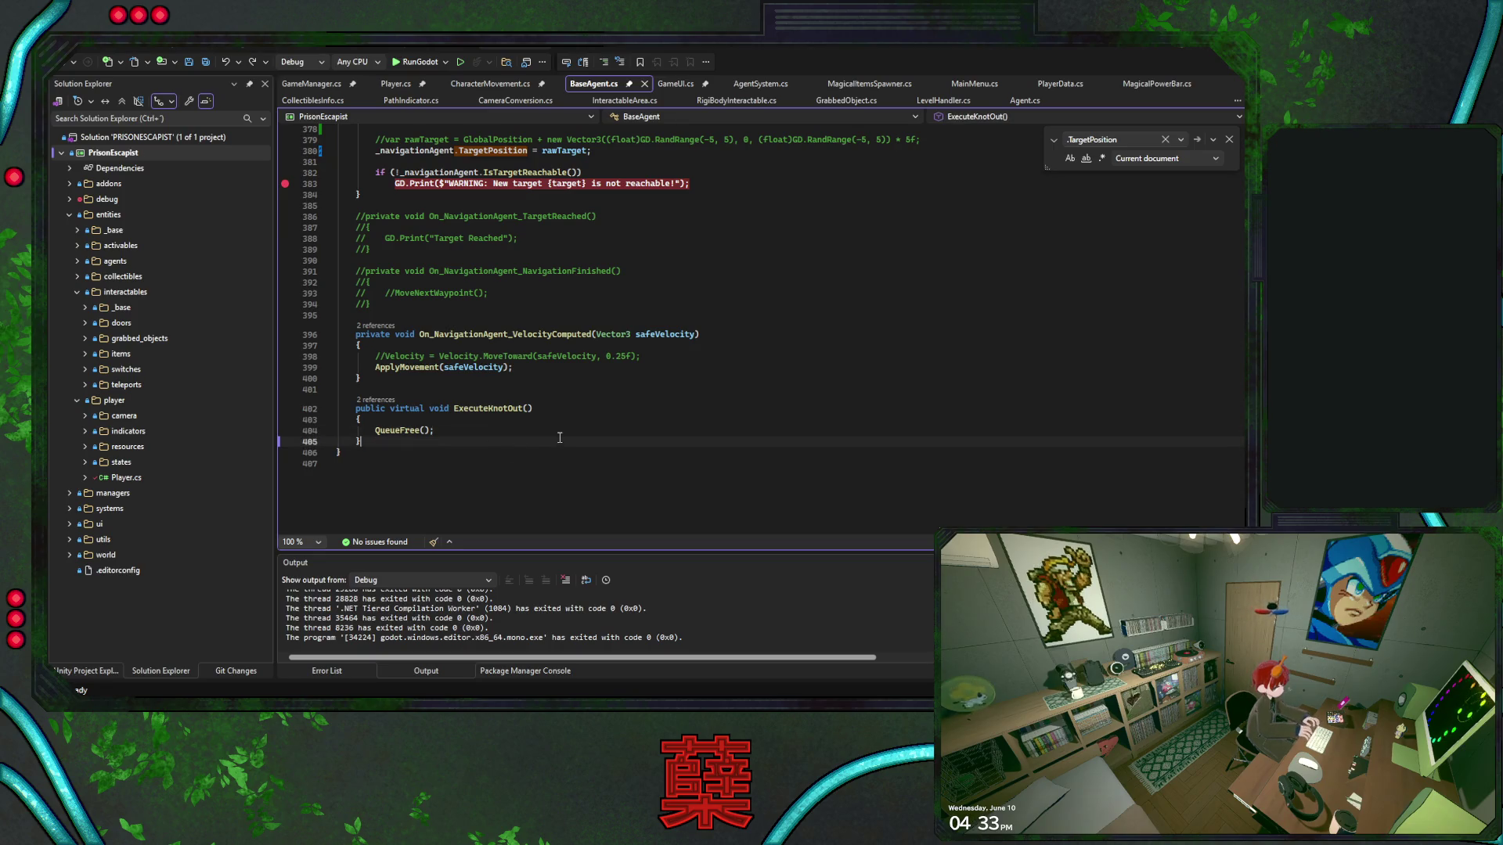
text(public )
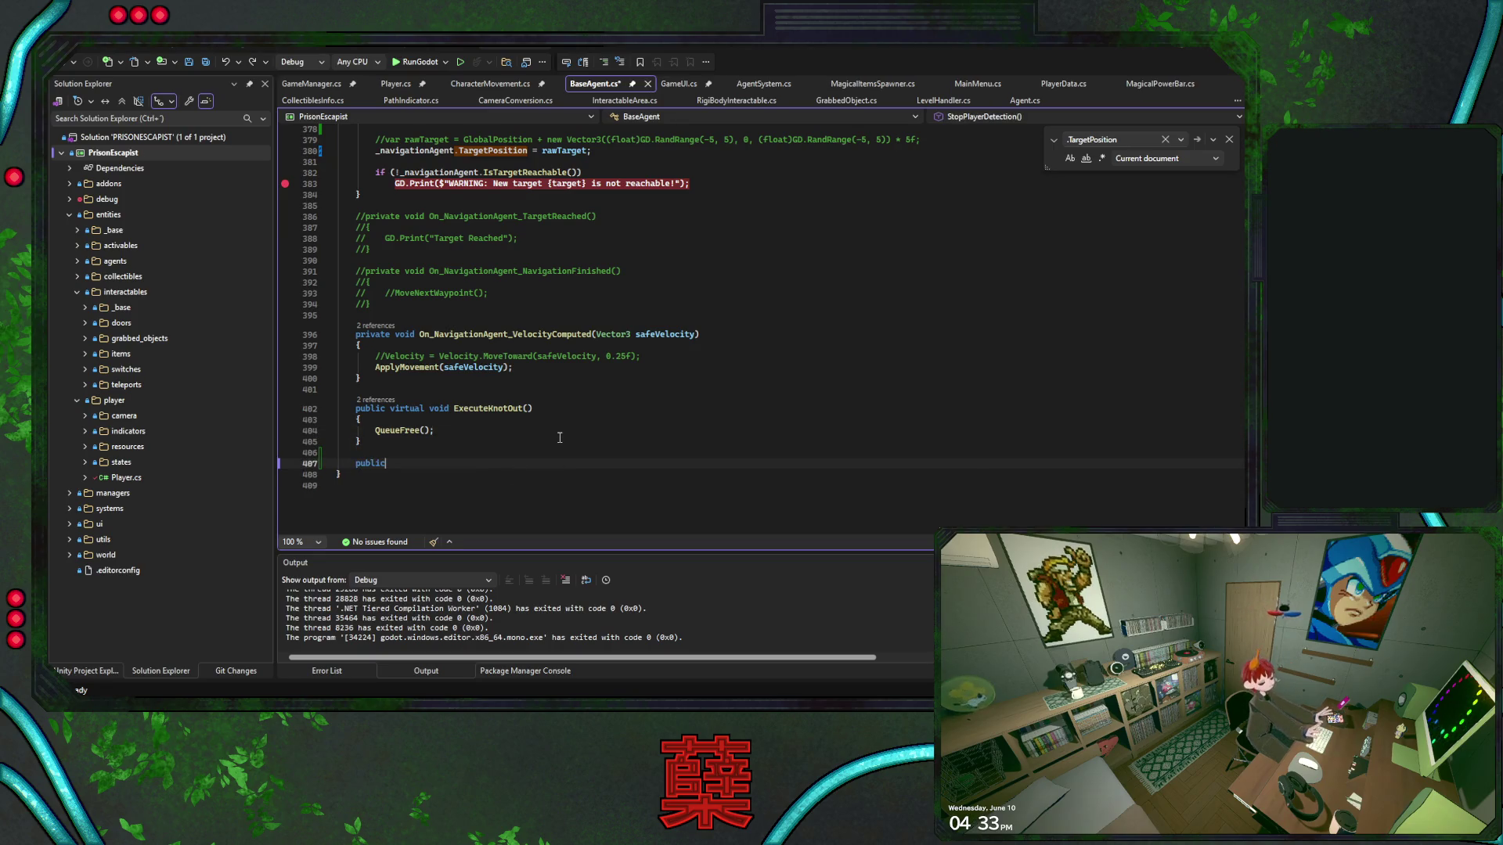
text(_on_Link_)
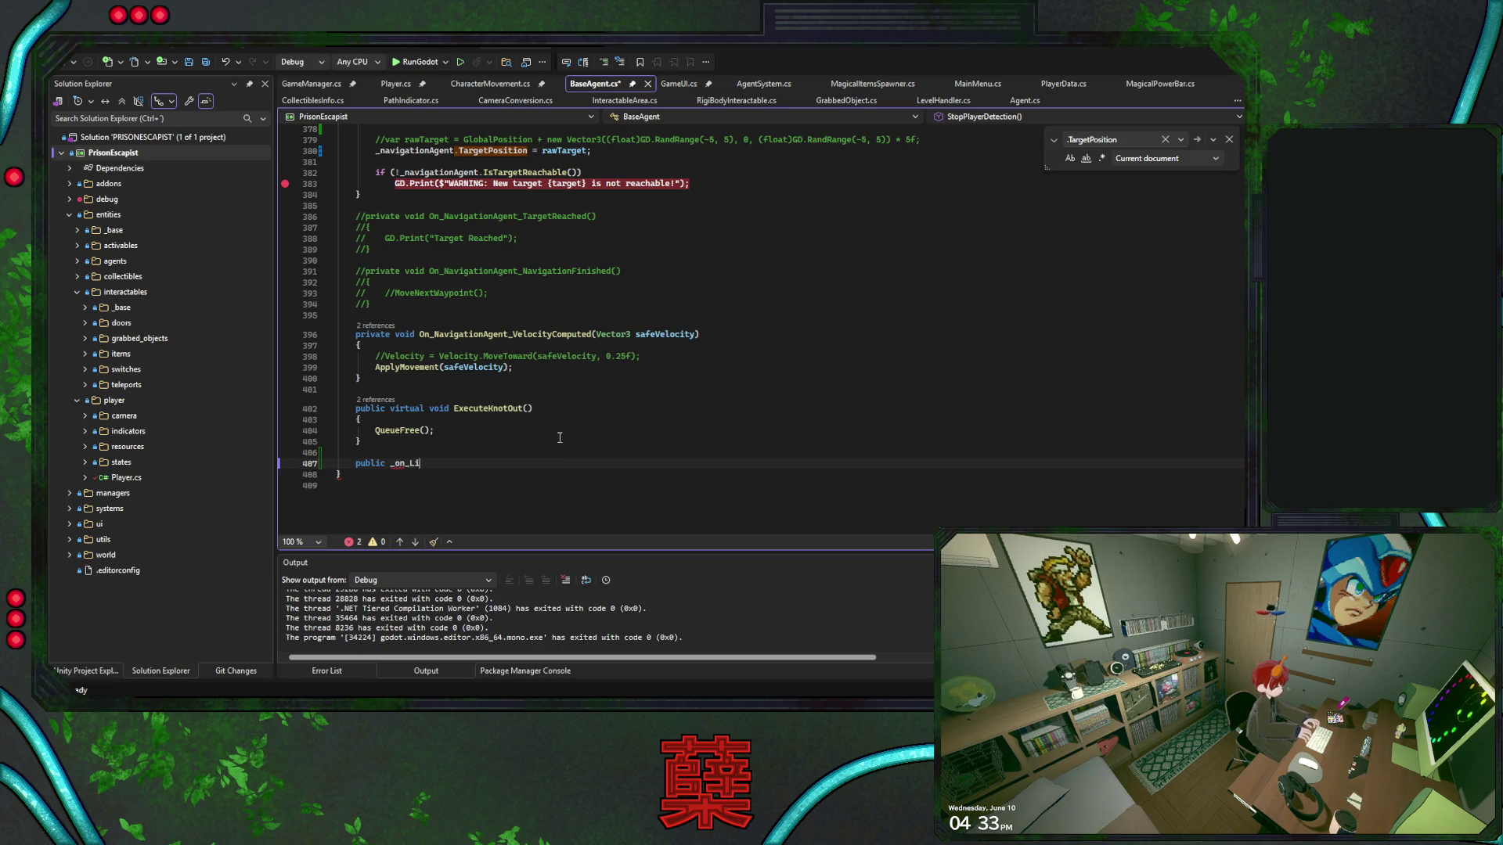
text(Reach)
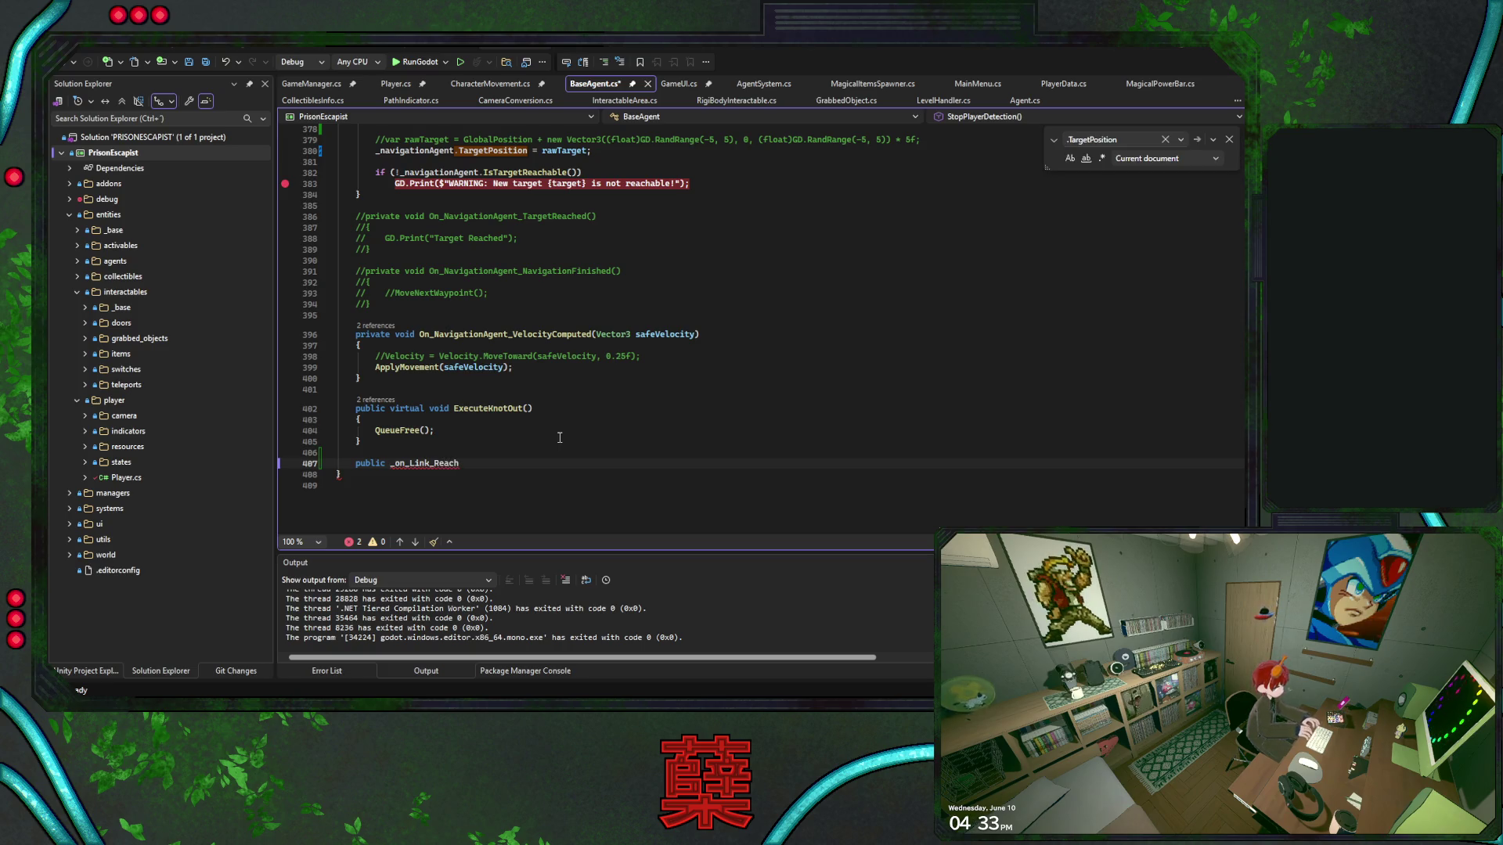
key(ctrl+Left)
text(void)
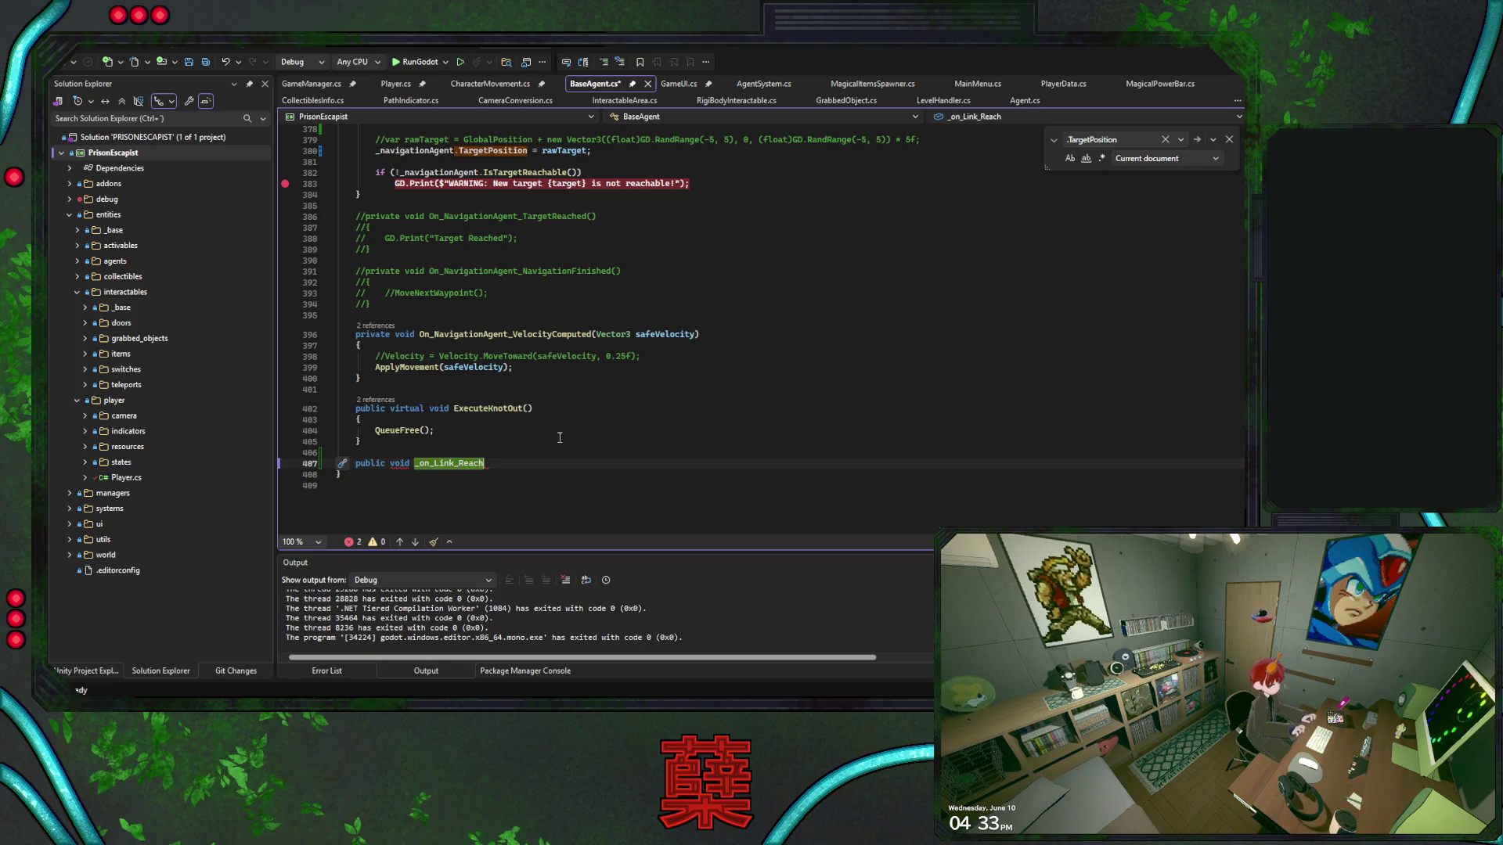
Give _on_Link_Reach a Dictionary details parameter and an empty body, then save
key(End)
text(()
key(Return)
text({)
key(Return)
text(Diction)
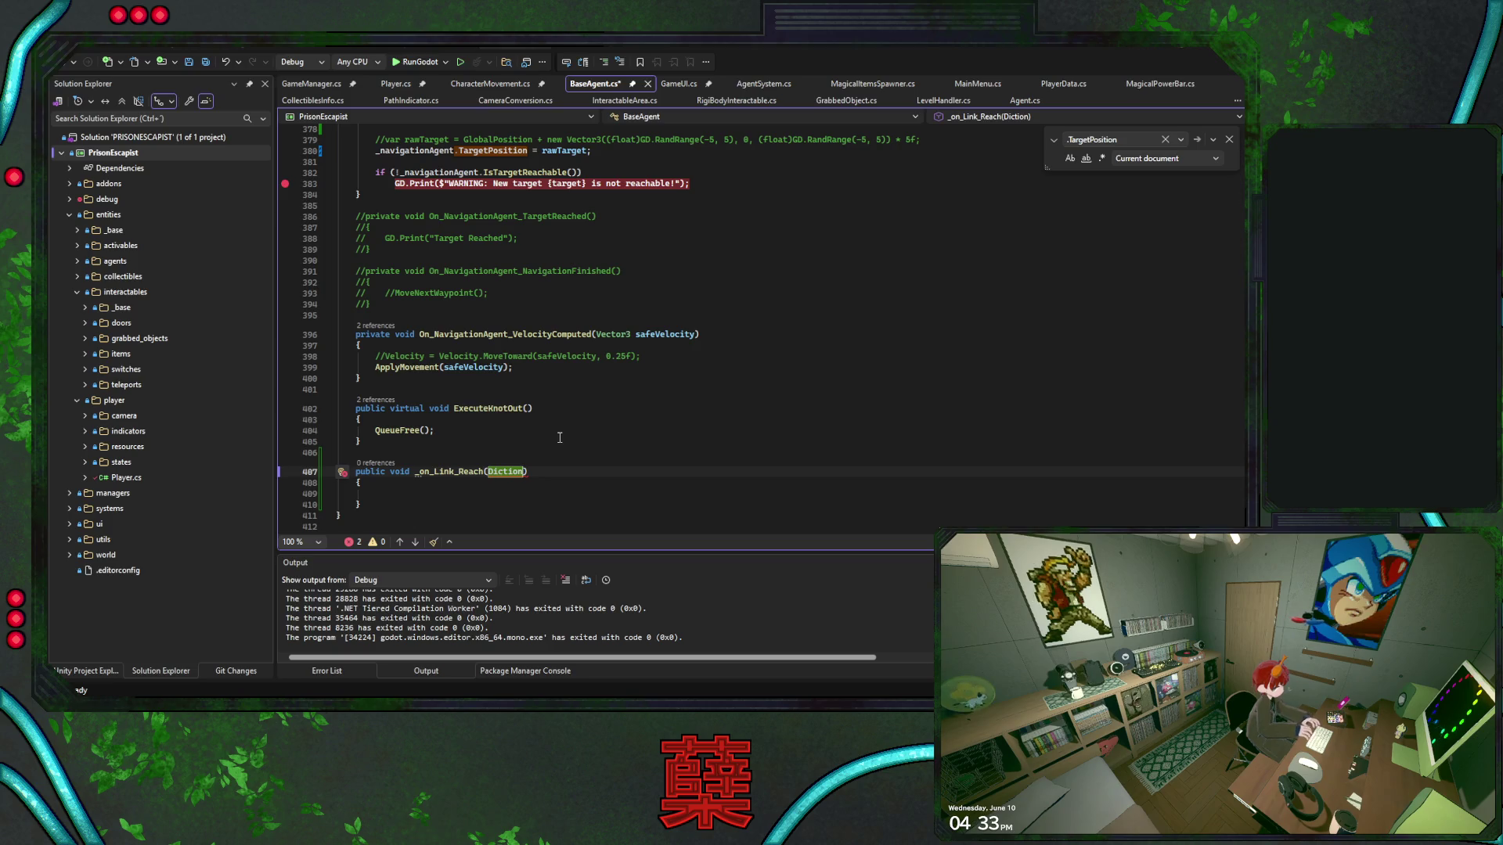
key(Tab)
text(details)
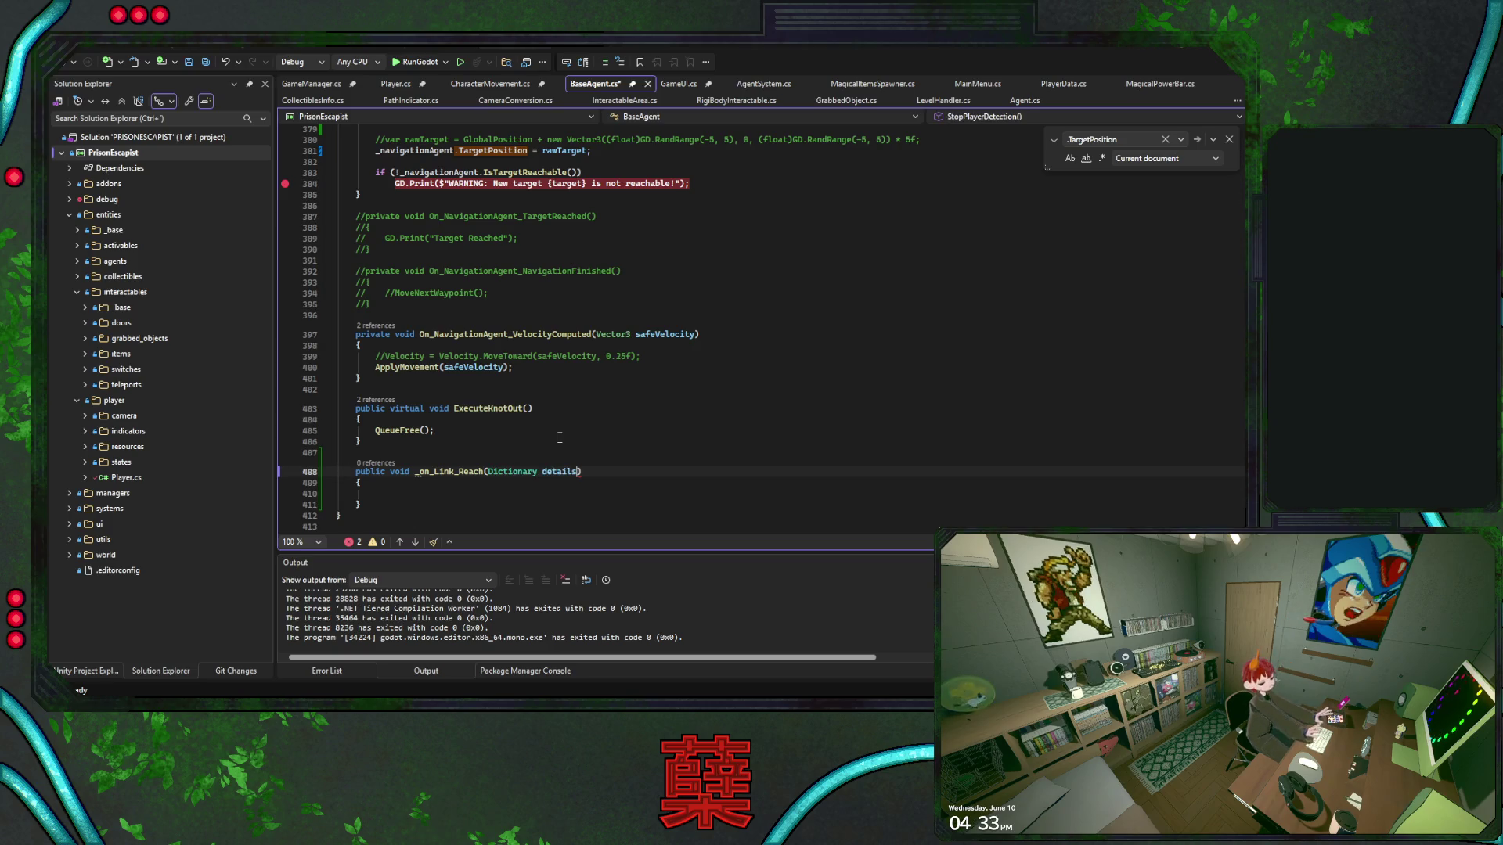
key(Return)
key(ctrl+z)
click(536, 496)
key(ctrl+s)
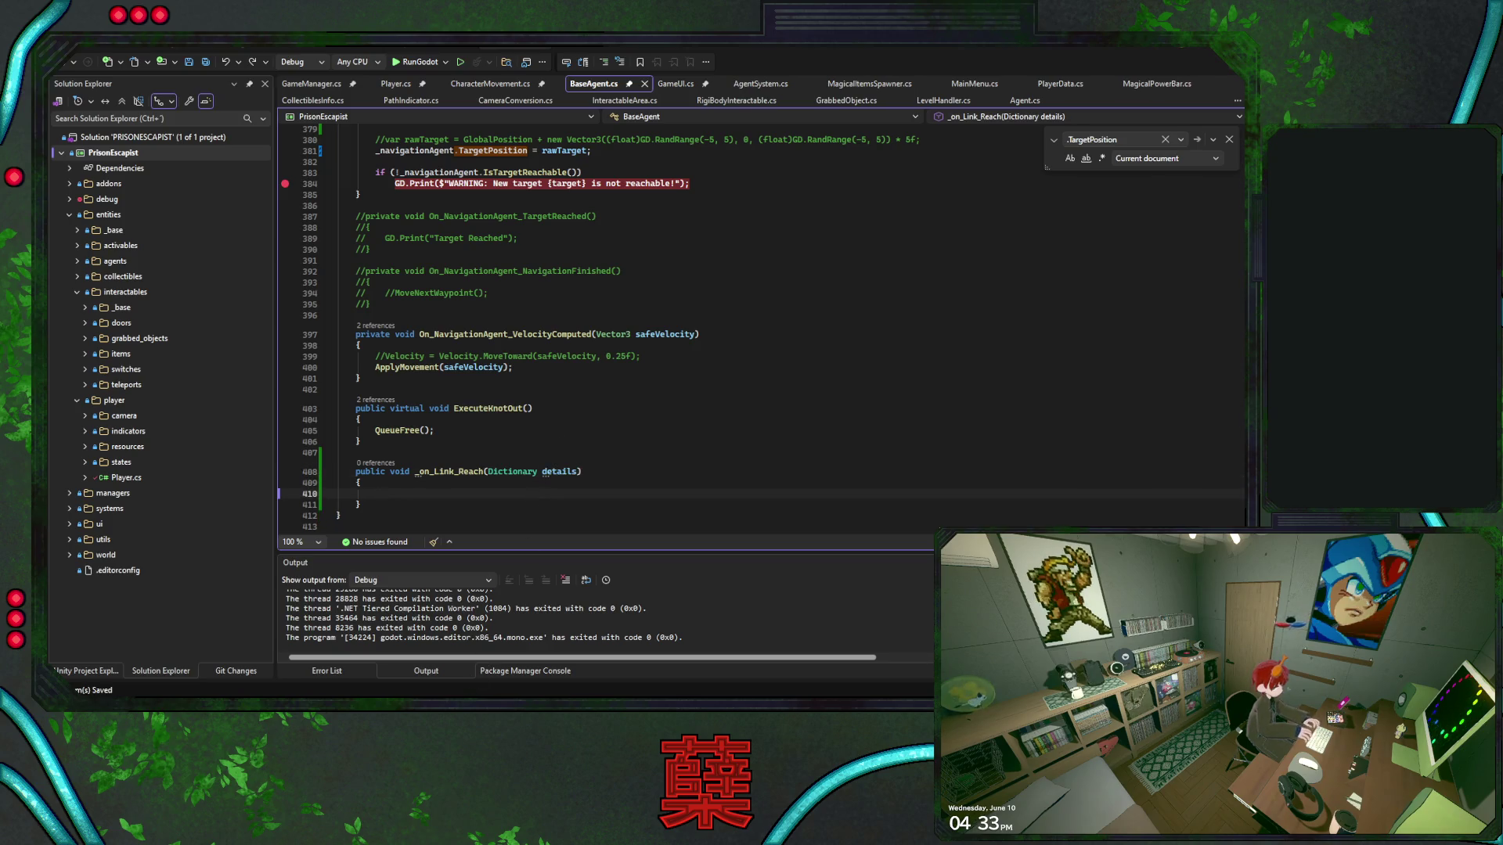
key(alt+Tab)
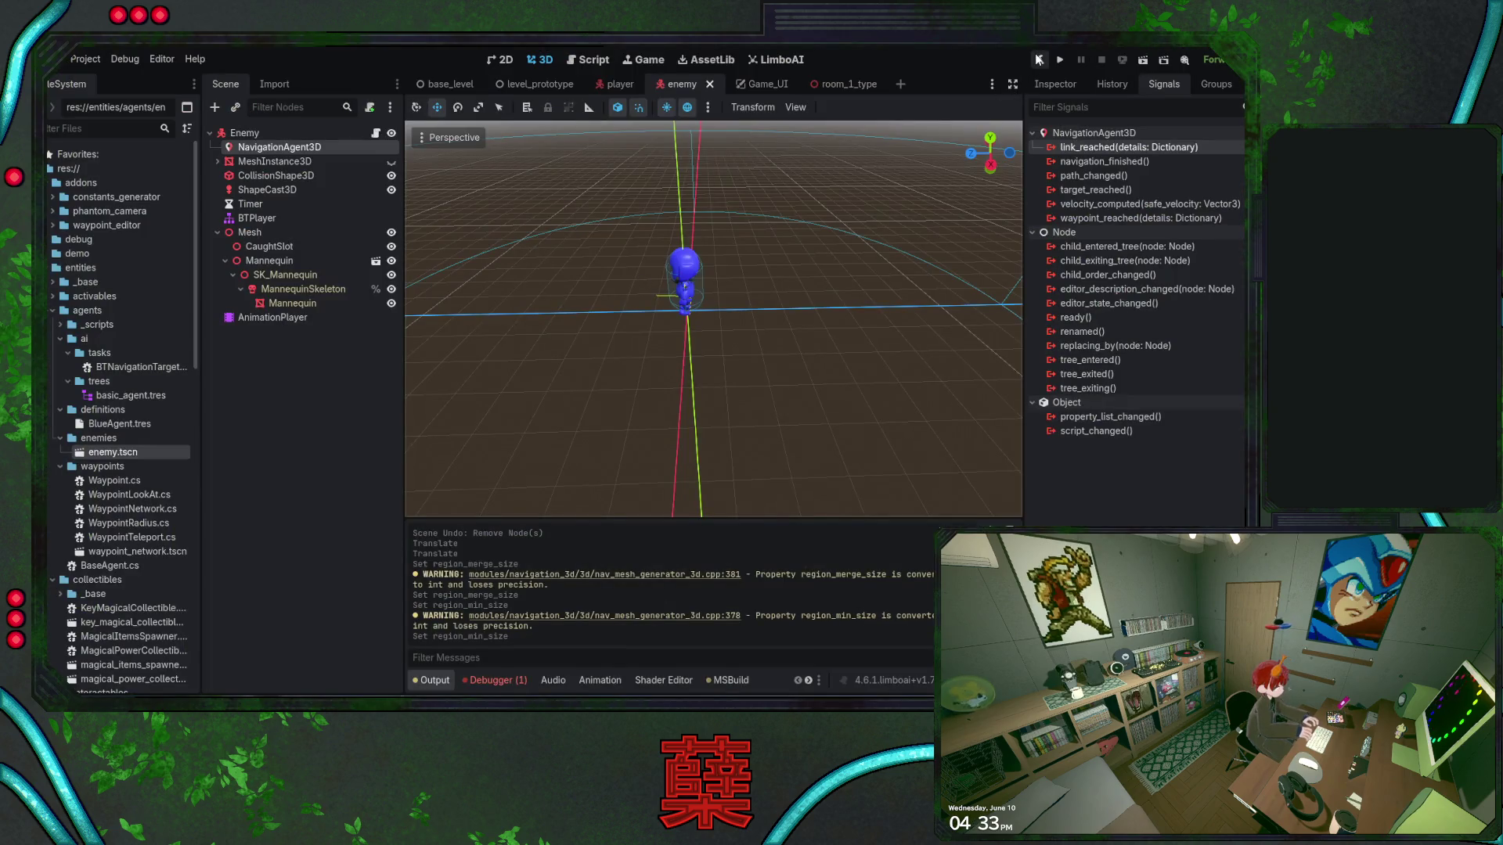
Rebuild the C# project and save the enemy scene with link_reached connected to _on_Link_Reach
click(1038, 59)
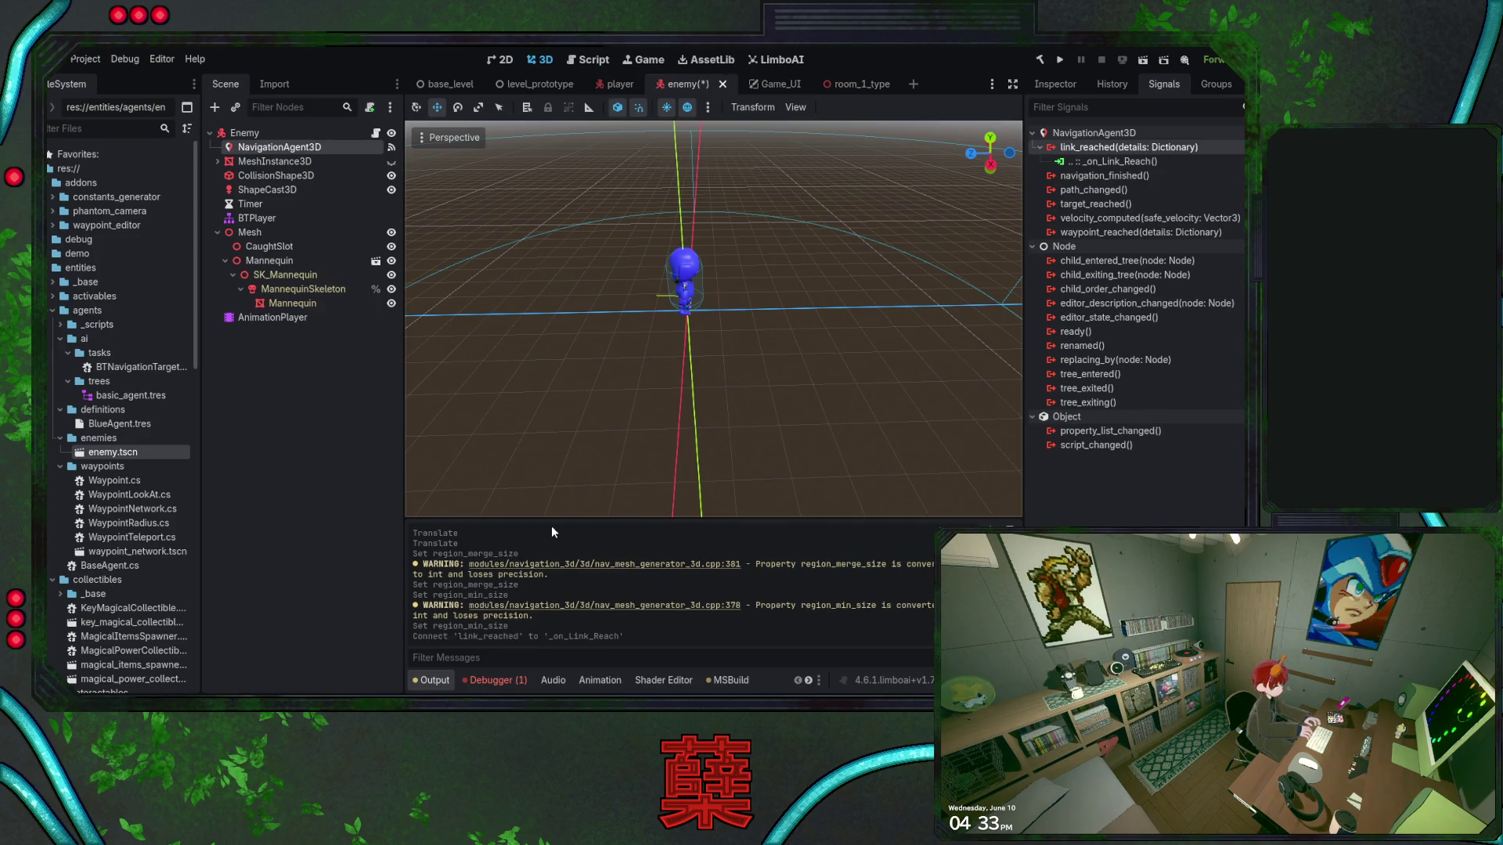
key(ctrl+s)
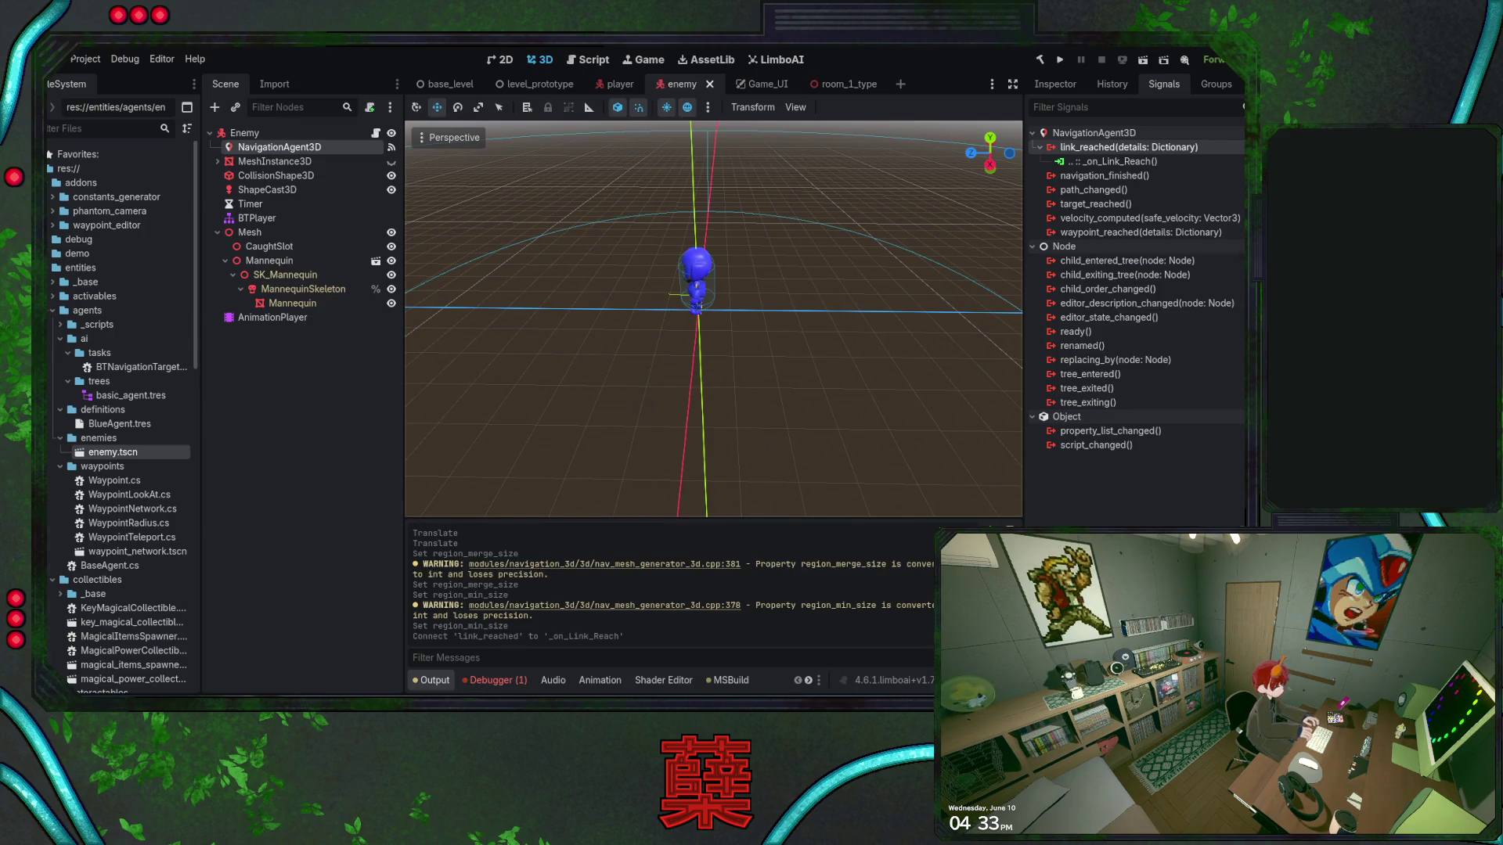
key(alt+Tab)
click(602, 476)
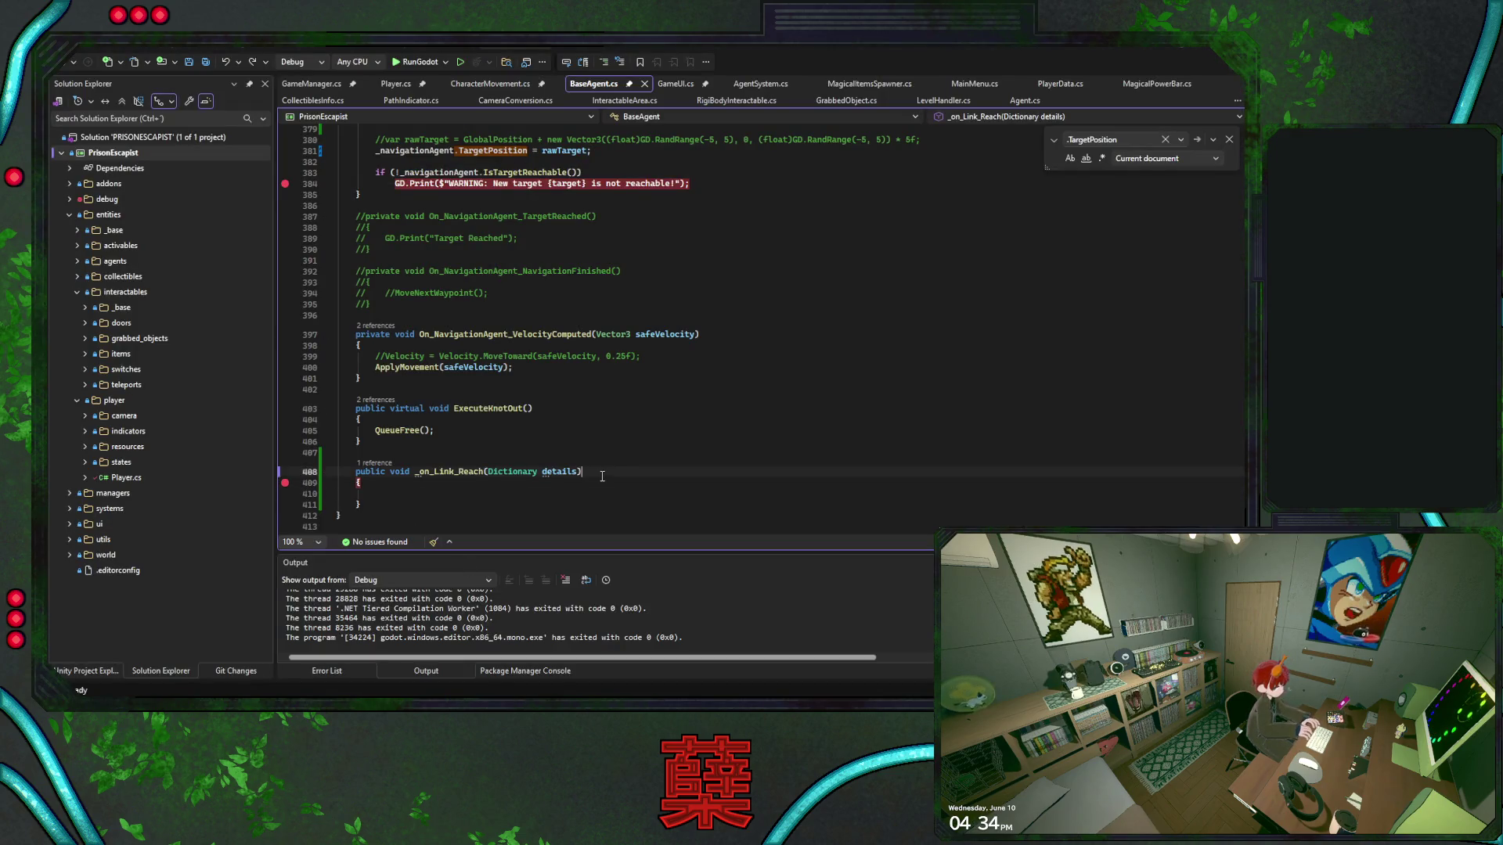
Run the game under the debugger to hit the _on_Link_Reach breakpoint, then stop and return to Godot
click(420, 62)
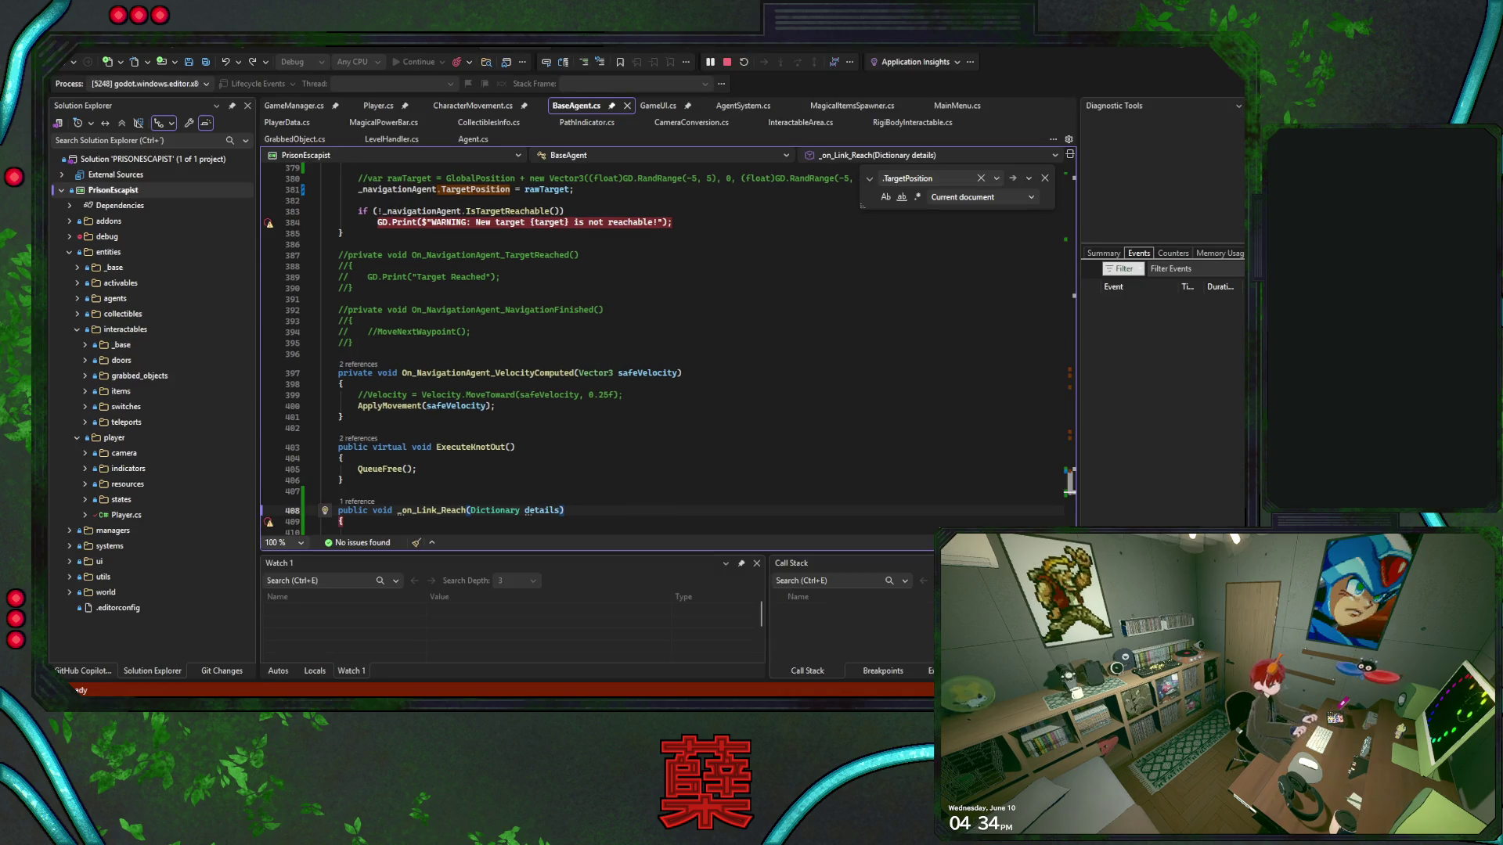
key(alt+Tab)
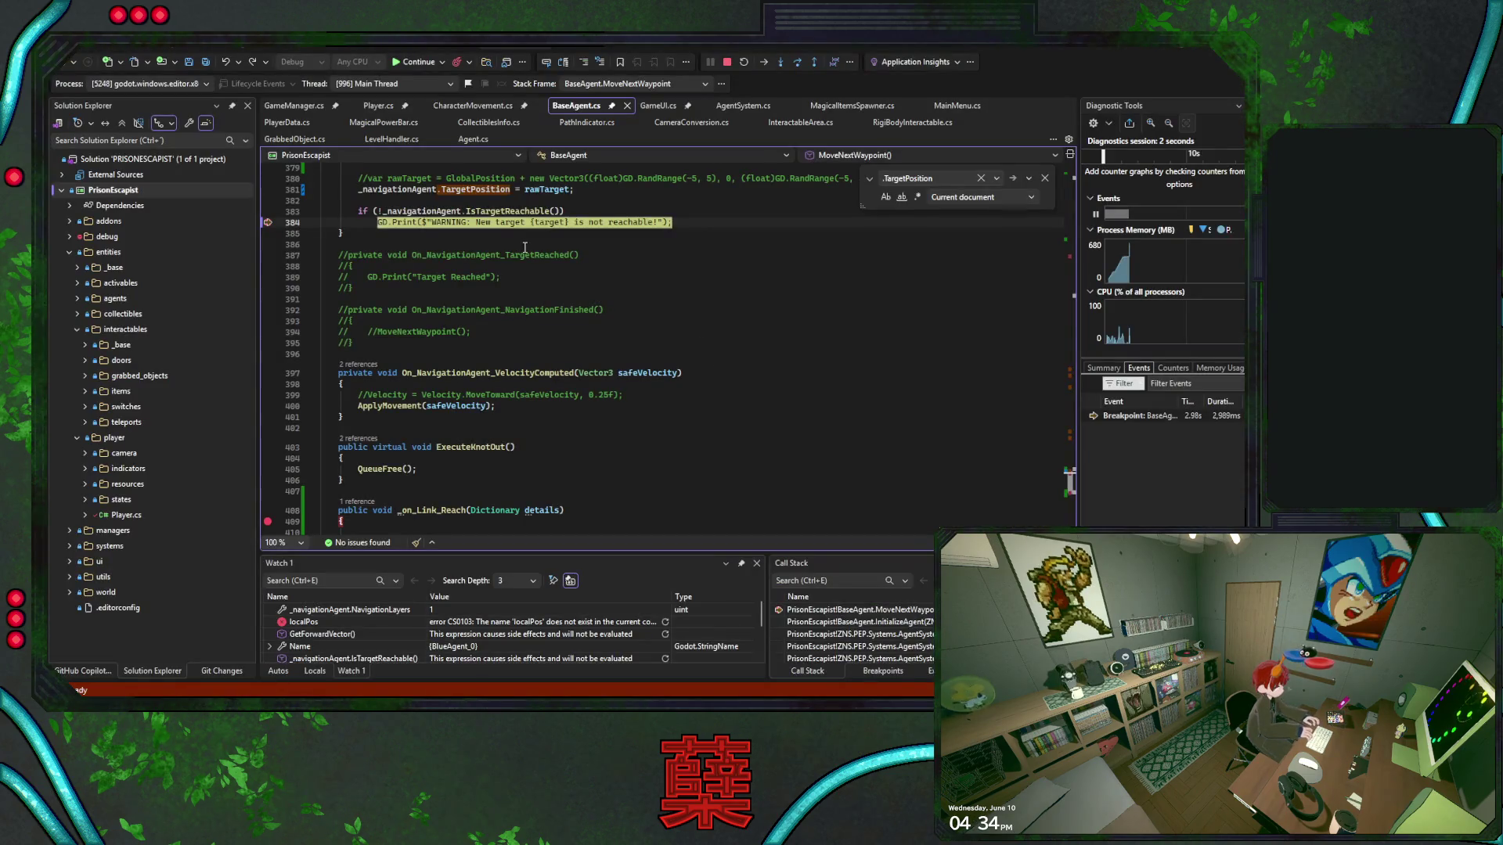
key(alt+Tab)
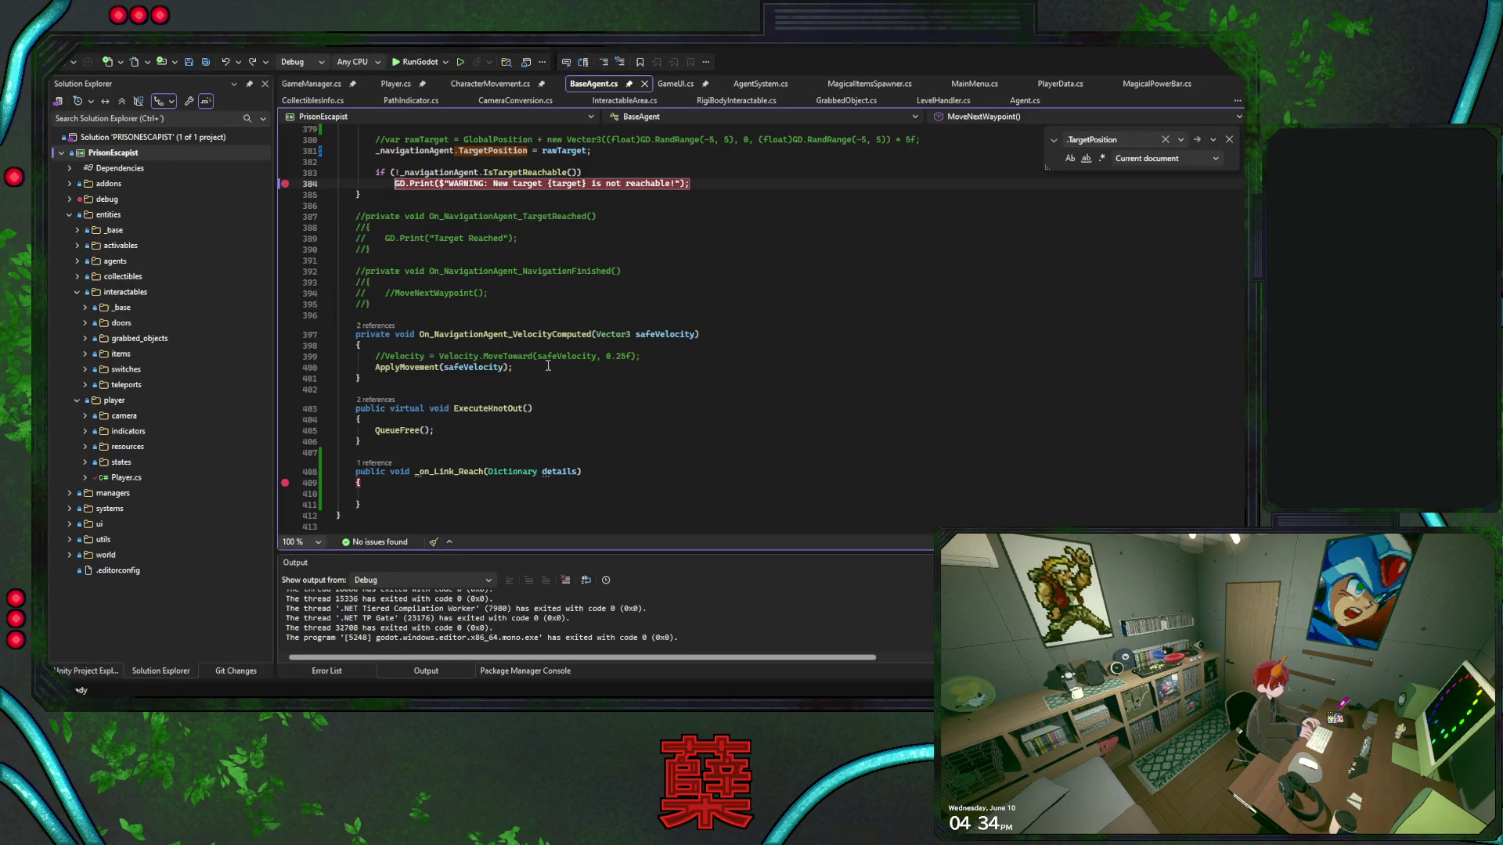
key(alt+Tab)
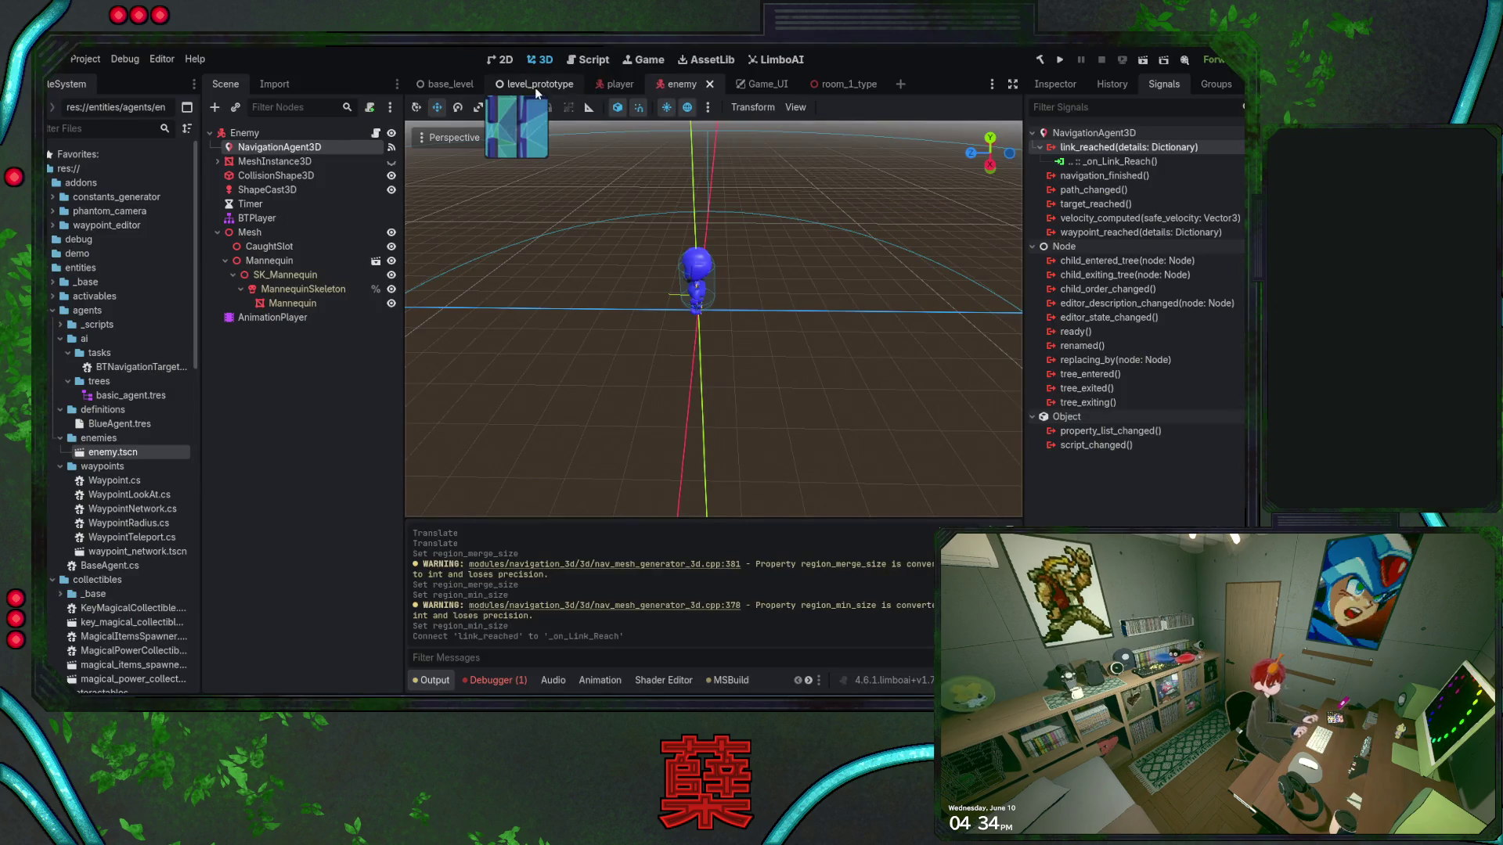
Zoom over the level_prototype navmesh, inspect room_1_type's NavigationLink3D, then return to level_prototype
click(534, 84)
scroll(703, 376, up, 5)
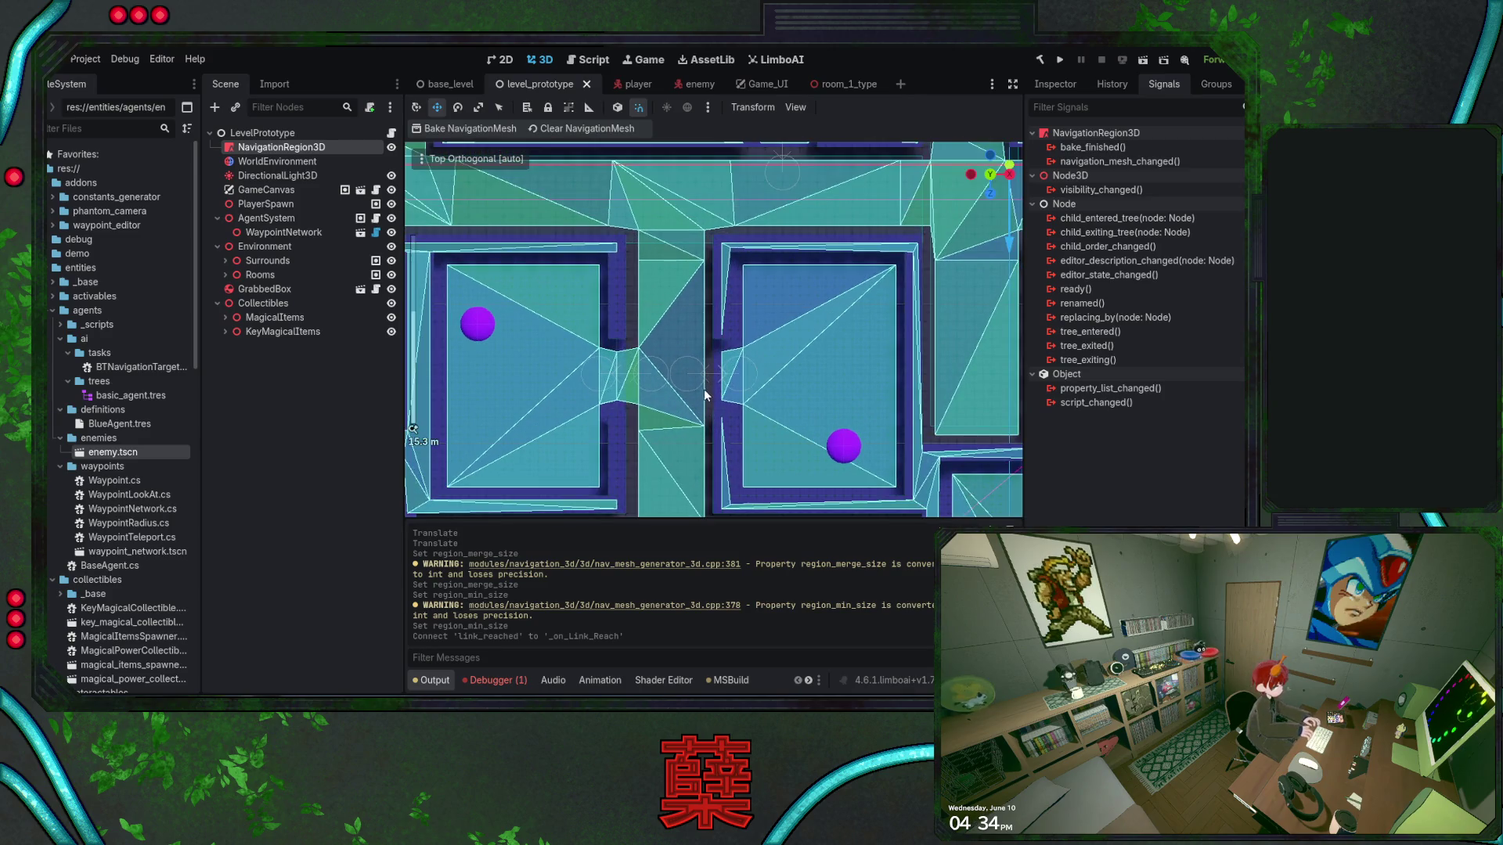
scroll(706, 393, up, 3)
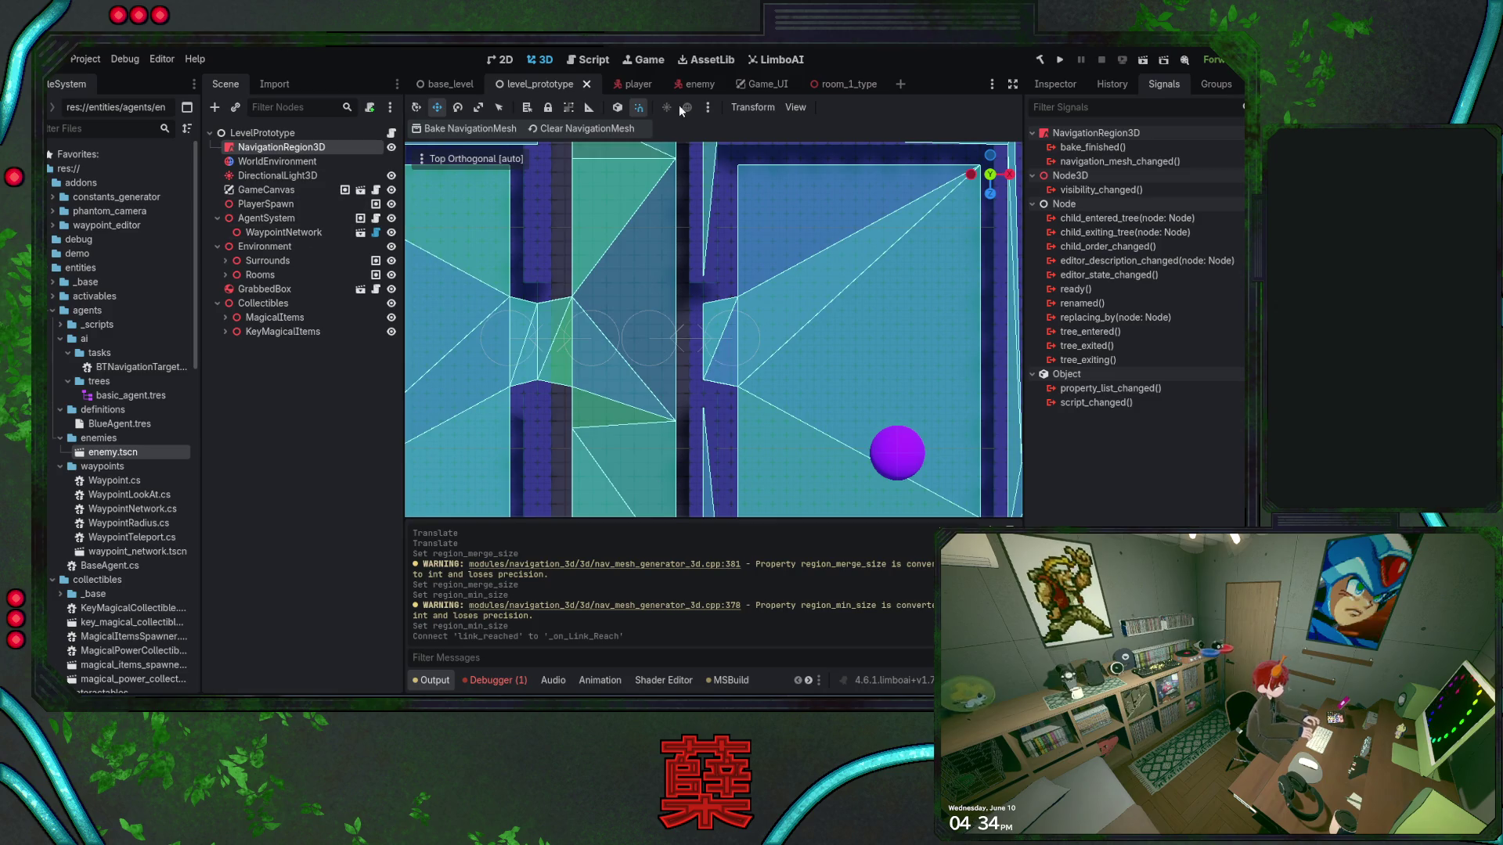
click(831, 83)
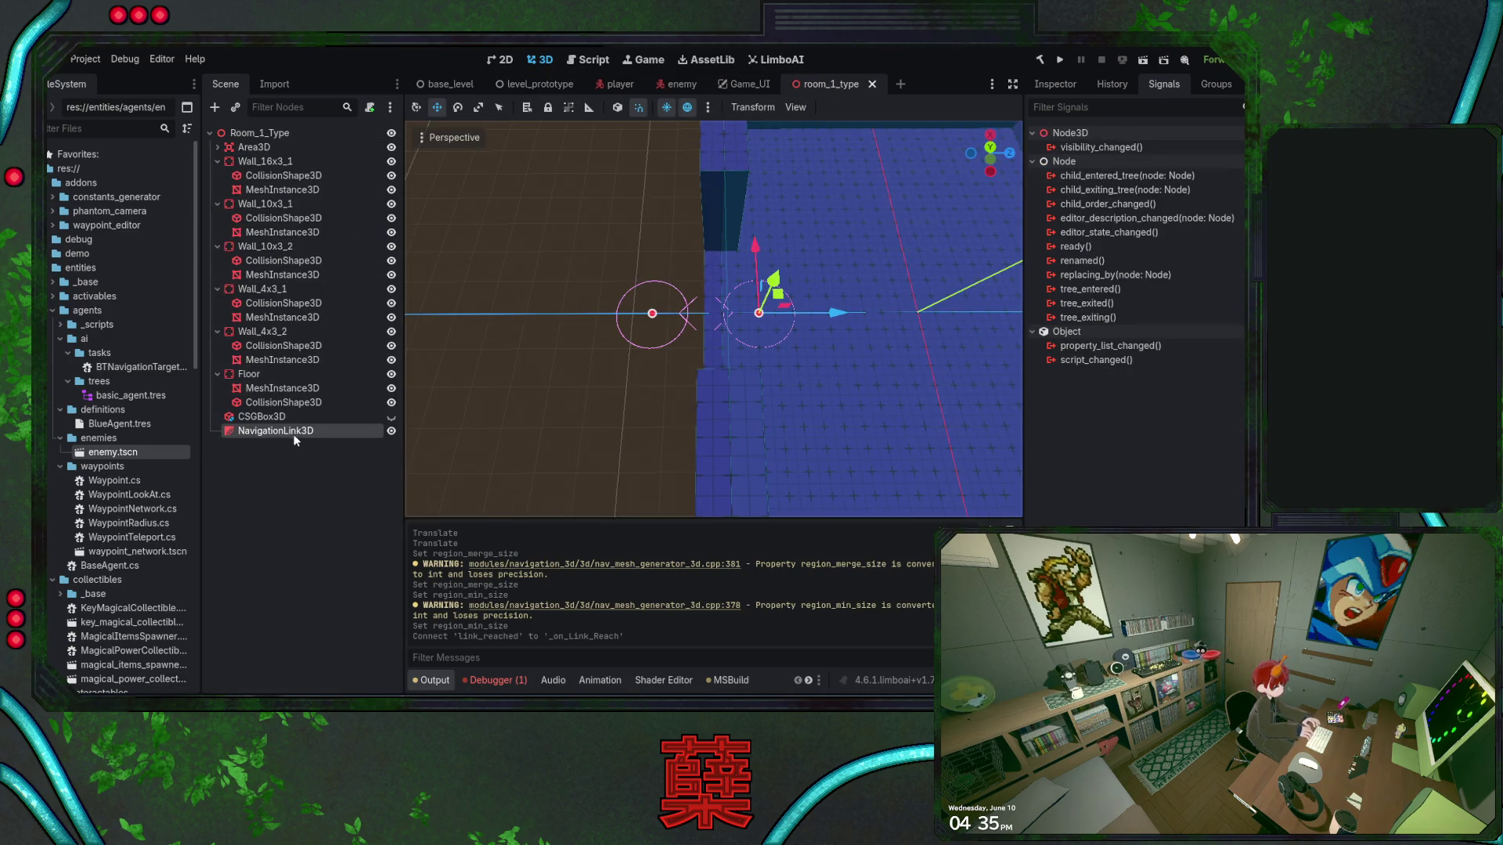
click(1063, 84)
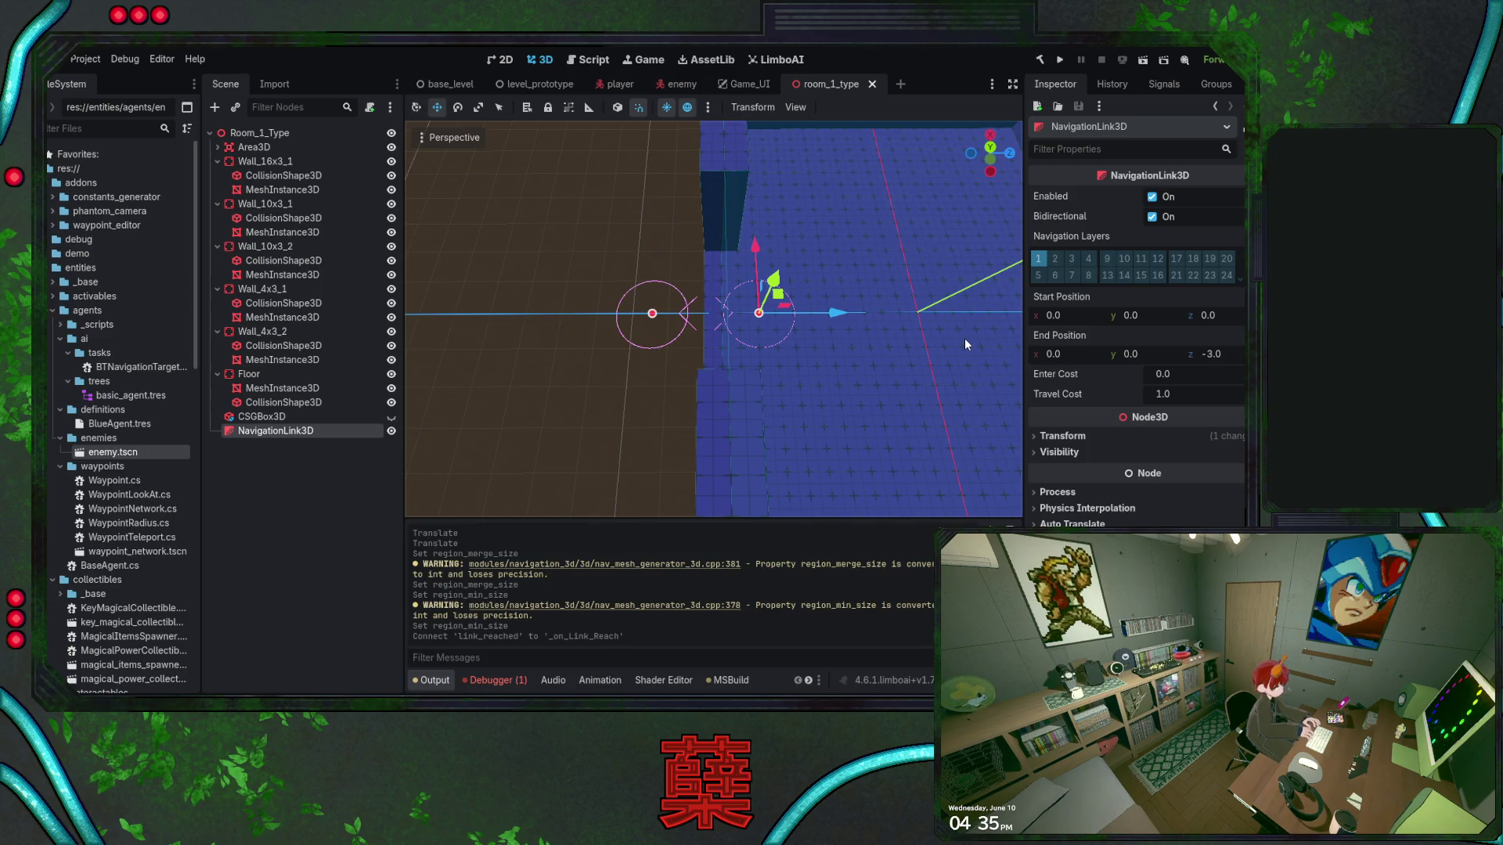
click(547, 85)
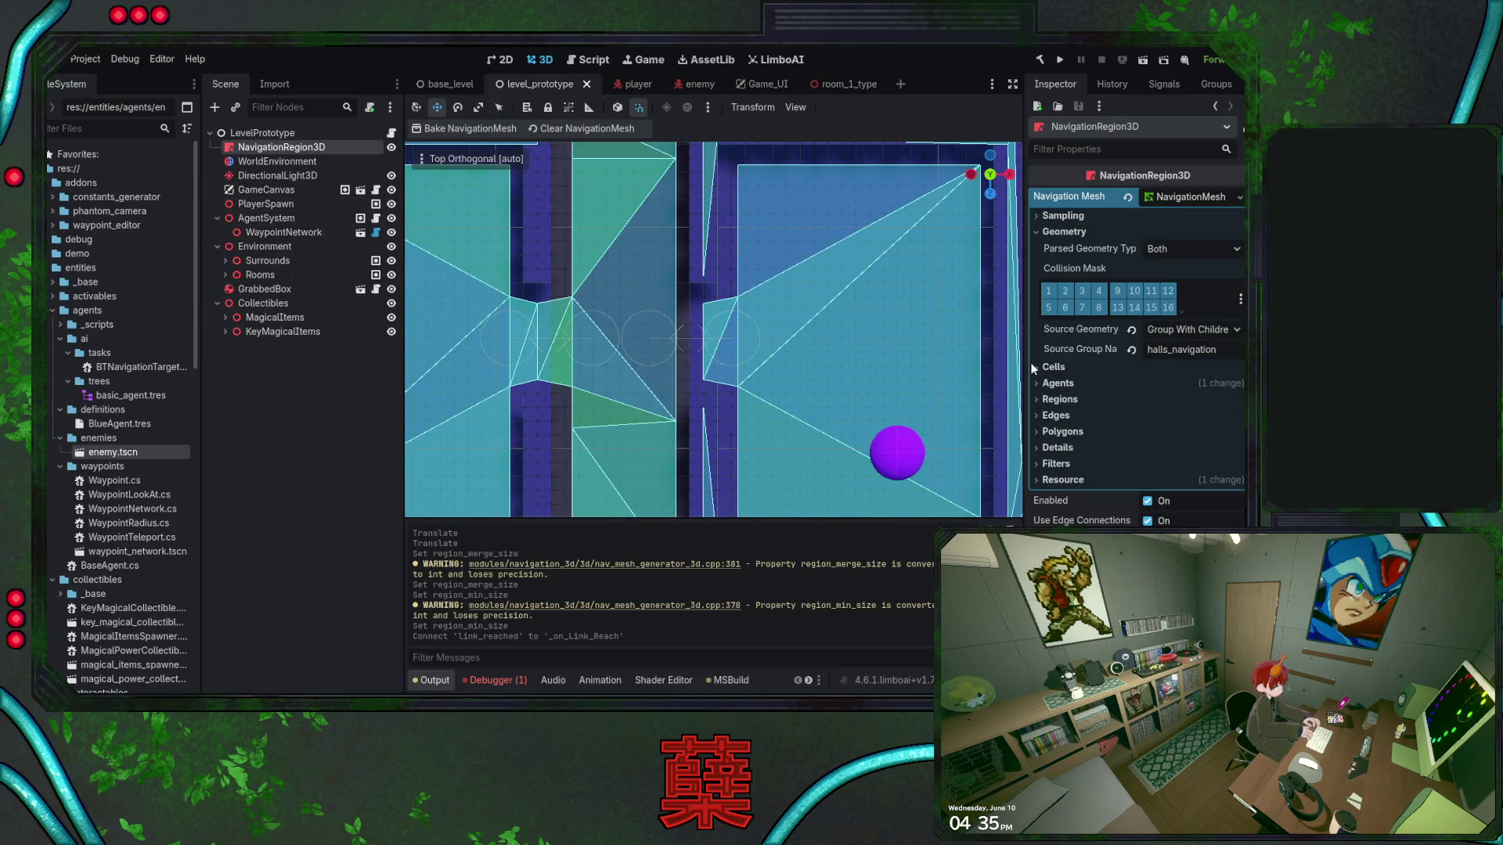
Set the agent Radius to 0.8 and bake the navigation mesh
click(1057, 384)
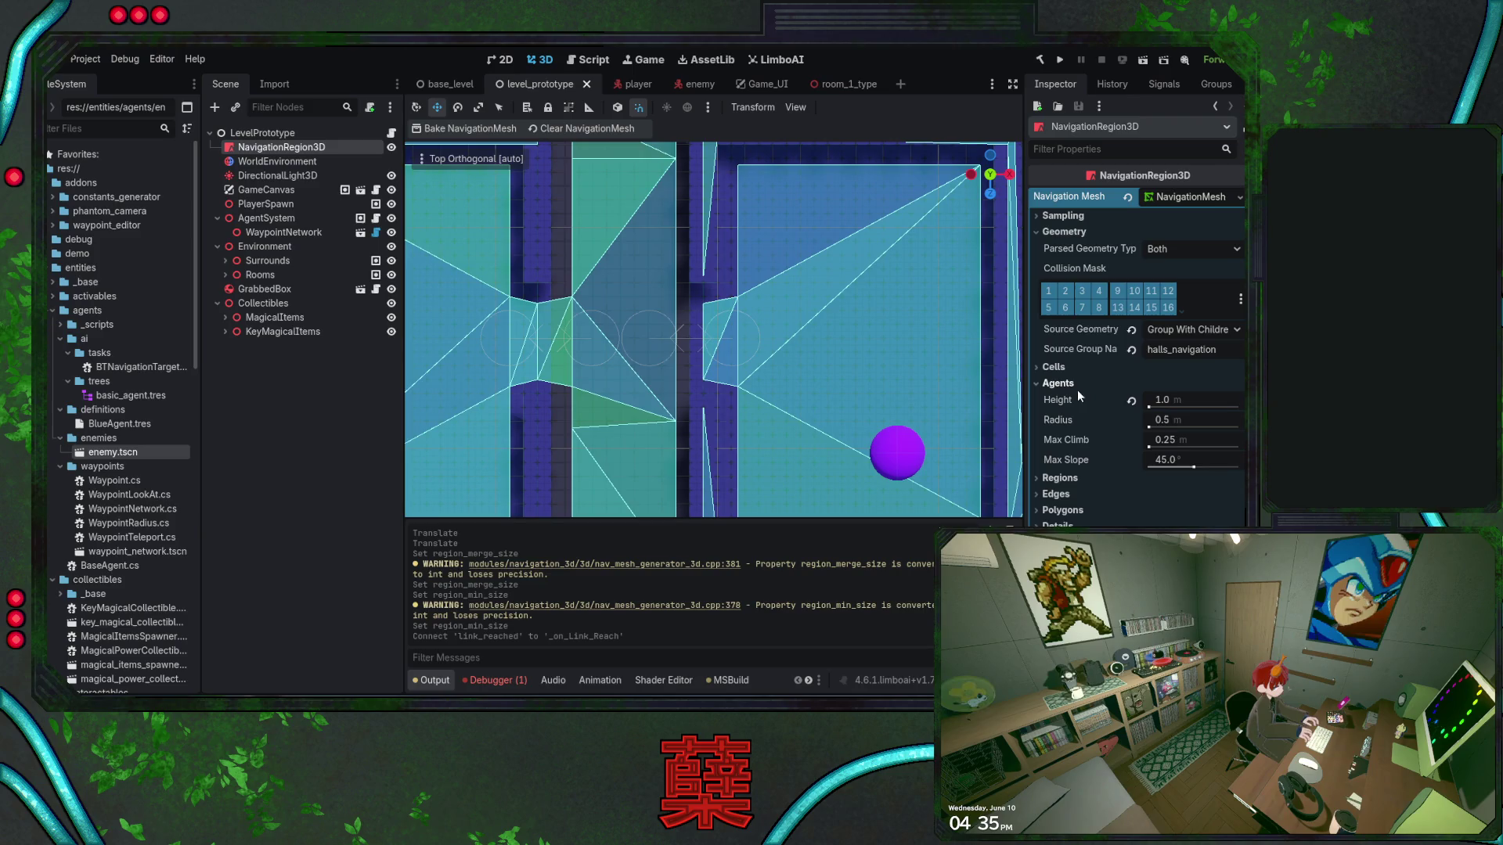
click(1166, 420)
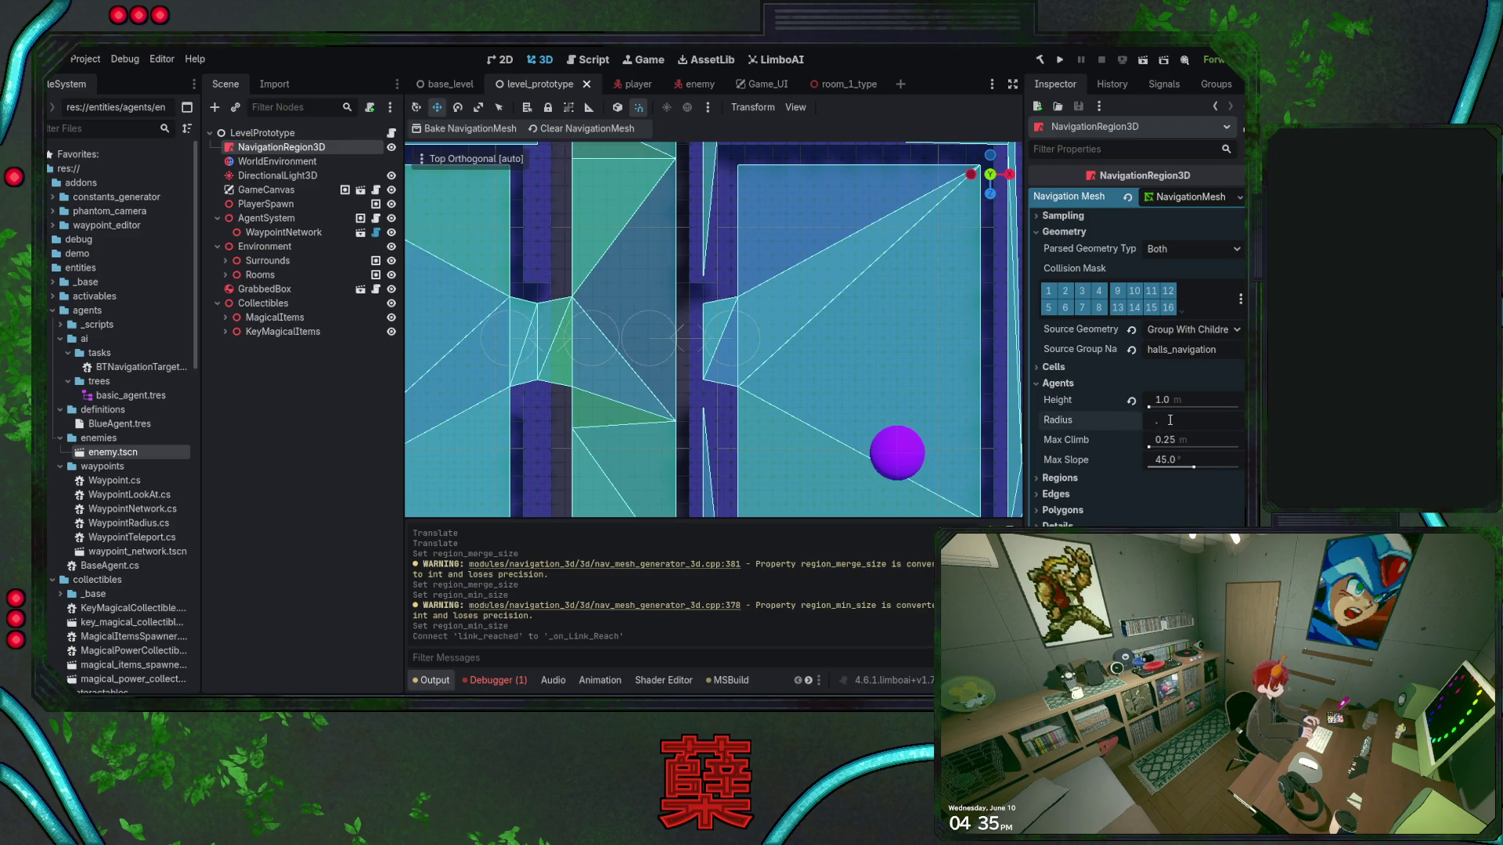
text(0.8)
key(Return)
click(473, 129)
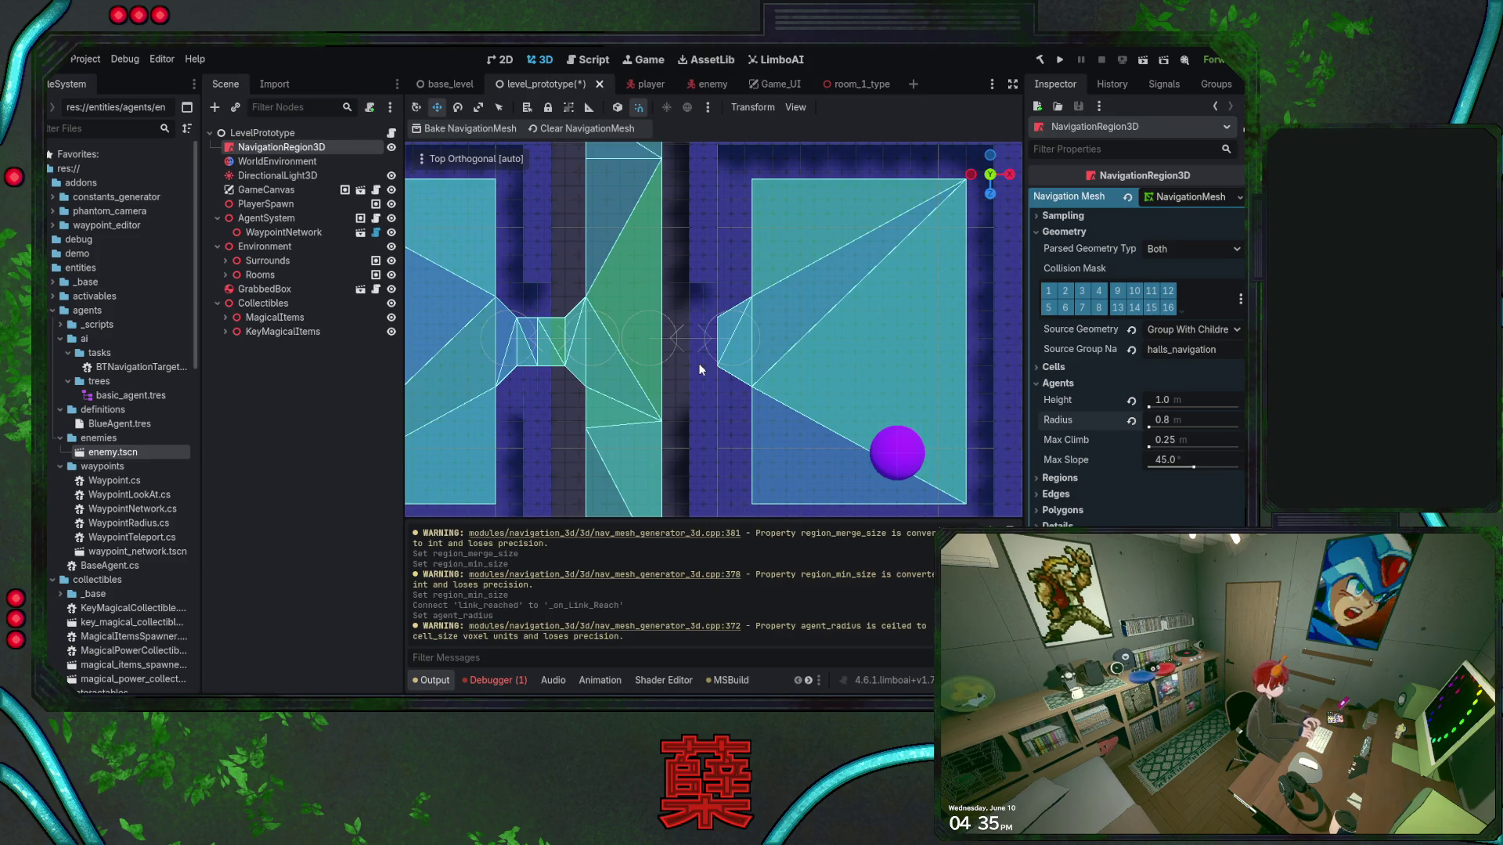
Set the agent Radius back to 0.5 and rebake the navigation mesh
scroll(698, 363, down, 6)
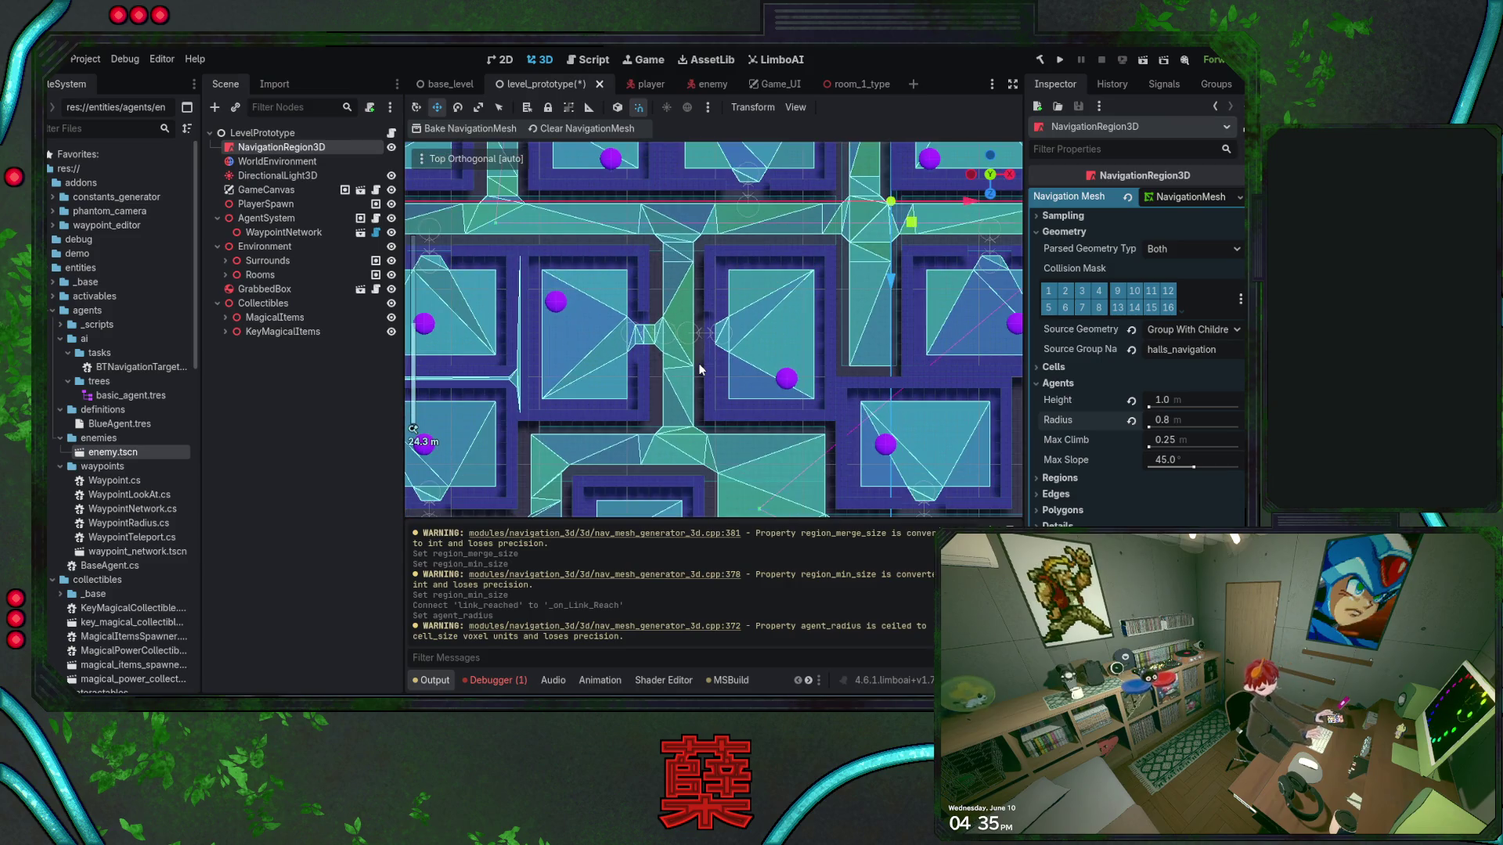
scroll(700, 370, down, 5)
scroll(693, 366, up, 10)
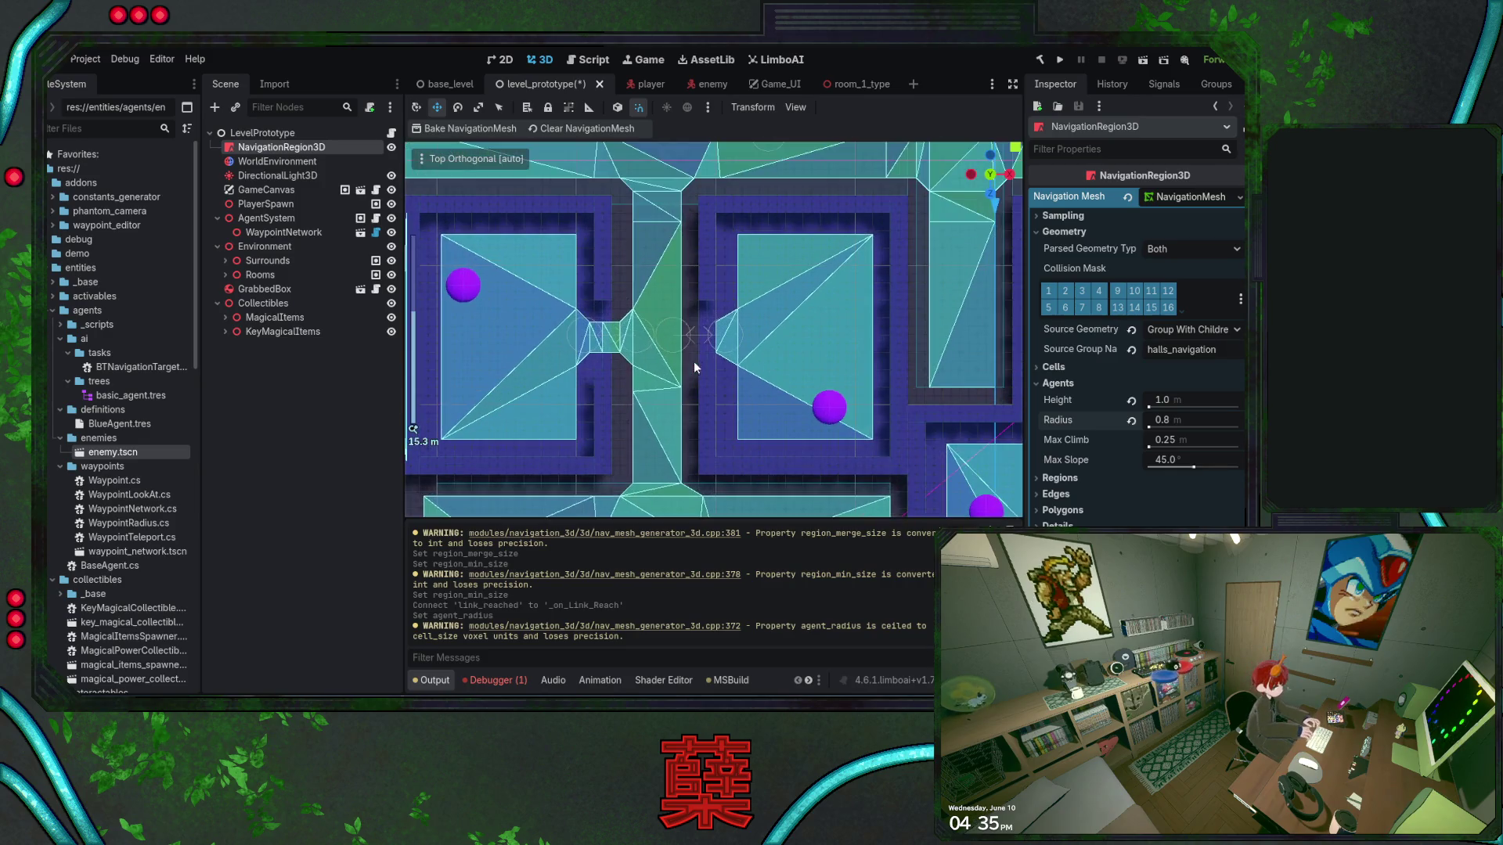
click(1172, 421)
text(0.5)
key(Return)
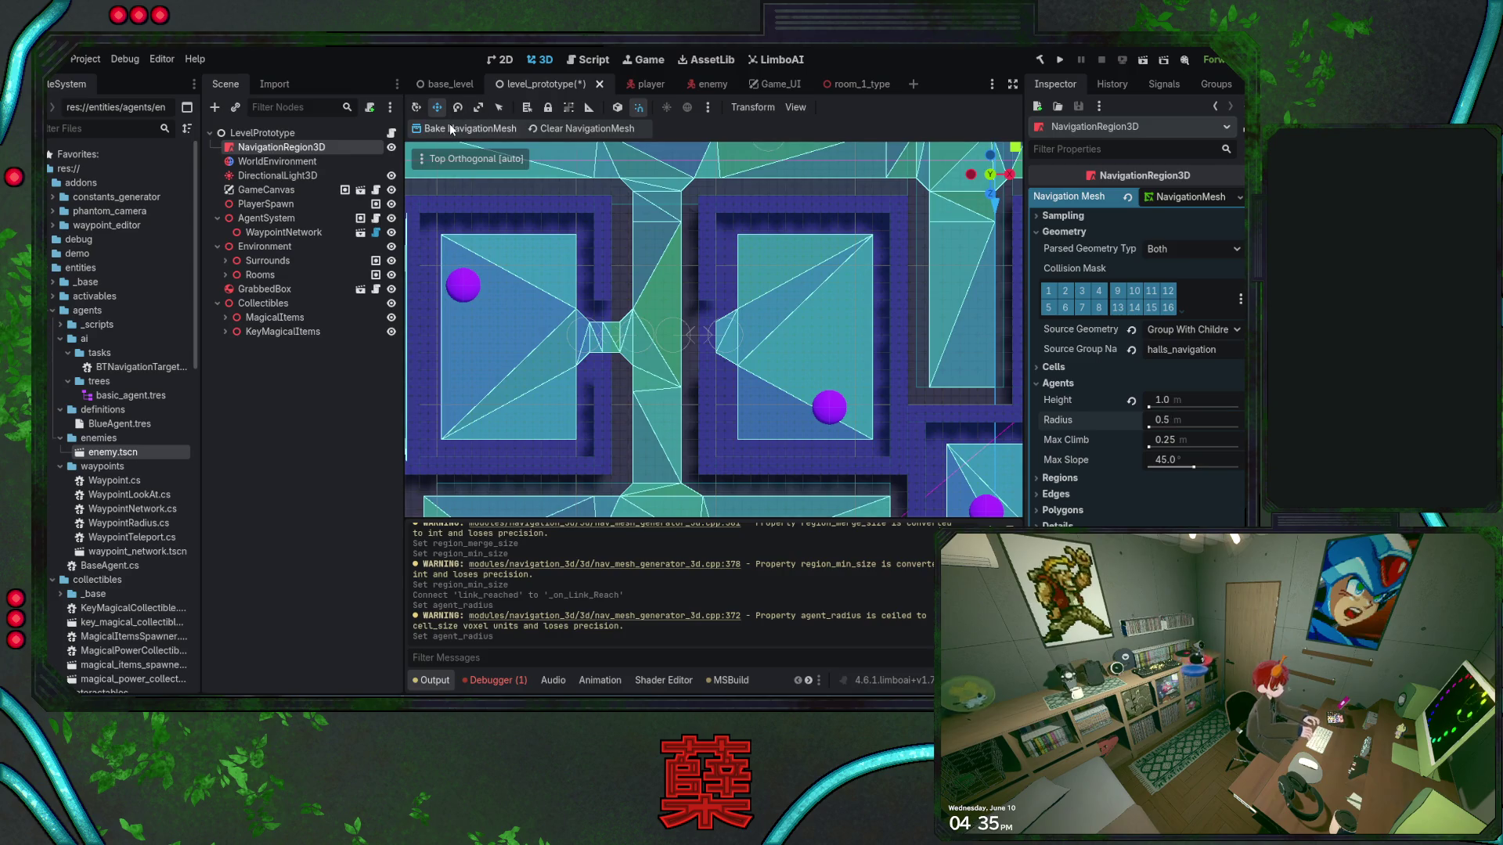
click(451, 129)
Pan and zoom across the rooms to check coverage, reviewing Regions and Cells settings
scroll(709, 344, up, 4)
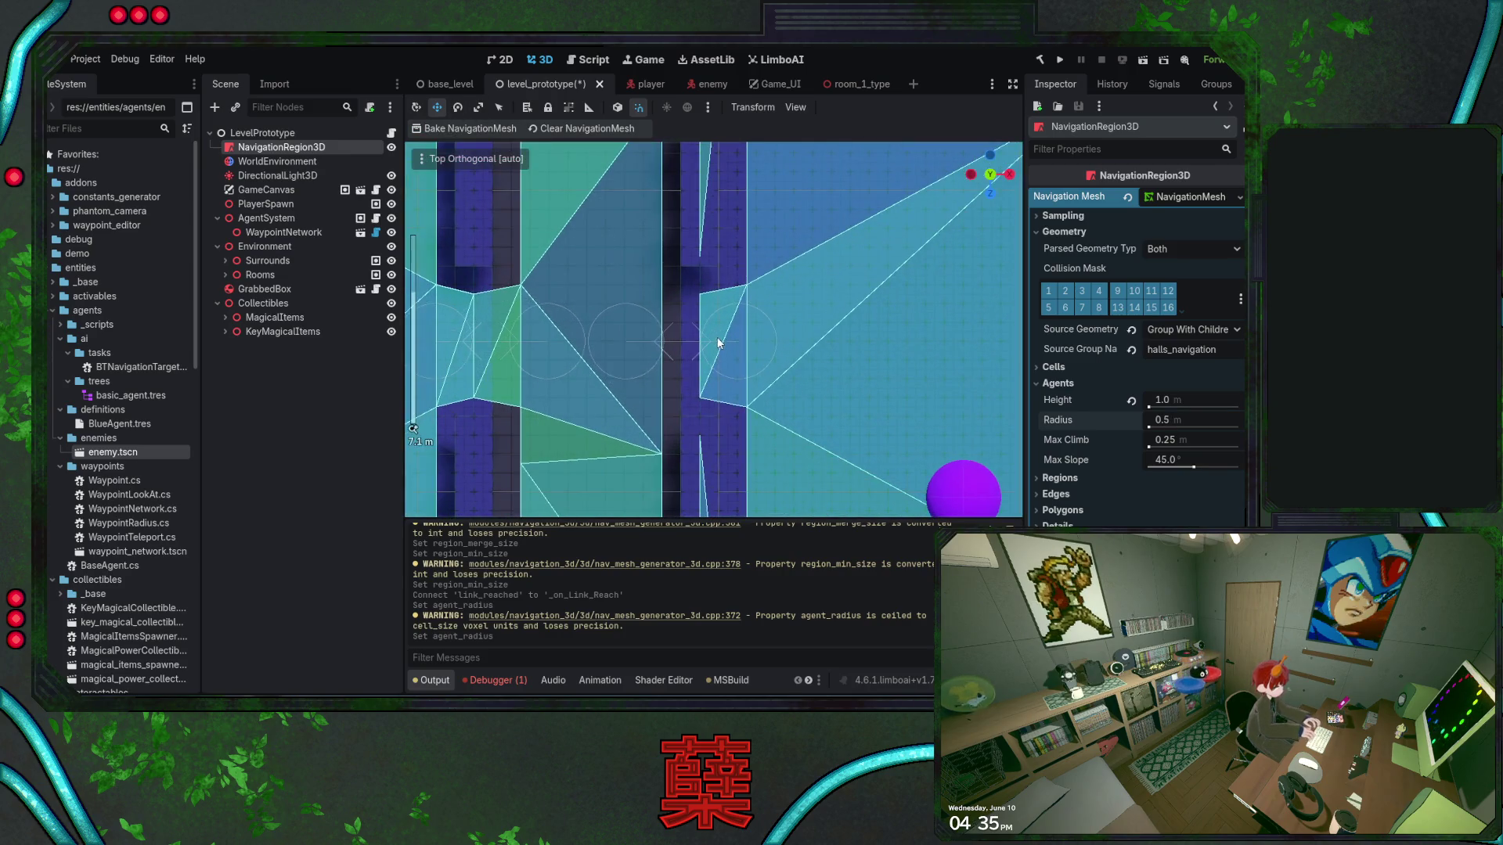
scroll(695, 372, down, 10)
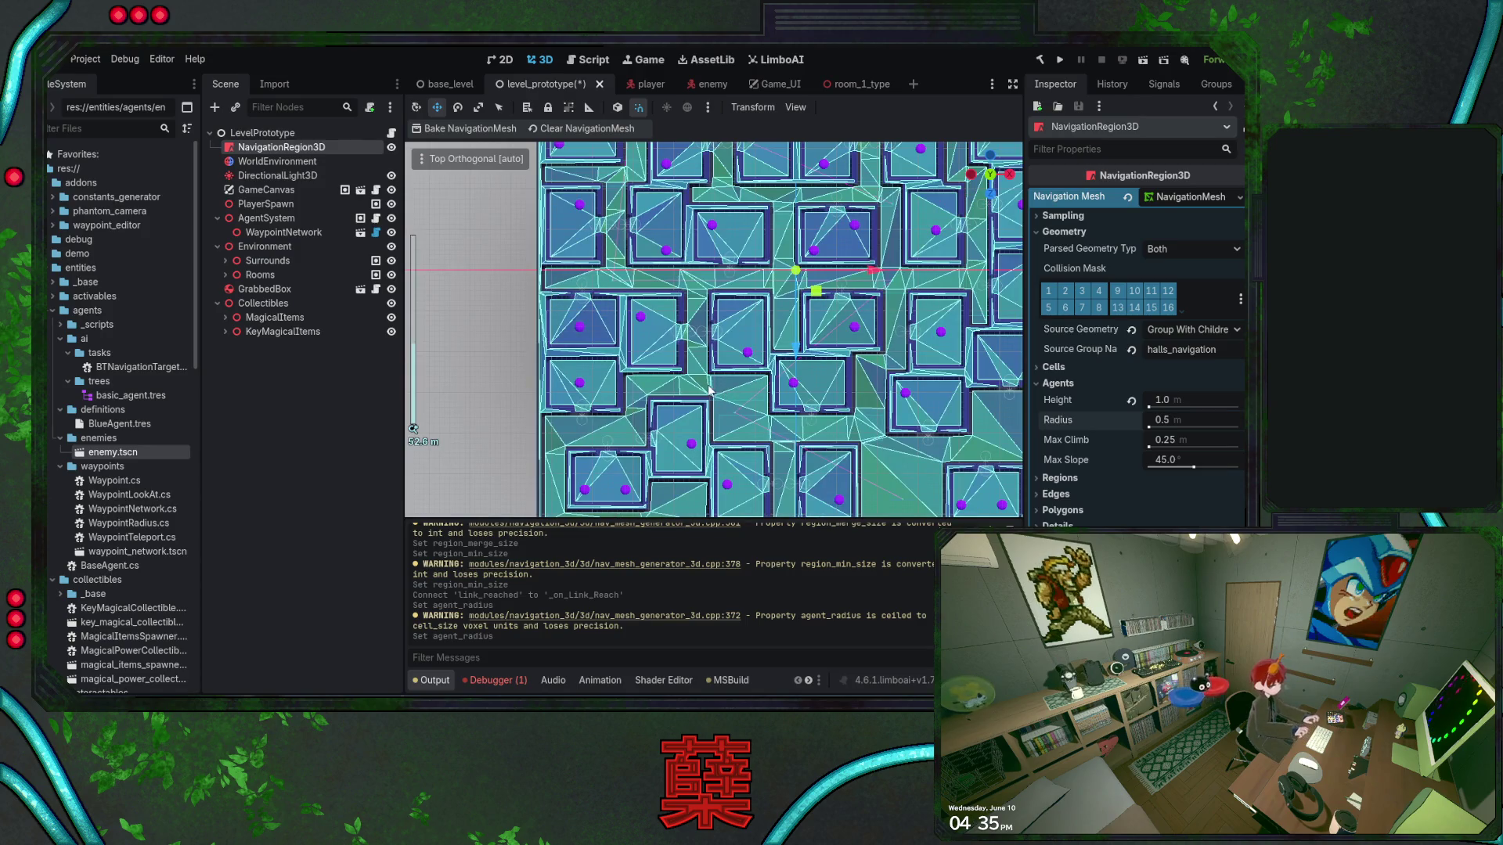
scroll(703, 367, up, 1)
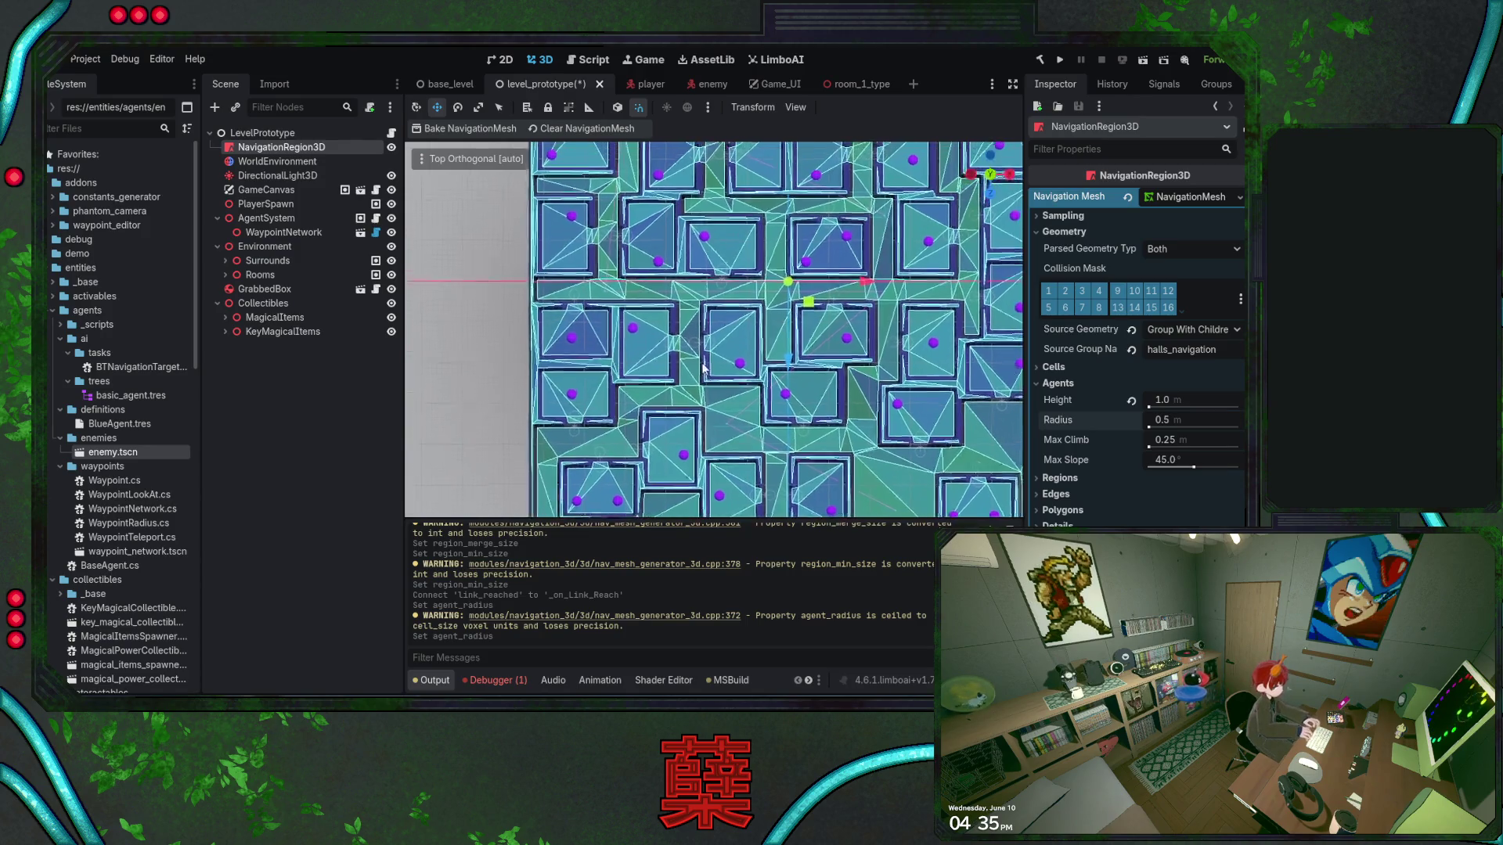
scroll(703, 366, up, 2)
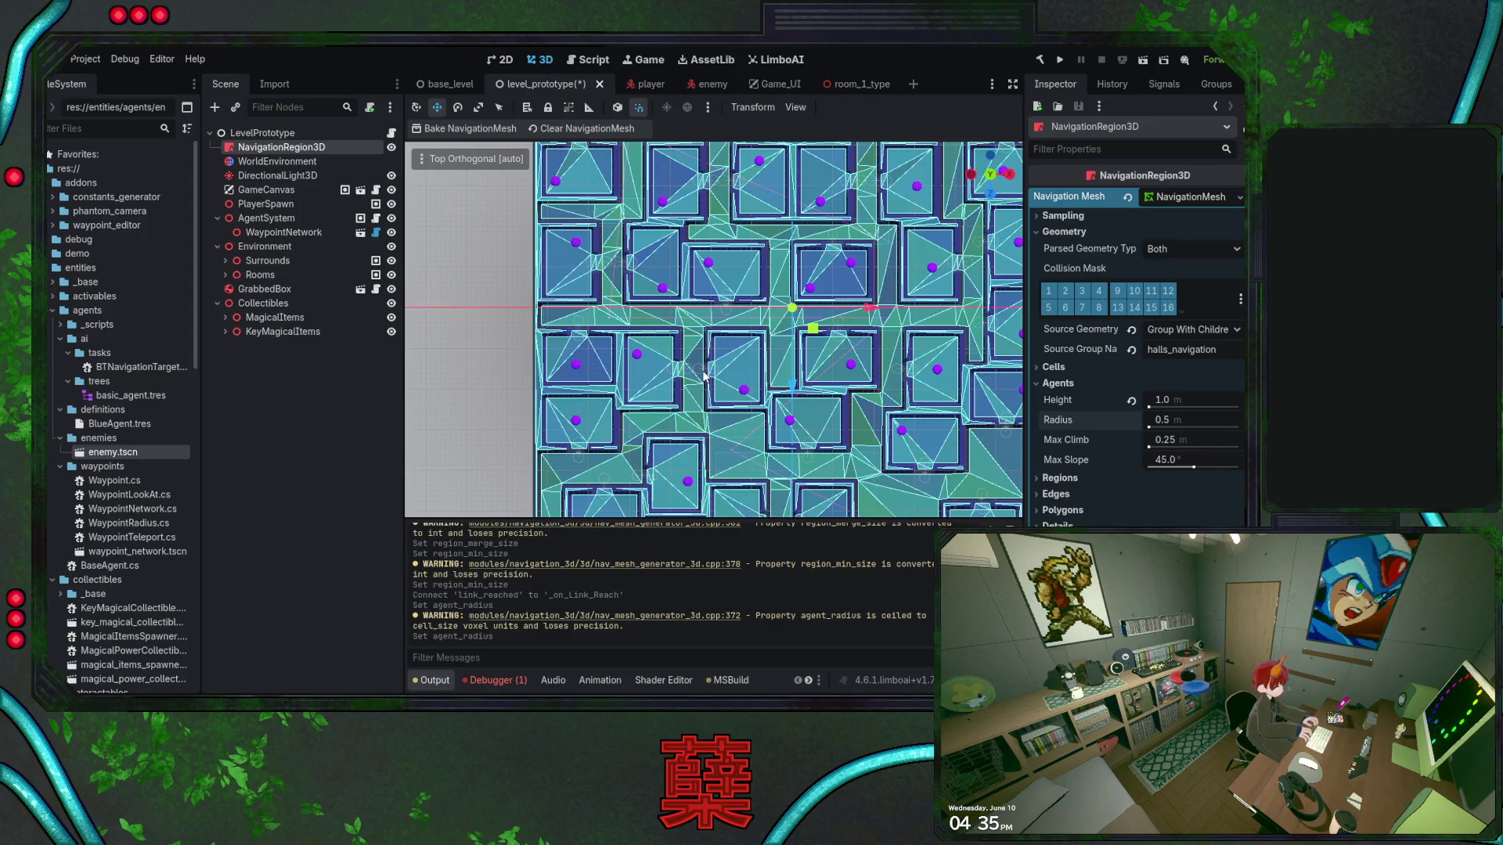
drag(704, 376, 698, 436)
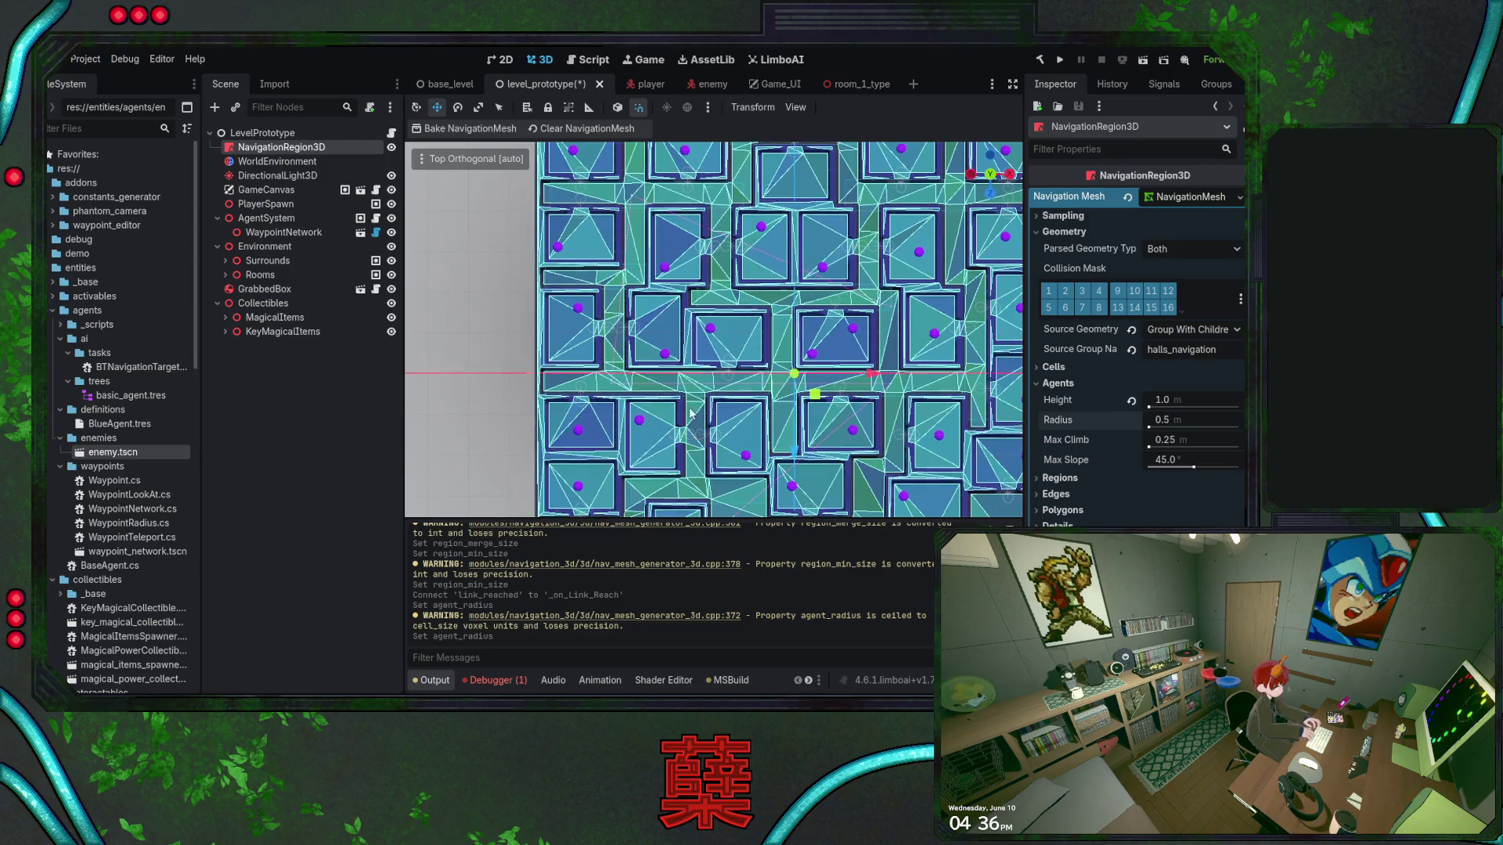
scroll(692, 420, up, 8)
scroll(693, 365, up, 3)
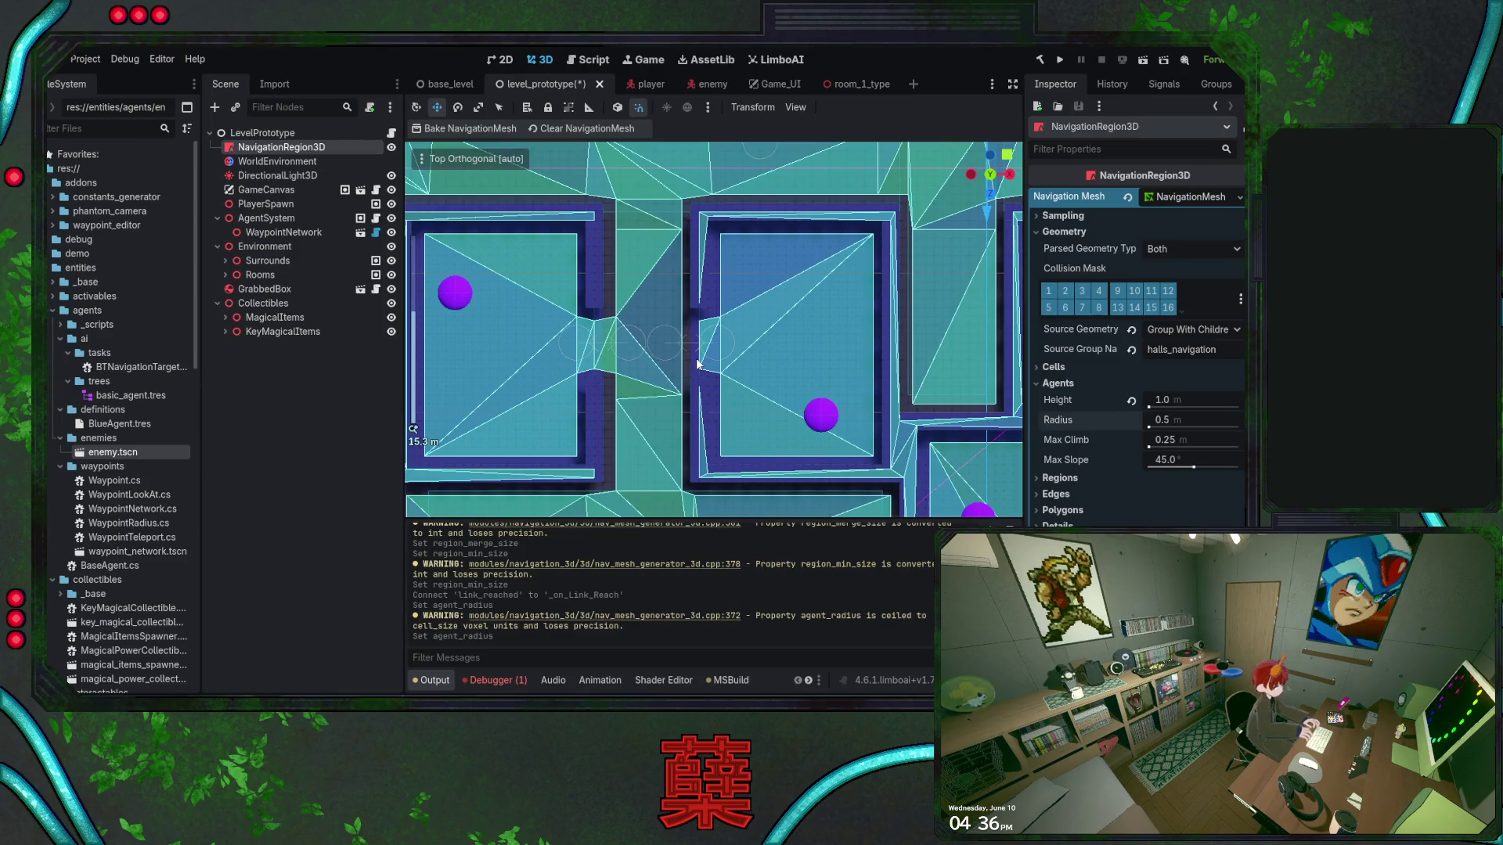
scroll(642, 360, up, 3)
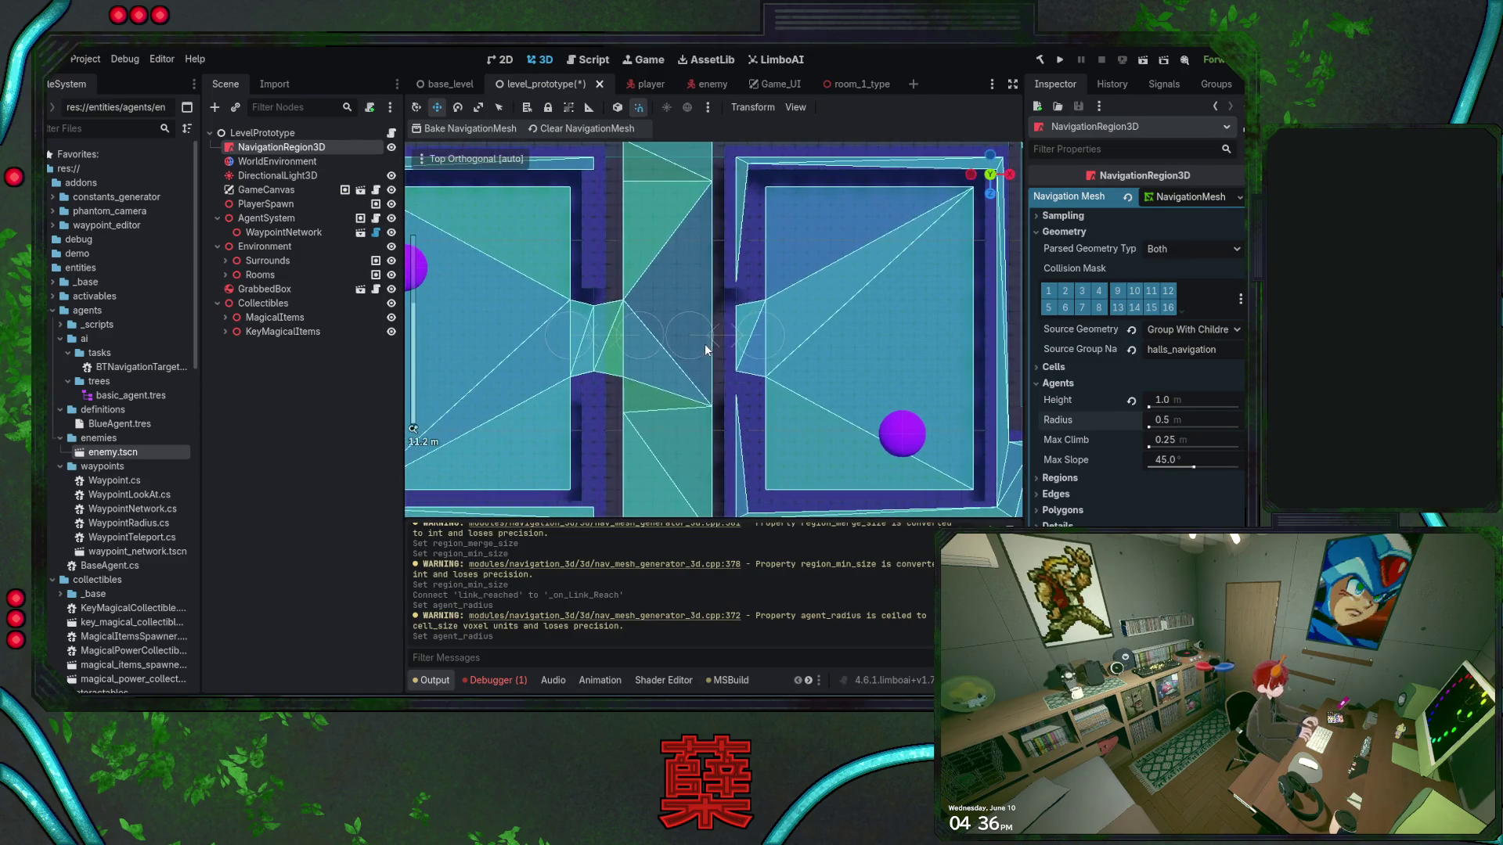
click(1061, 478)
click(1059, 384)
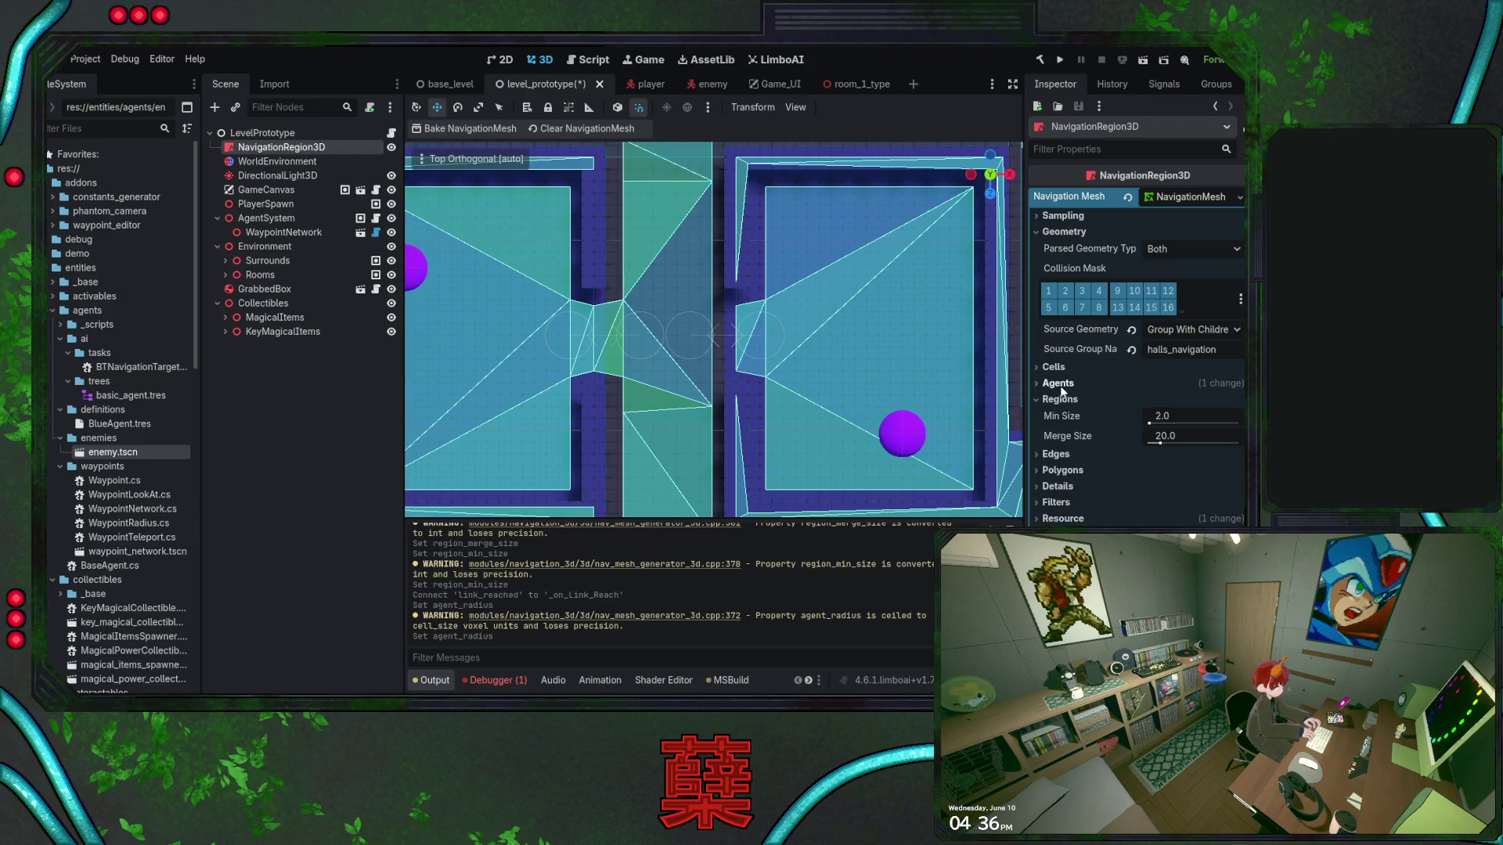
click(1053, 398)
click(1056, 367)
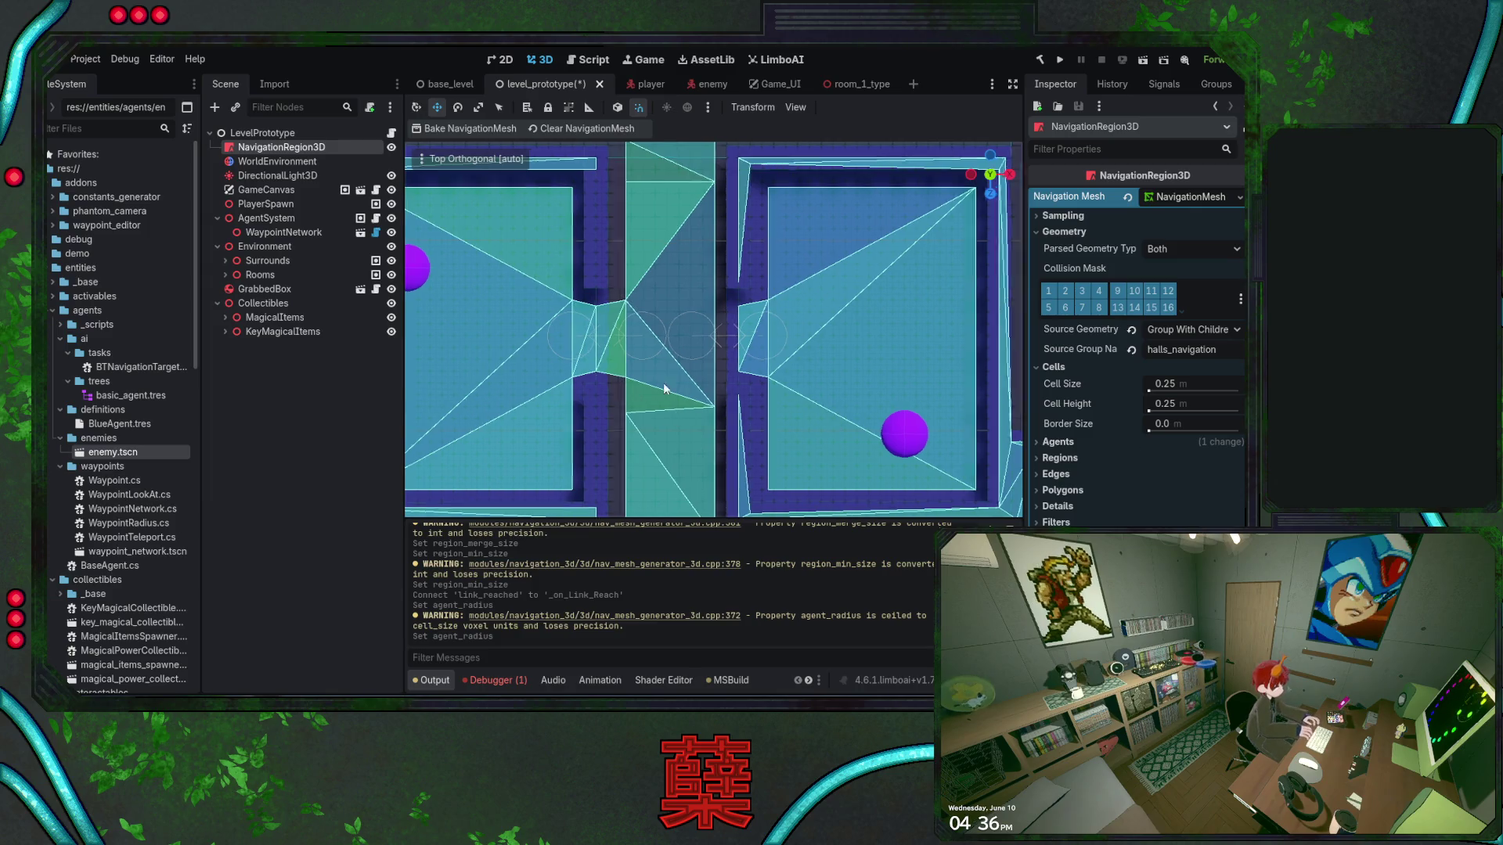
scroll(771, 335, left, 5)
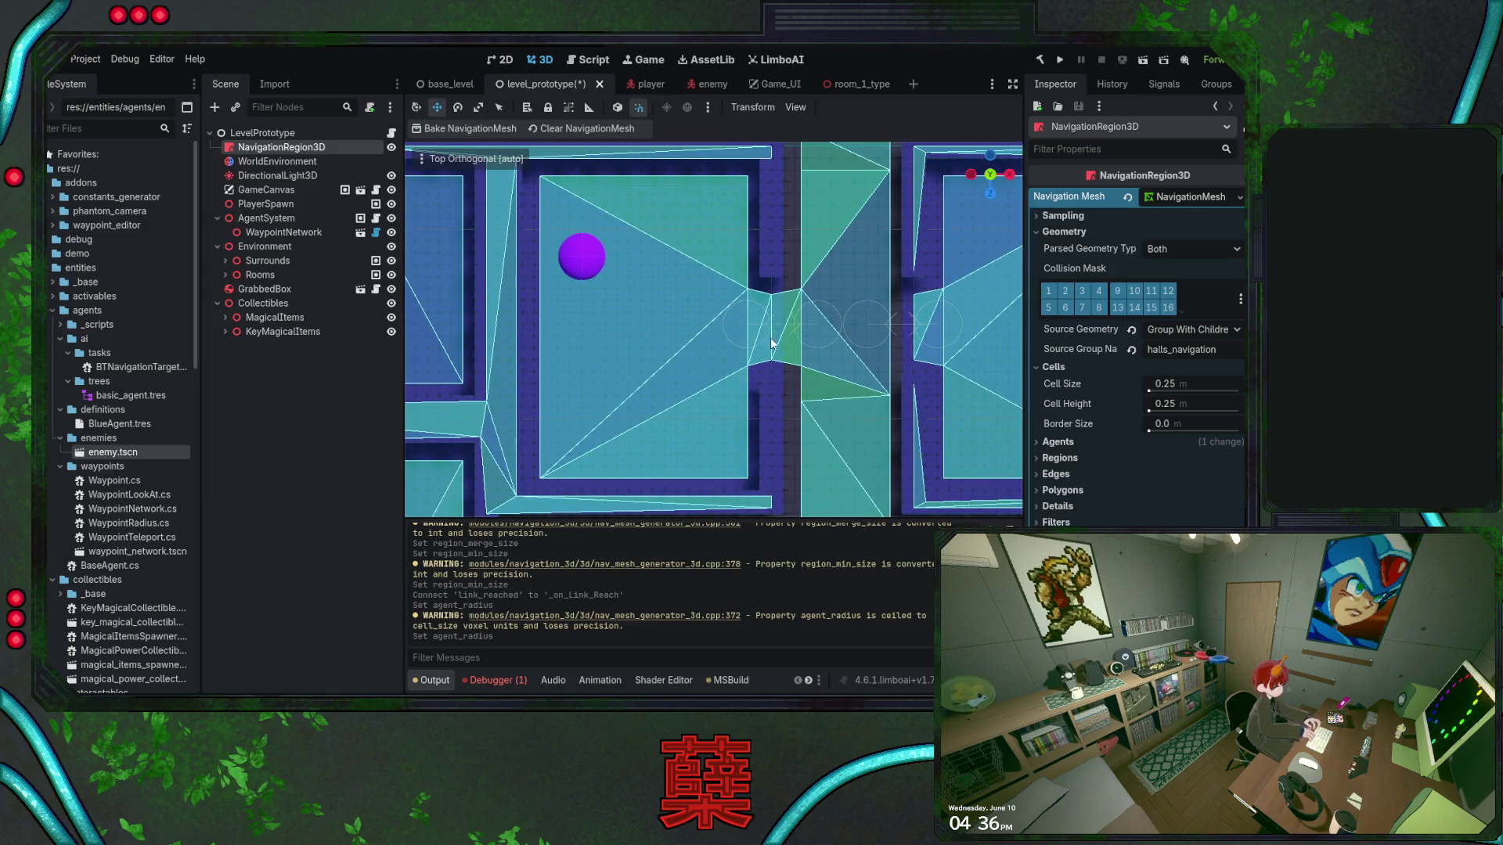
scroll(771, 335, right, 4)
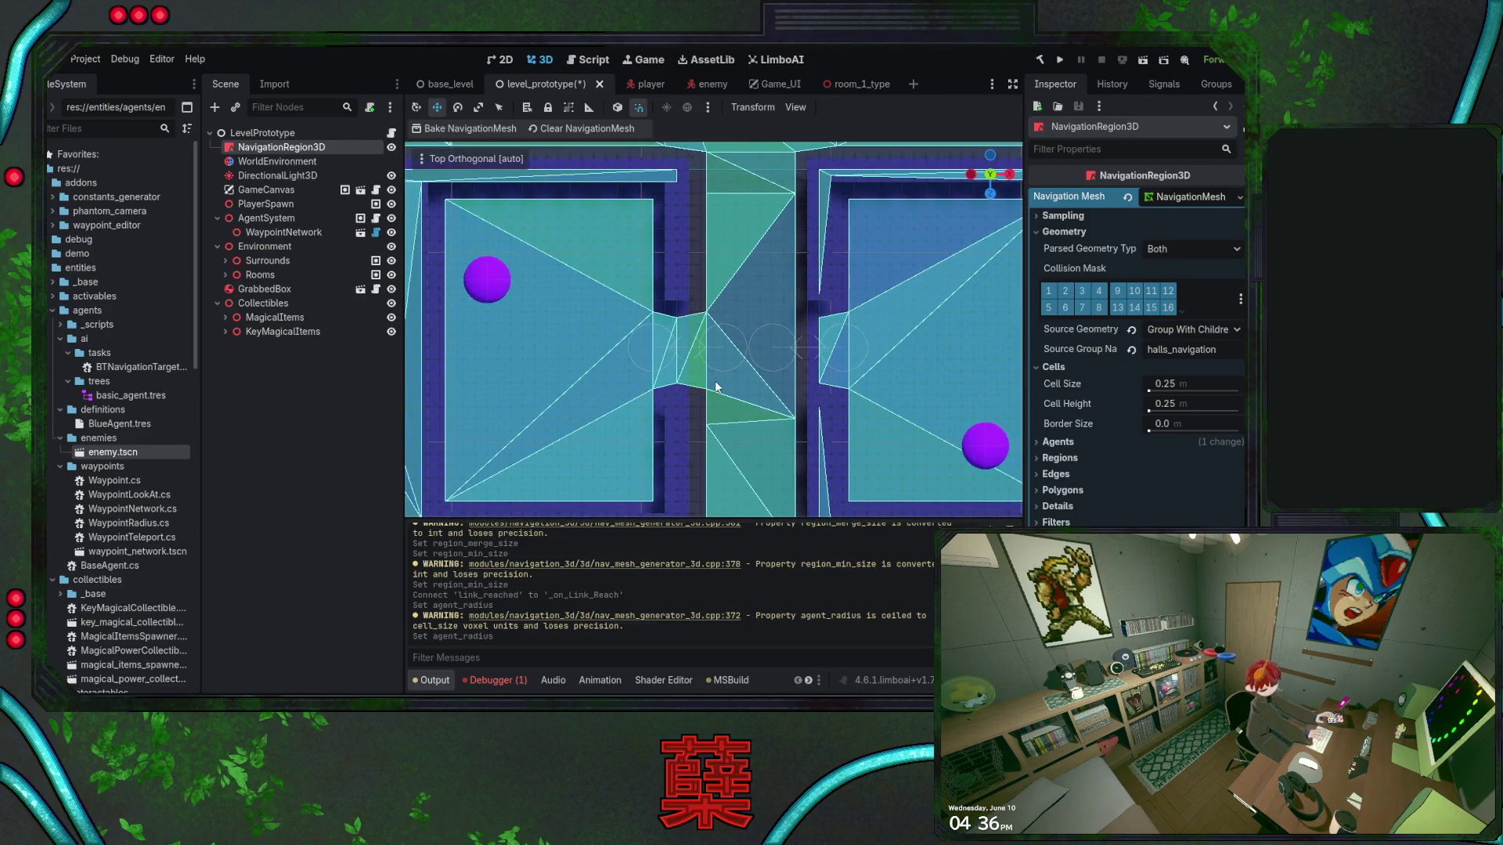
click(224, 275)
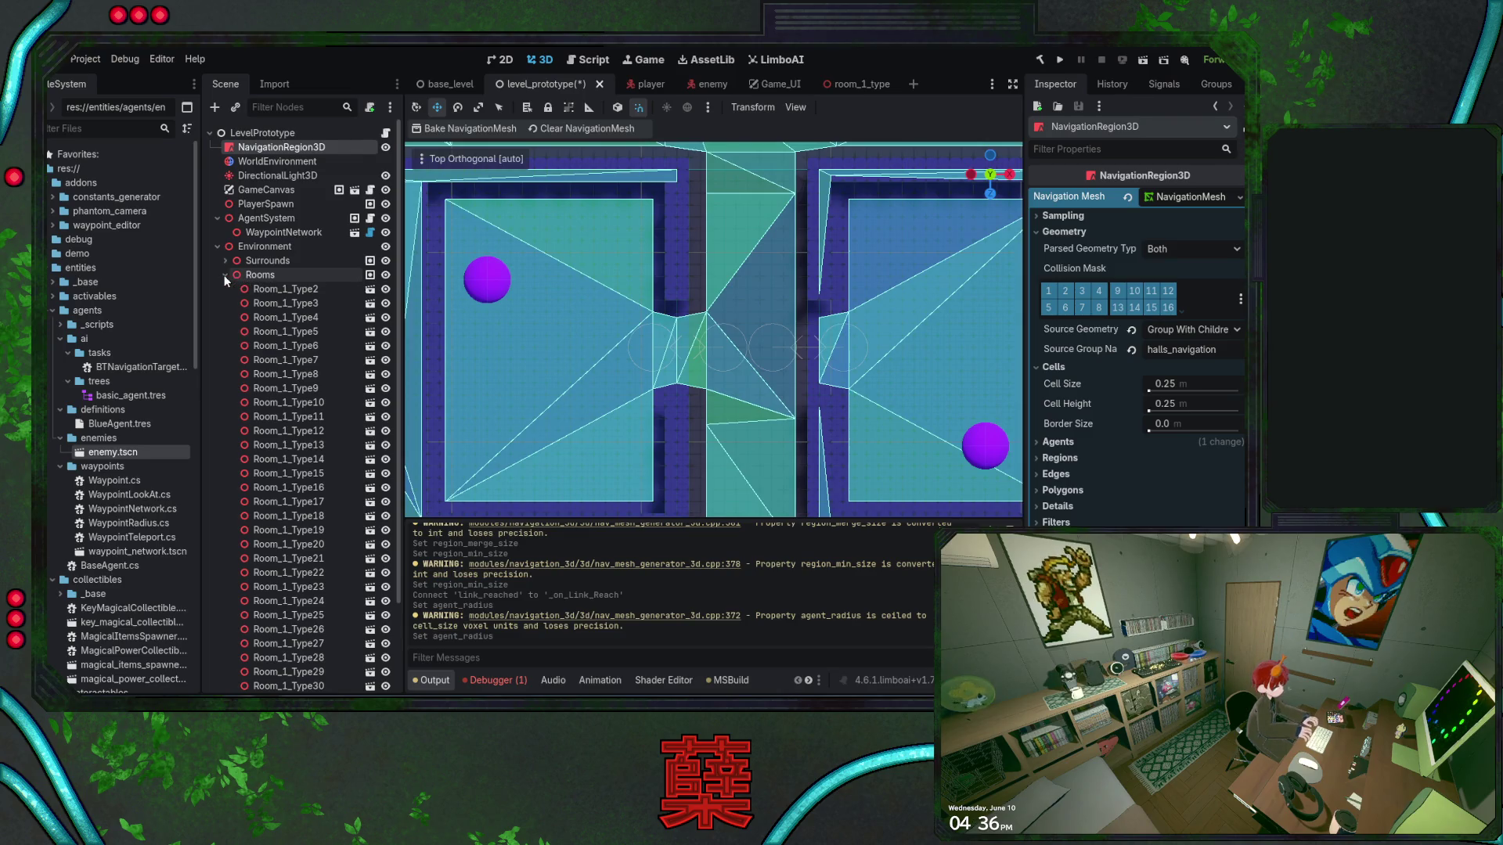
click(224, 275)
click(840, 86)
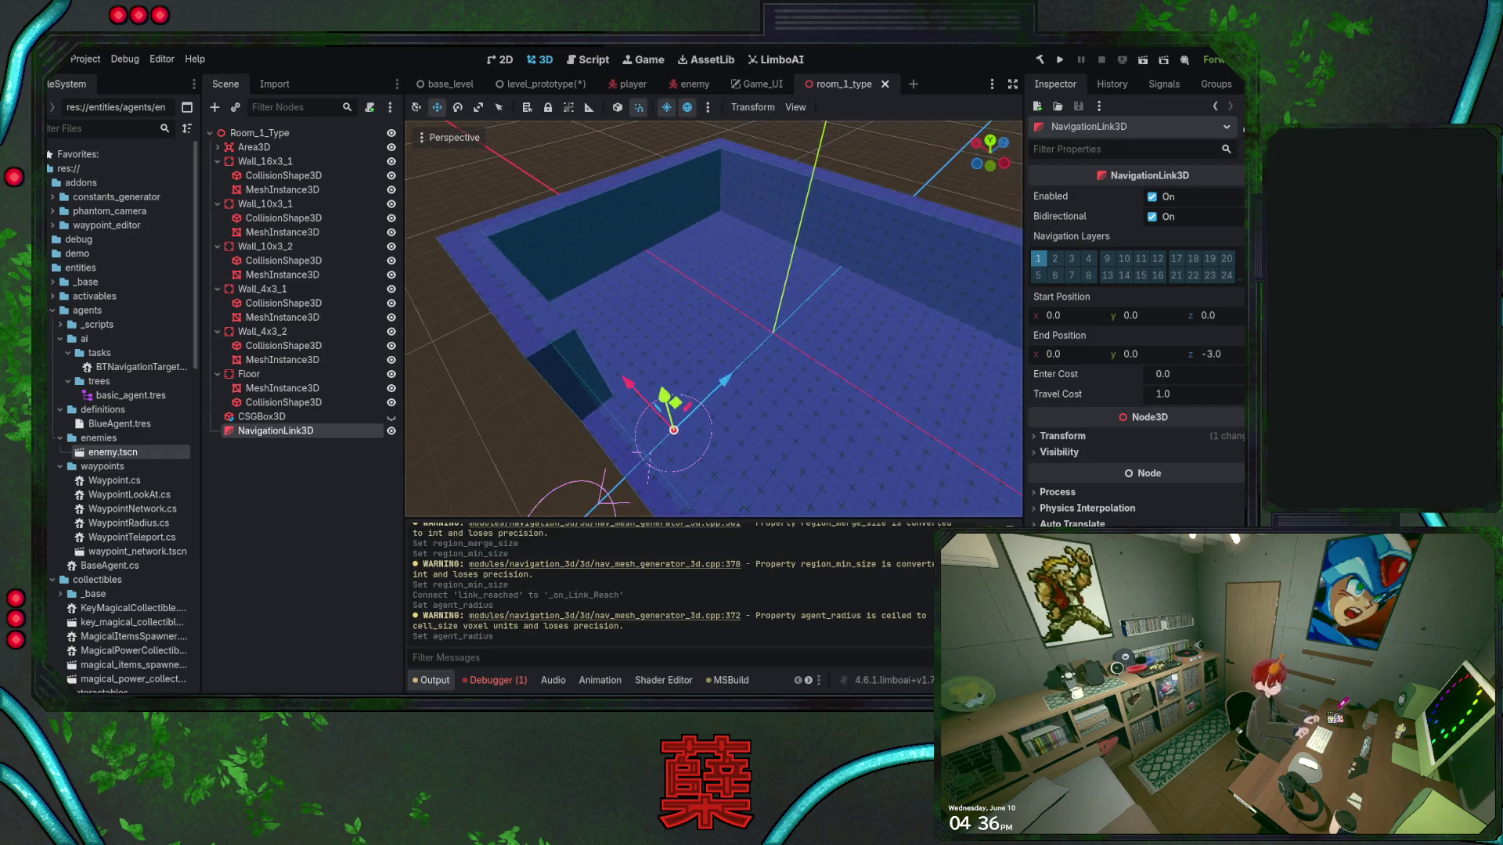
click(548, 85)
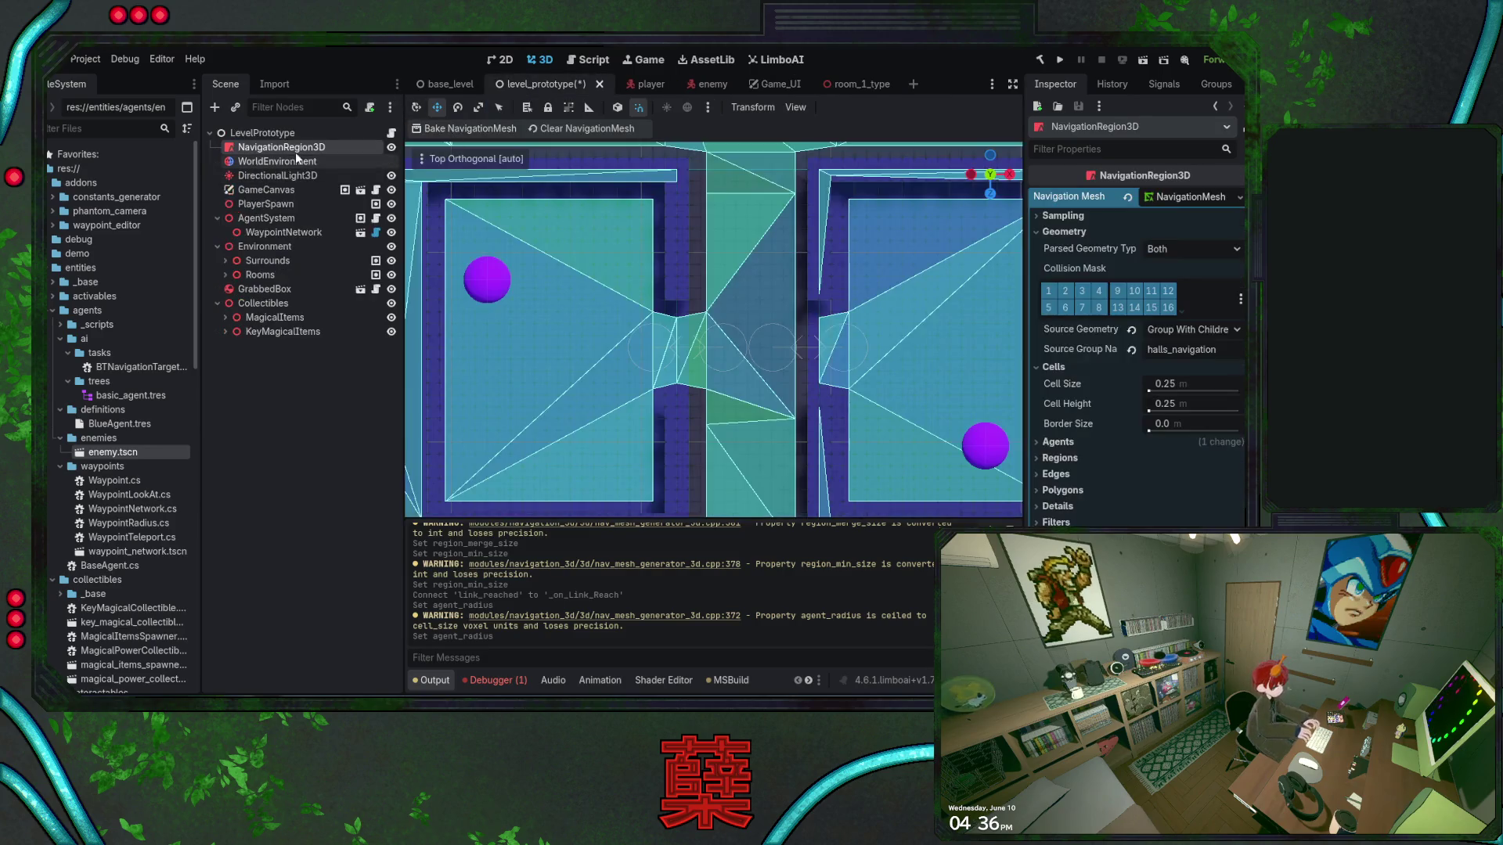
click(1206, 247)
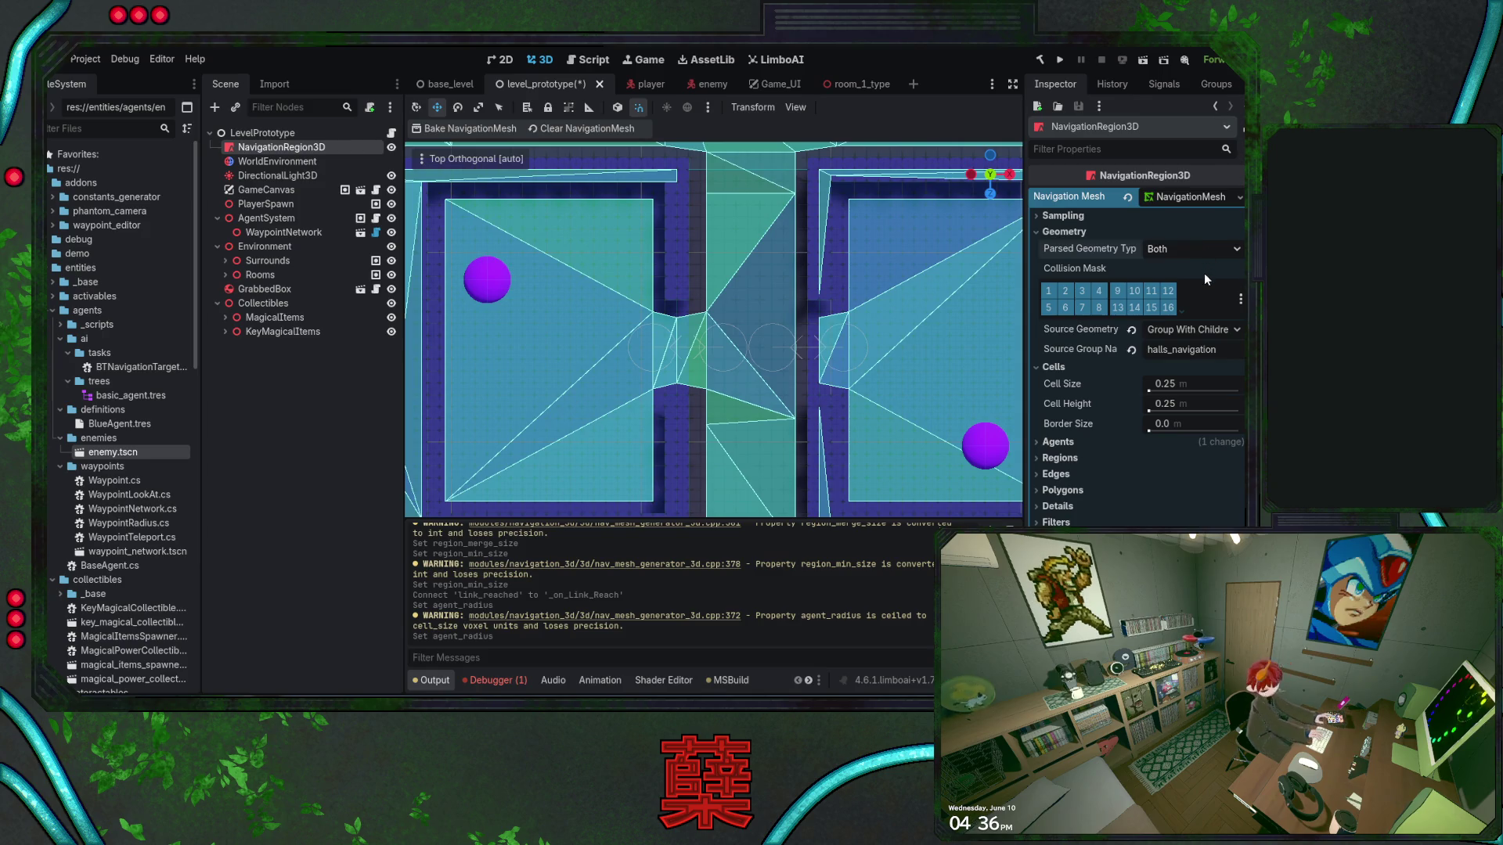
Set Parsed Geometry Type to Mesh Instances, save the scene and bake
click(1204, 272)
key(ctrl+s)
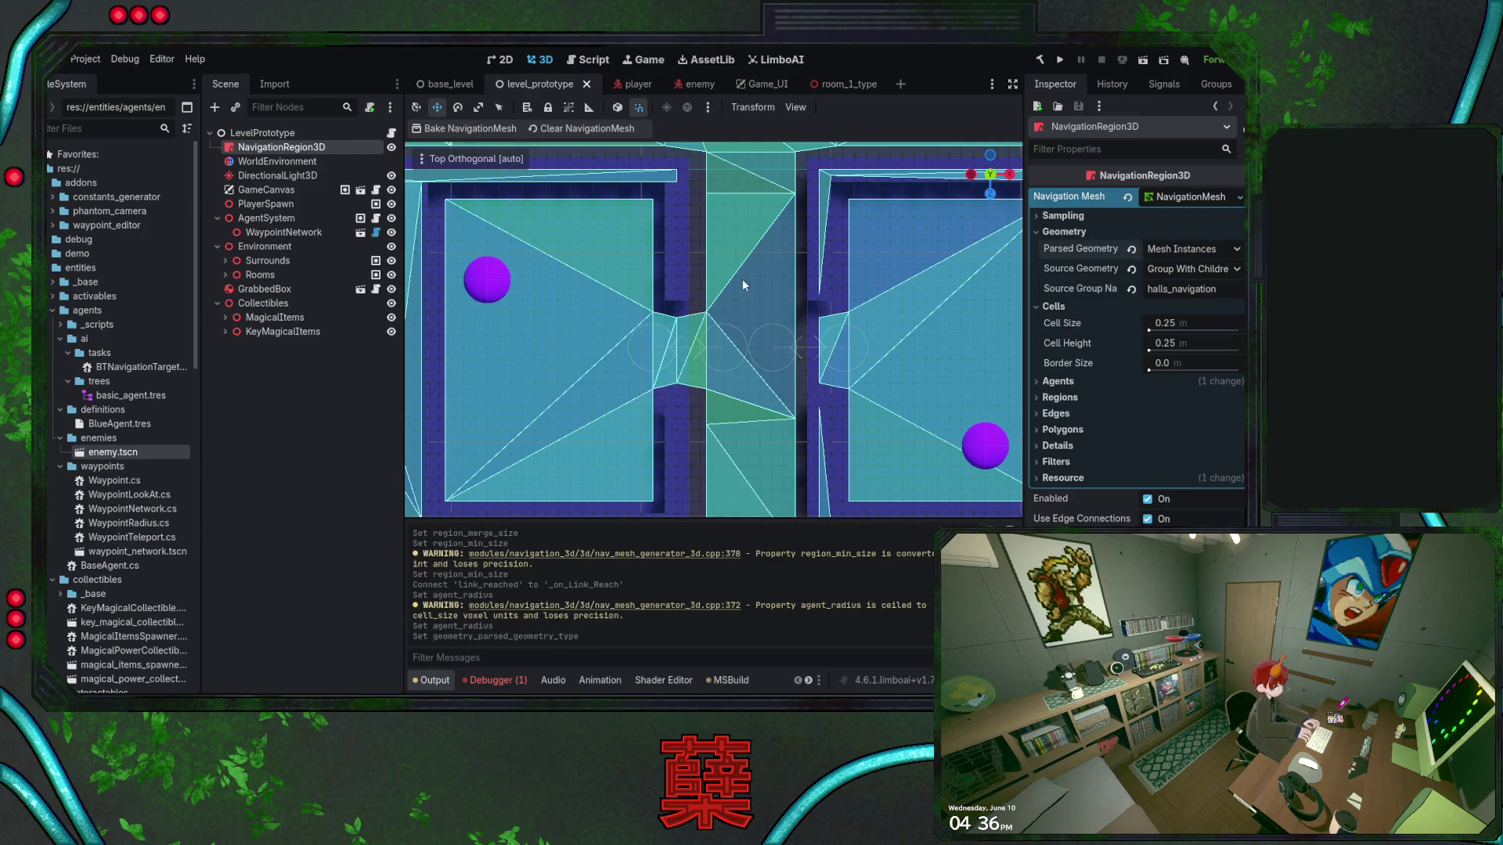
click(470, 127)
Switch Parsed Geometry Type to Static Colliders, save, rebake and pan across the room grid
click(1190, 249)
click(1201, 289)
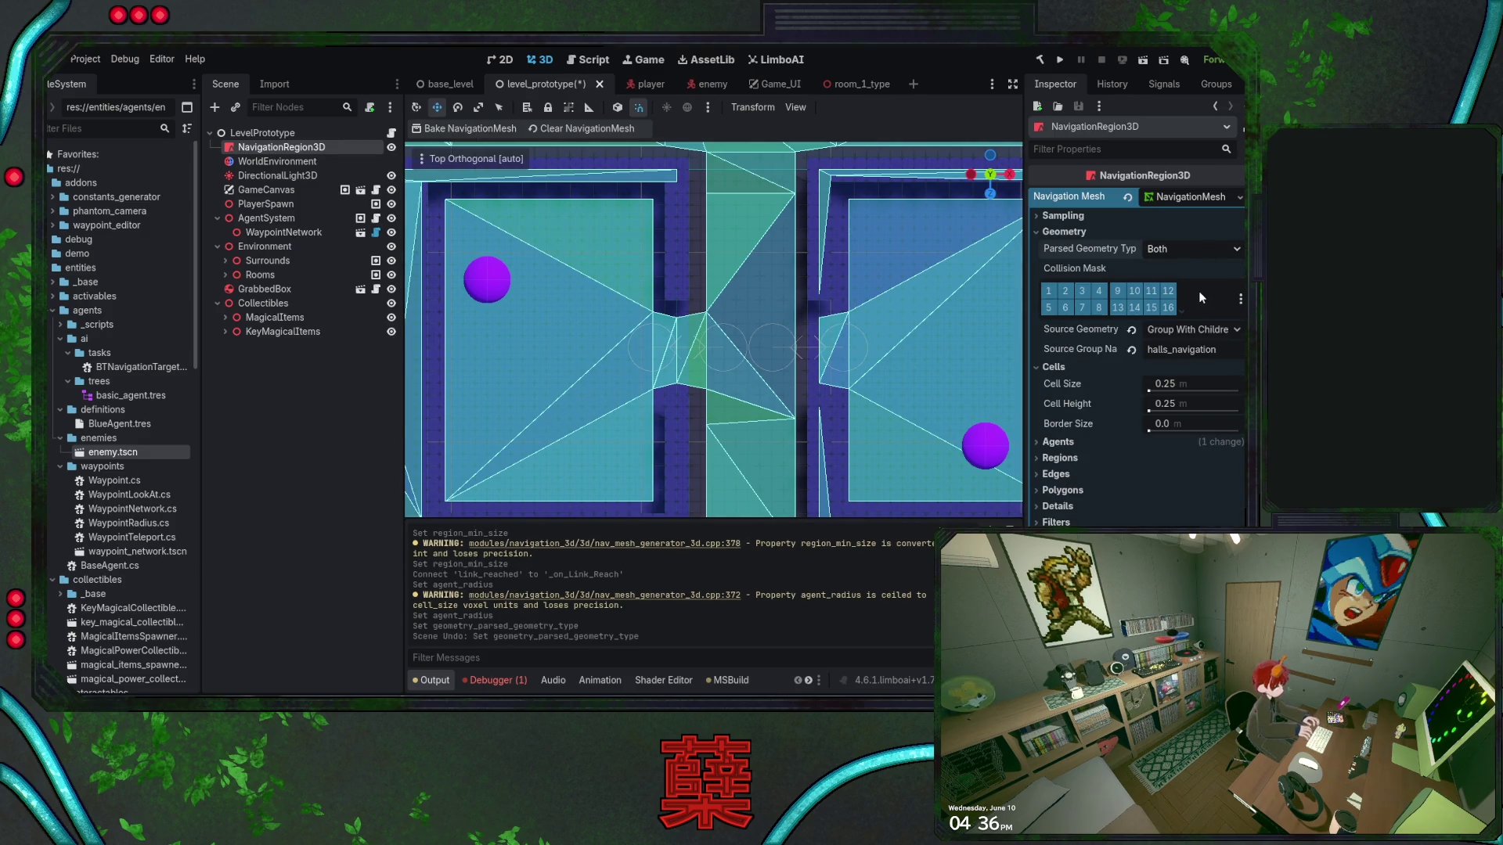
key(ctrl+s)
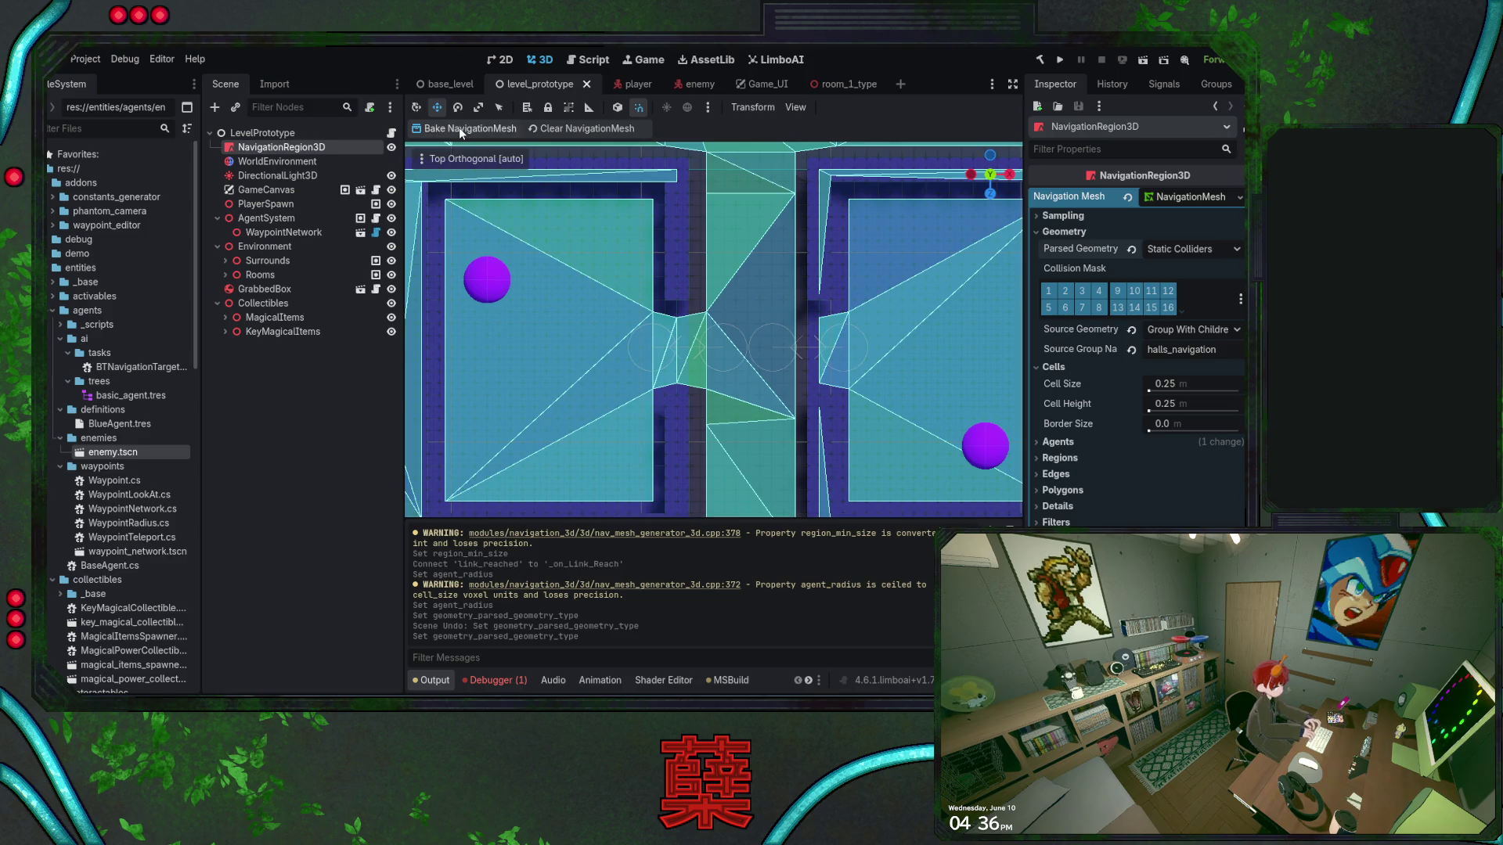
click(469, 128)
scroll(773, 355, down, 6)
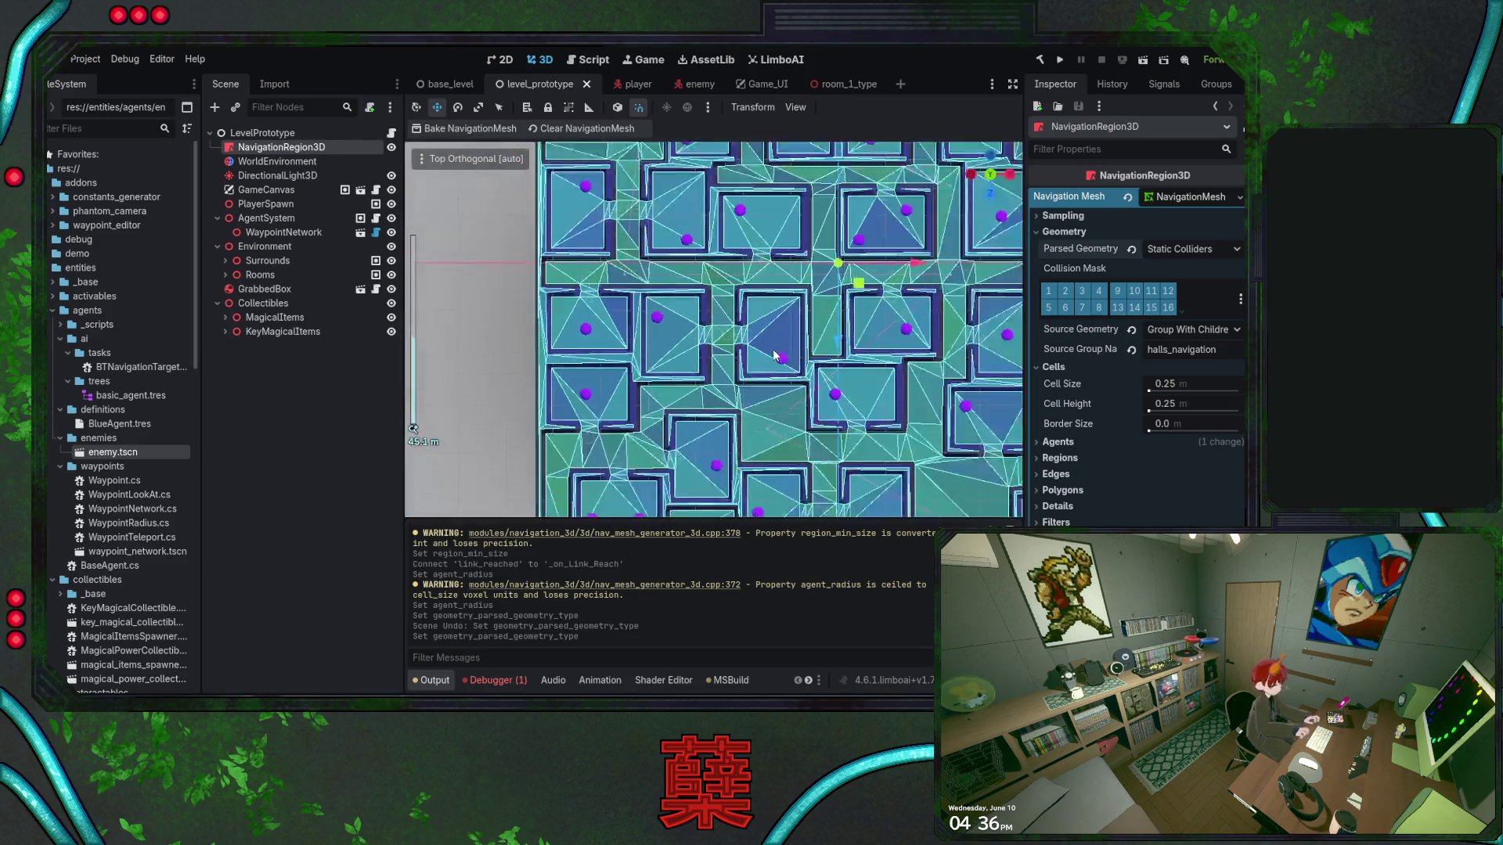
drag(773, 354, 741, 354)
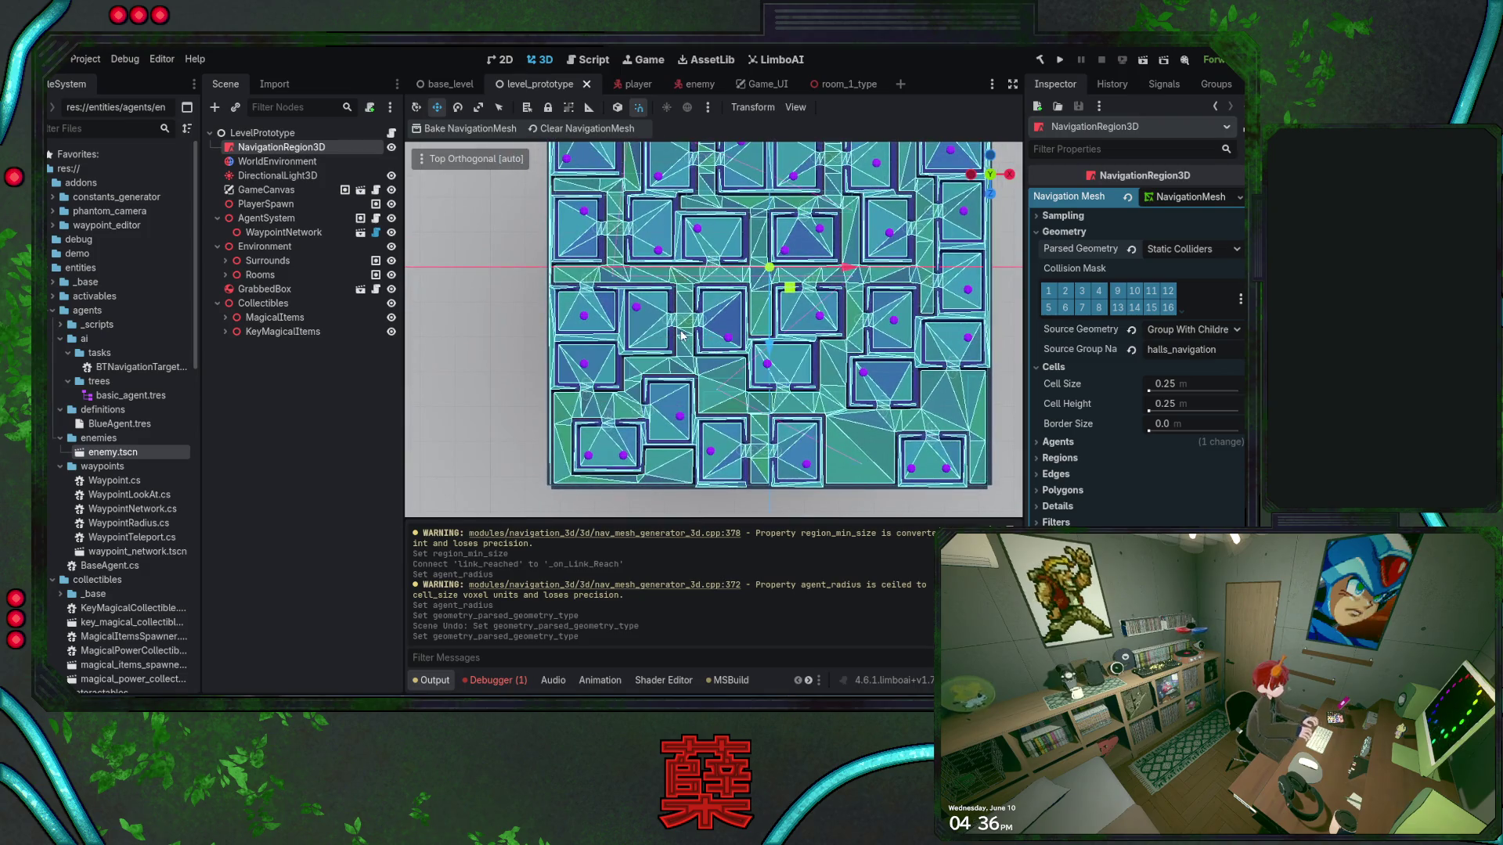
scroll(679, 329, up, 6)
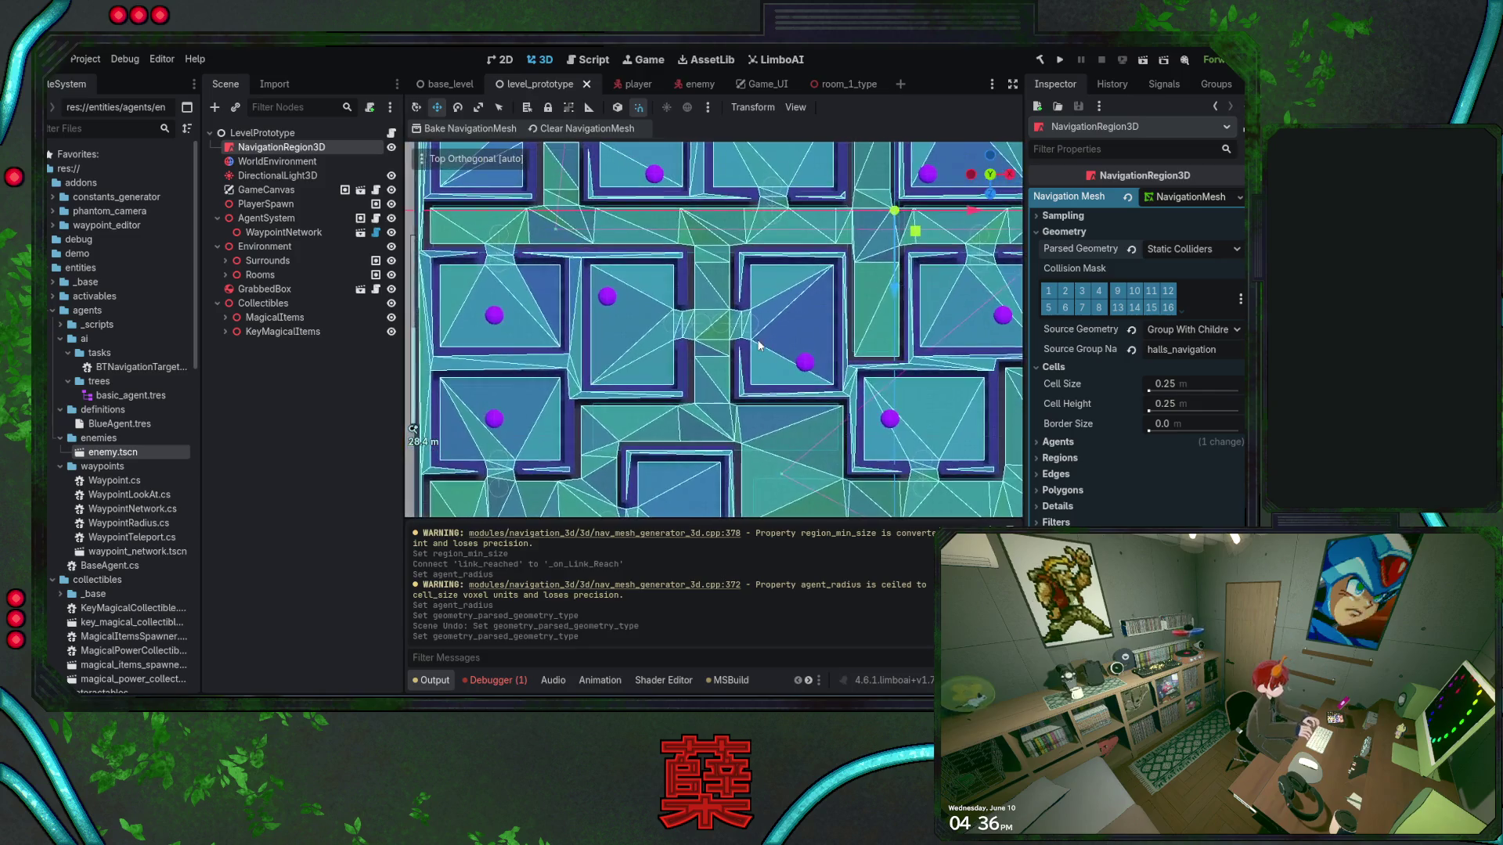
scroll(713, 292, up, 1)
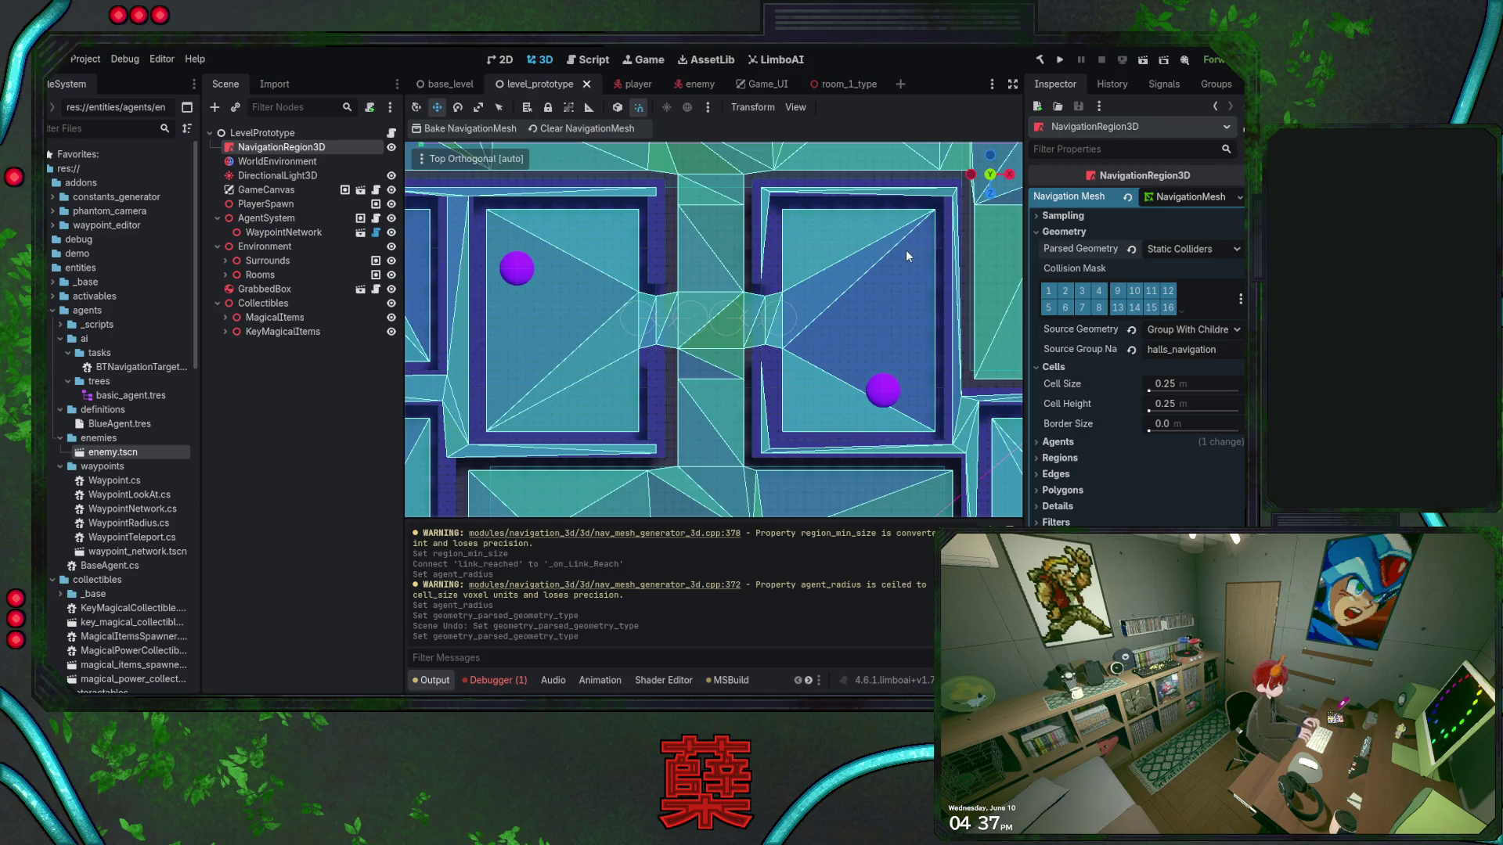
Save the rebaked level_prototype scene, check the top view, then launch debugging in Visual Studio
key(ctrl+s)
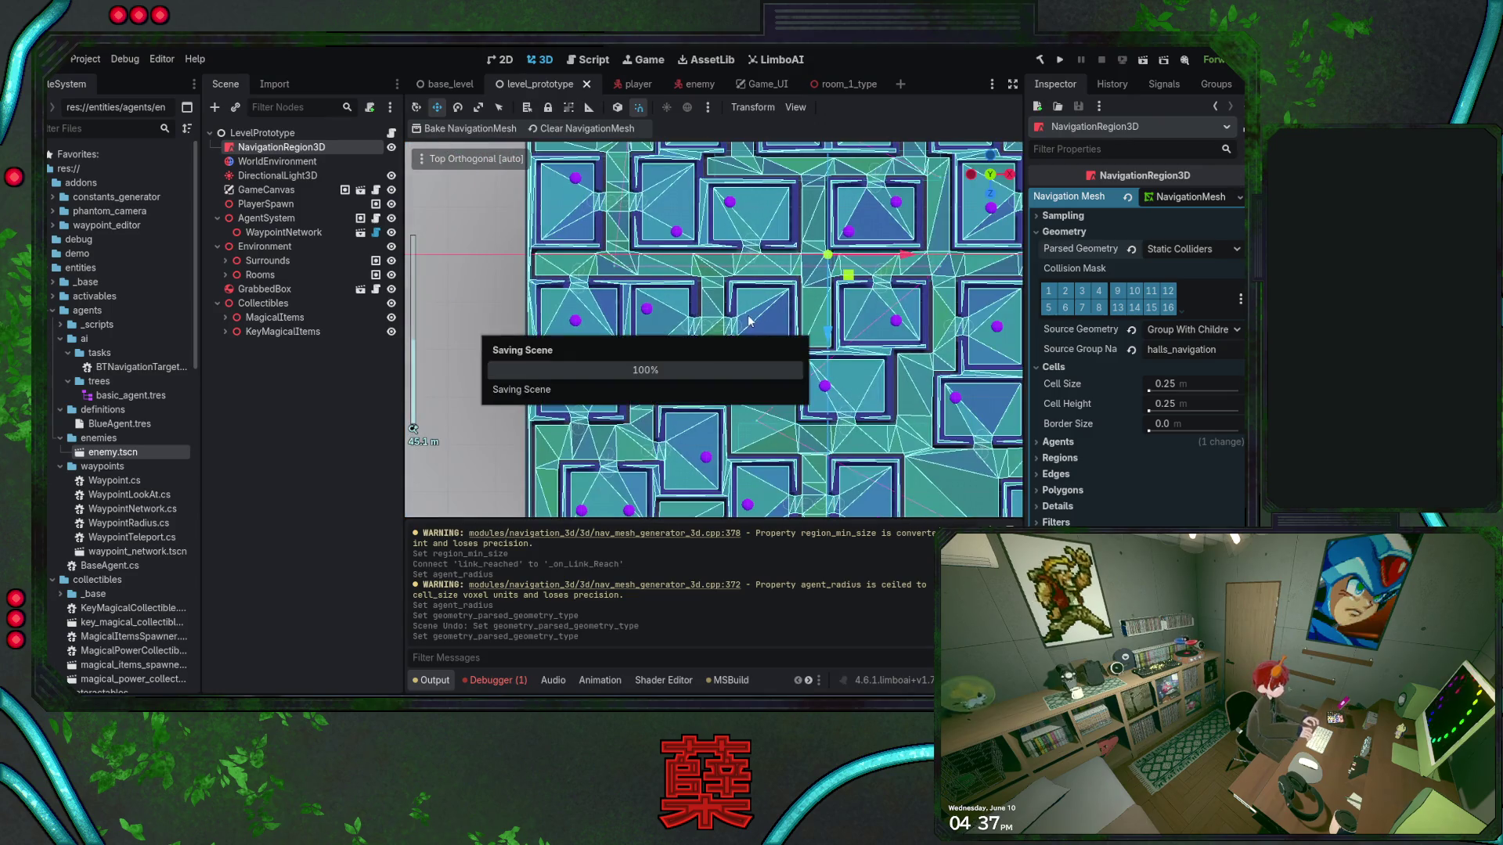
mouse_move(749, 319)
mouse_down()
mouse_move(707, 393)
mouse_move(726, 311)
mouse_up()
scroll(707, 393, down, 5)
scroll(725, 312, up, 2)
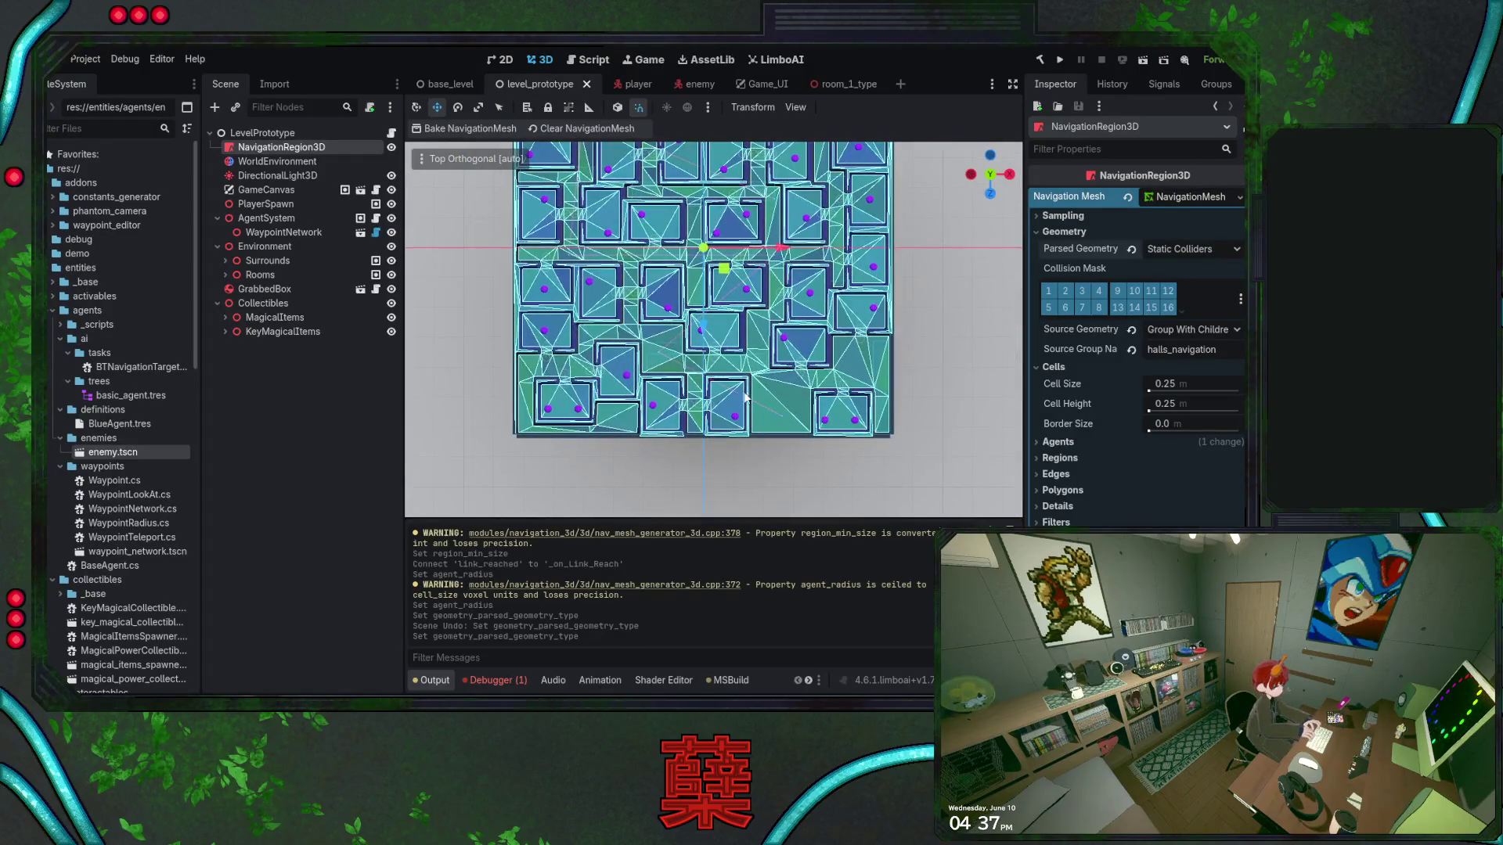
scroll(733, 401, up, 2)
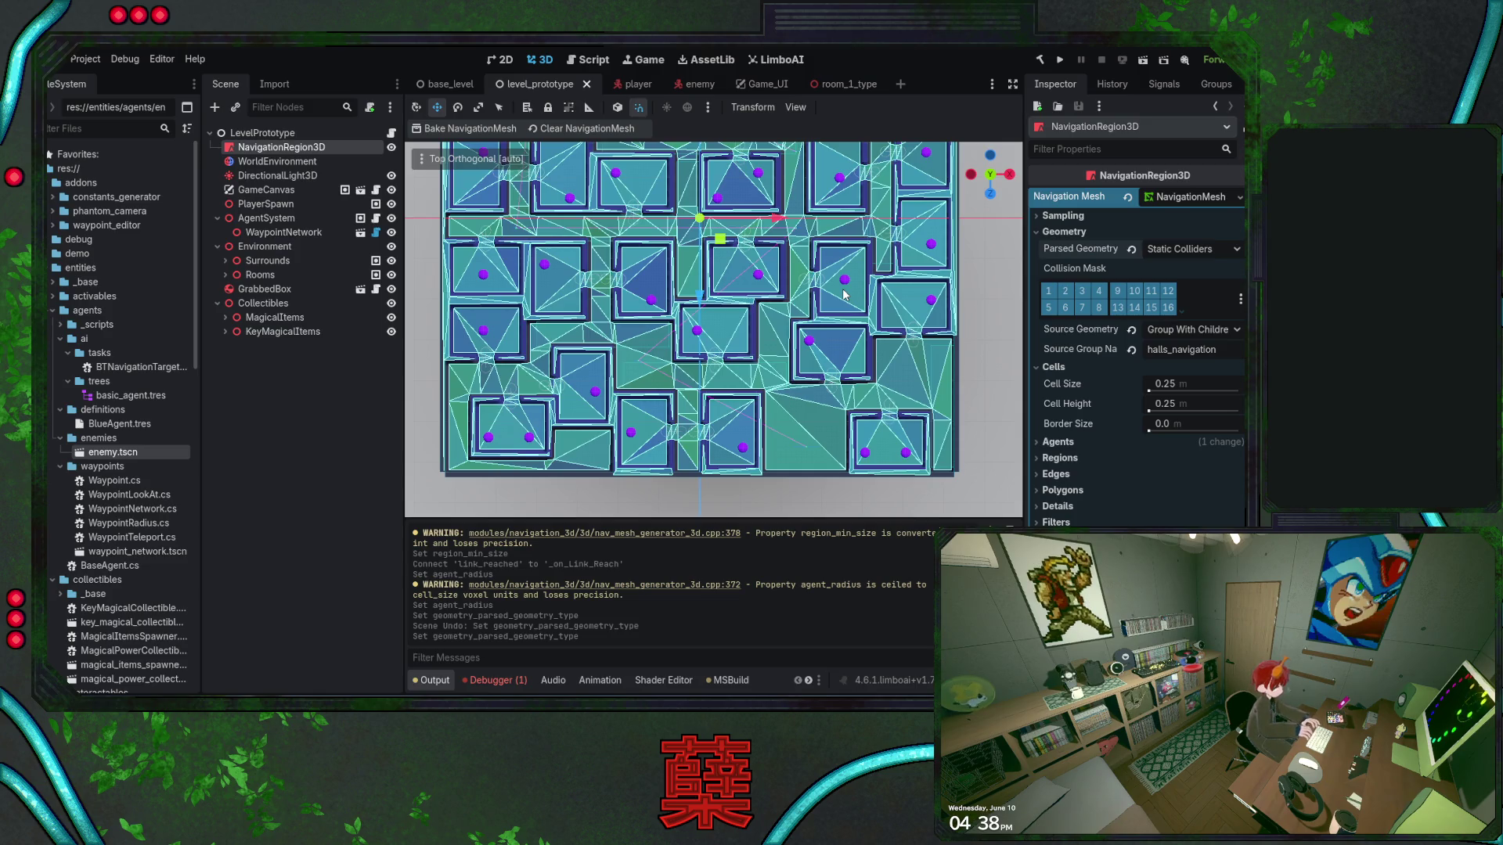
key(ctrl+s)
key(alt+Tab)
click(416, 63)
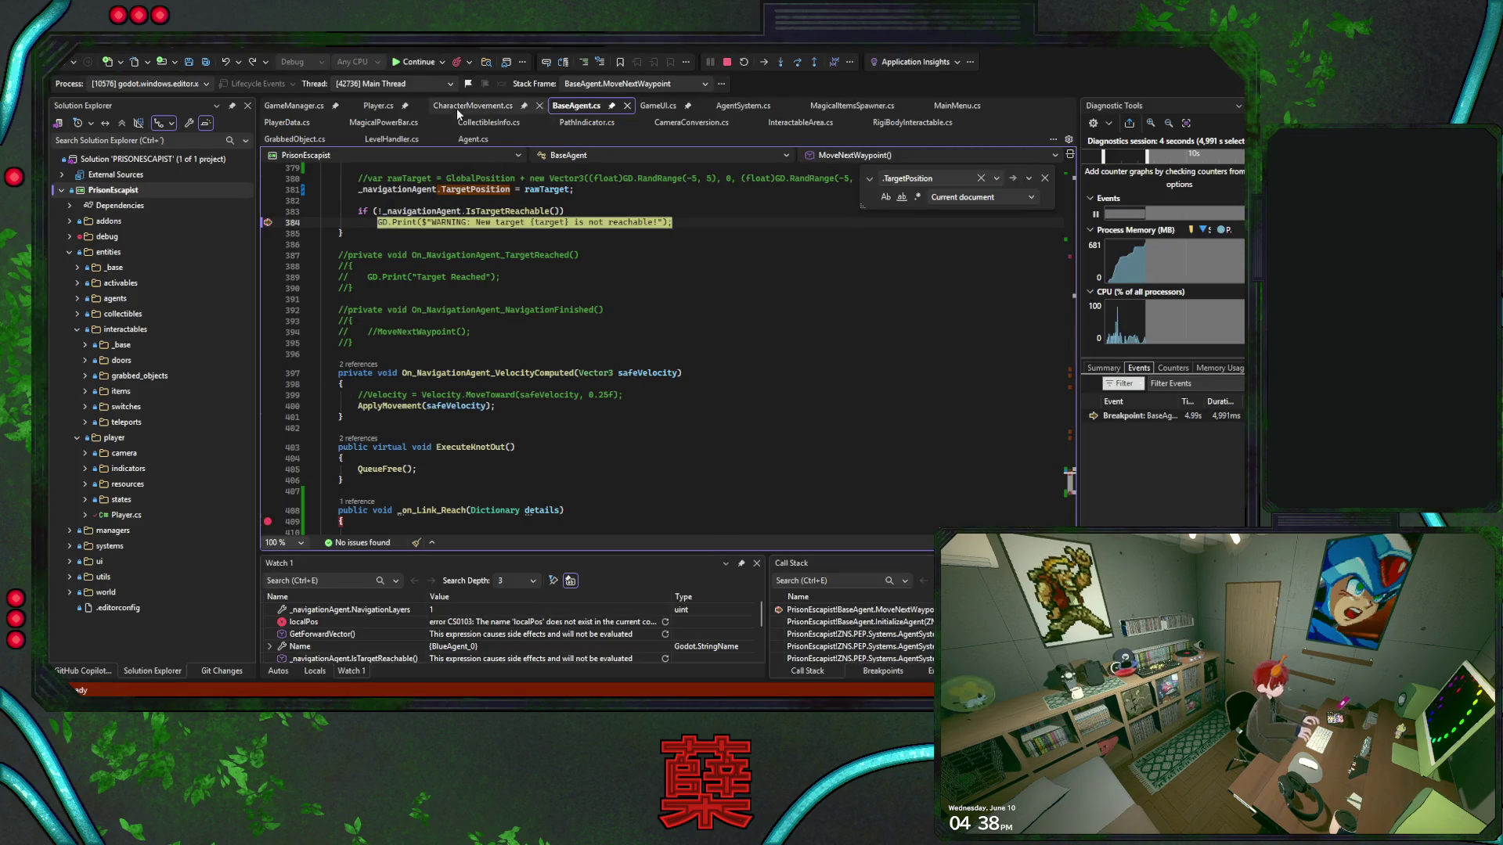
Resume execution to the On_TimerEnd breakpoint and select _canDetectPlayer there
click(407, 63)
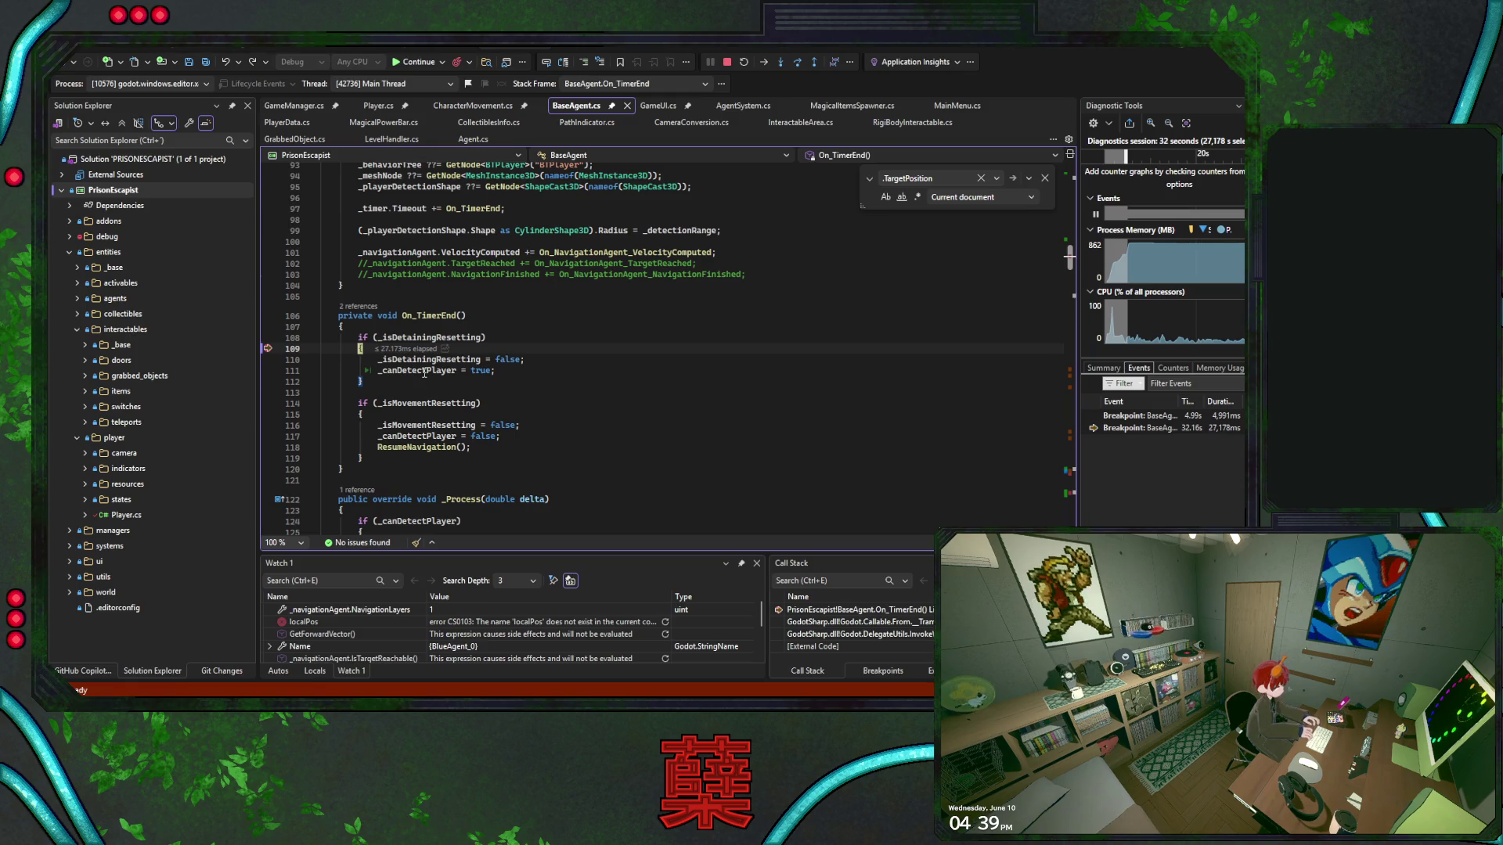
double_click(423, 372)
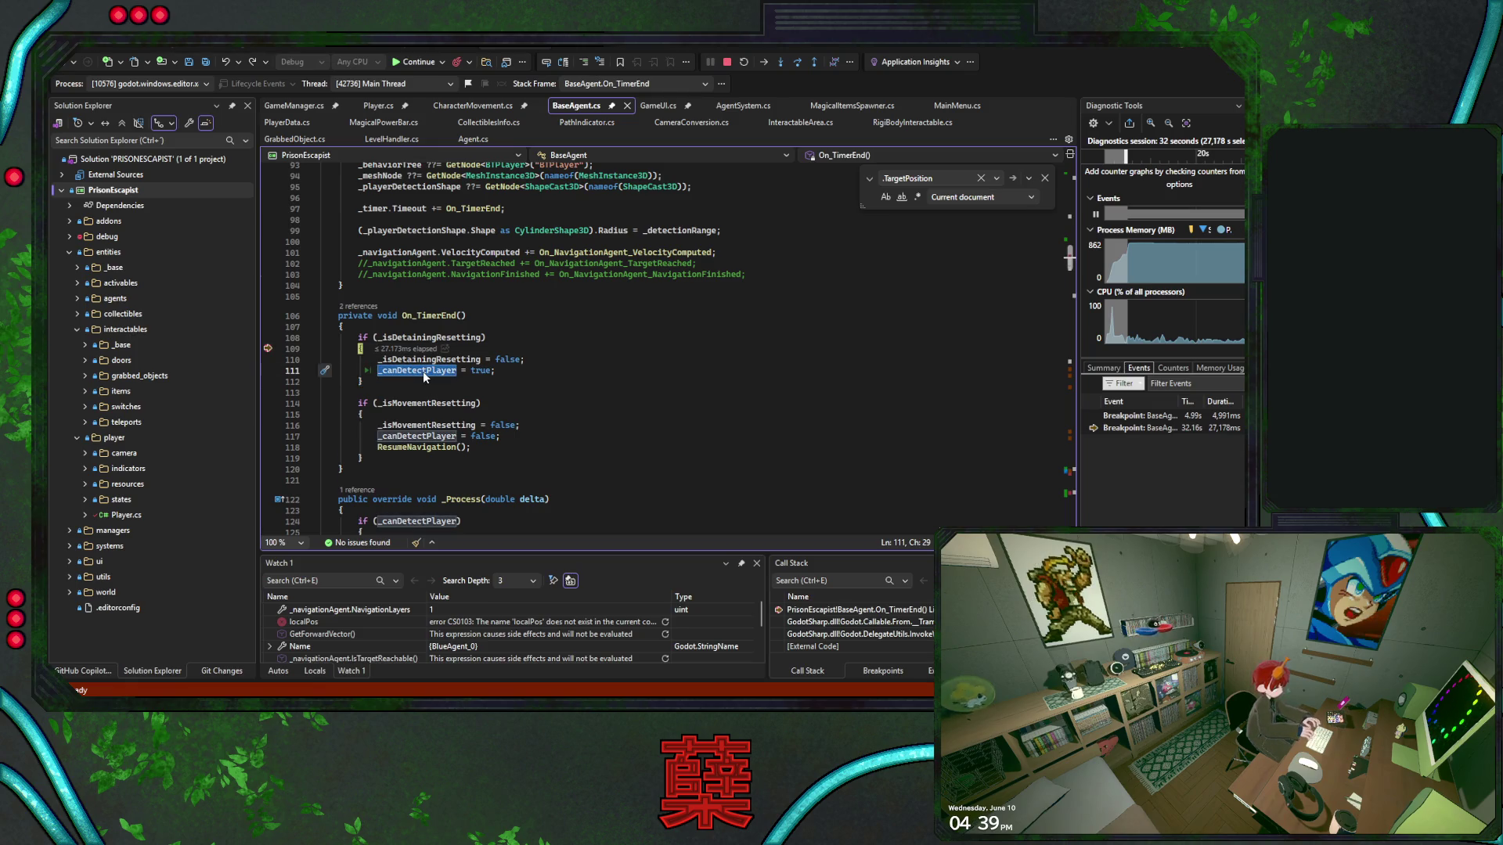
Search BaseAgent.cs for occurrences of _canDetectPlayer
key(ctrl+f)
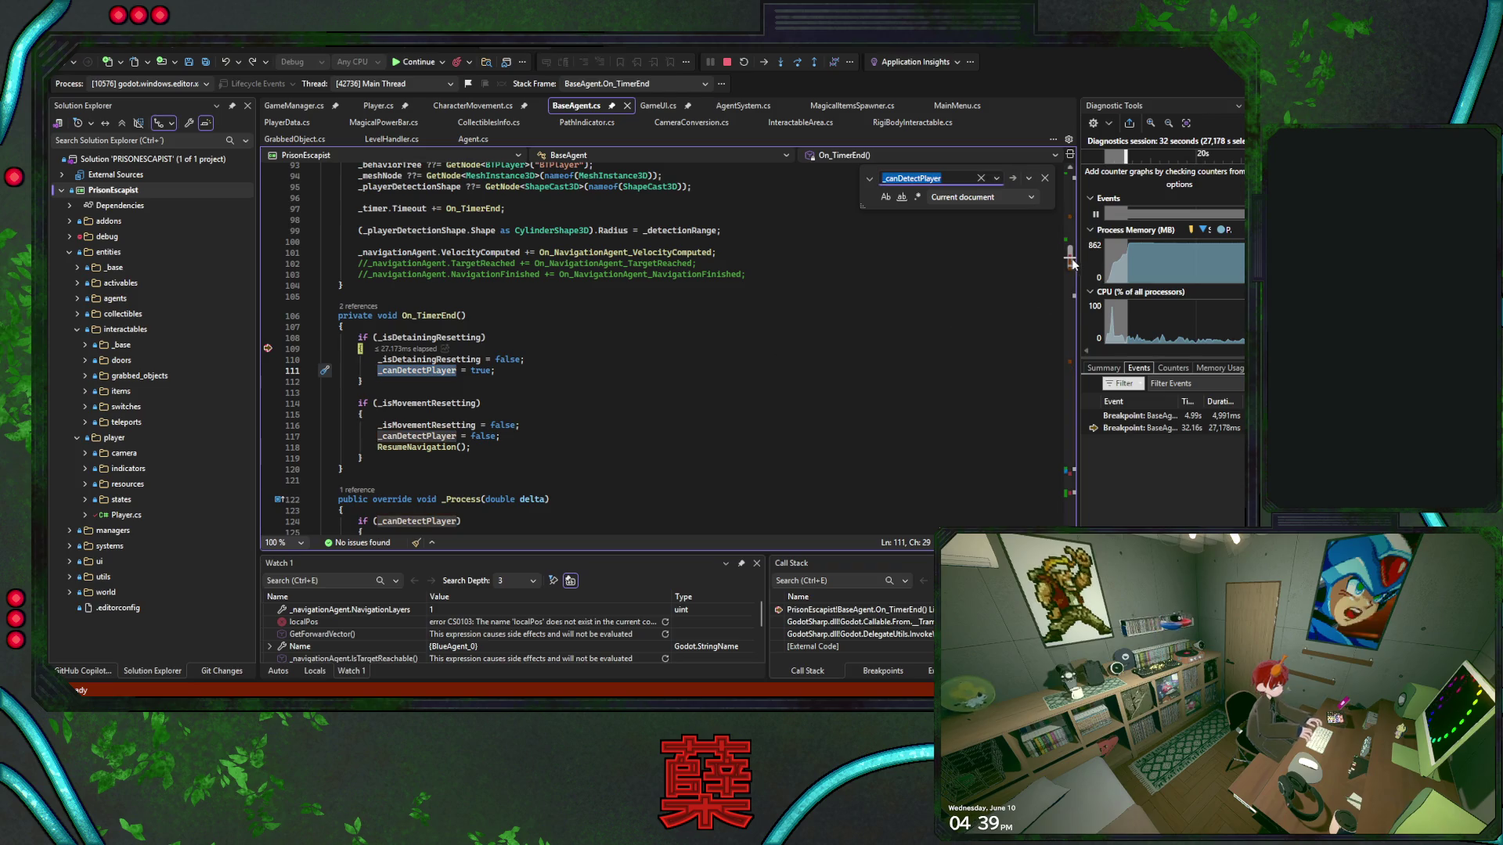
click(1066, 233)
drag(1065, 233, 1059, 275)
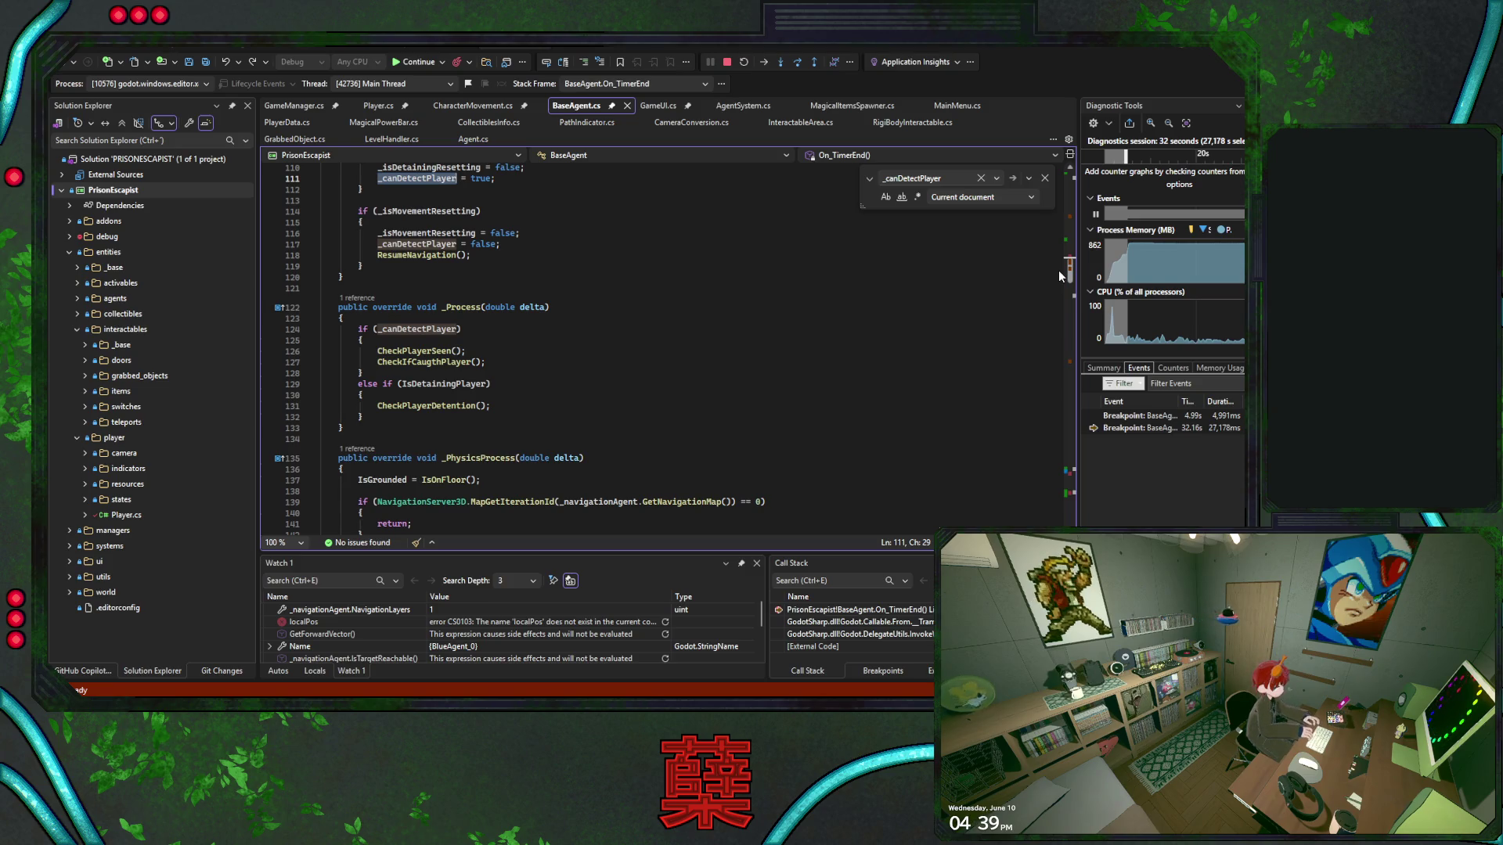
Go to the CheckPlayerSeen definition, break where the collider is the player, and resume the game
click(423, 354)
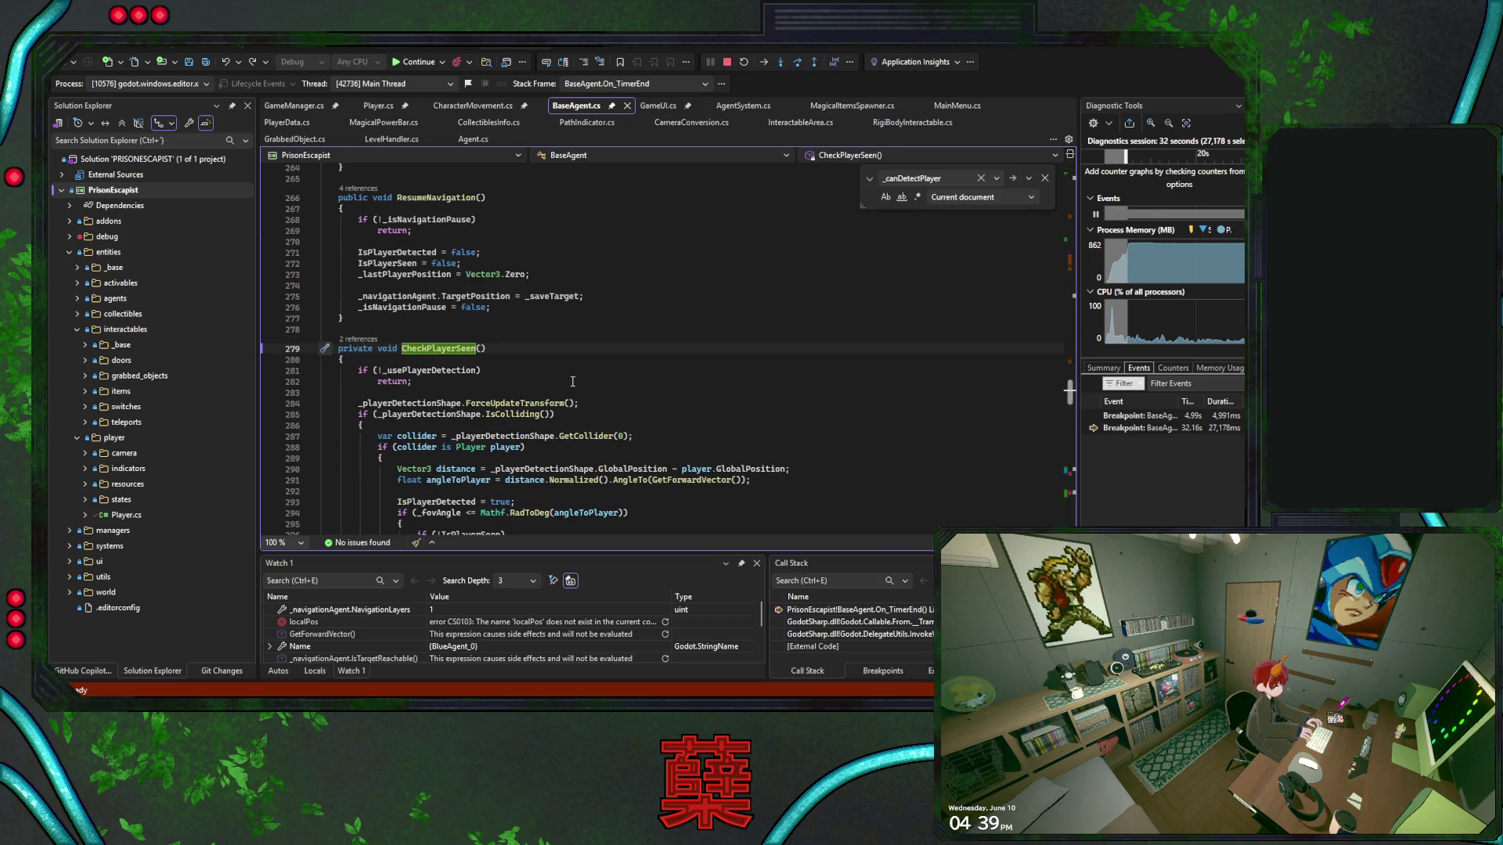
key(F12)
click(267, 326)
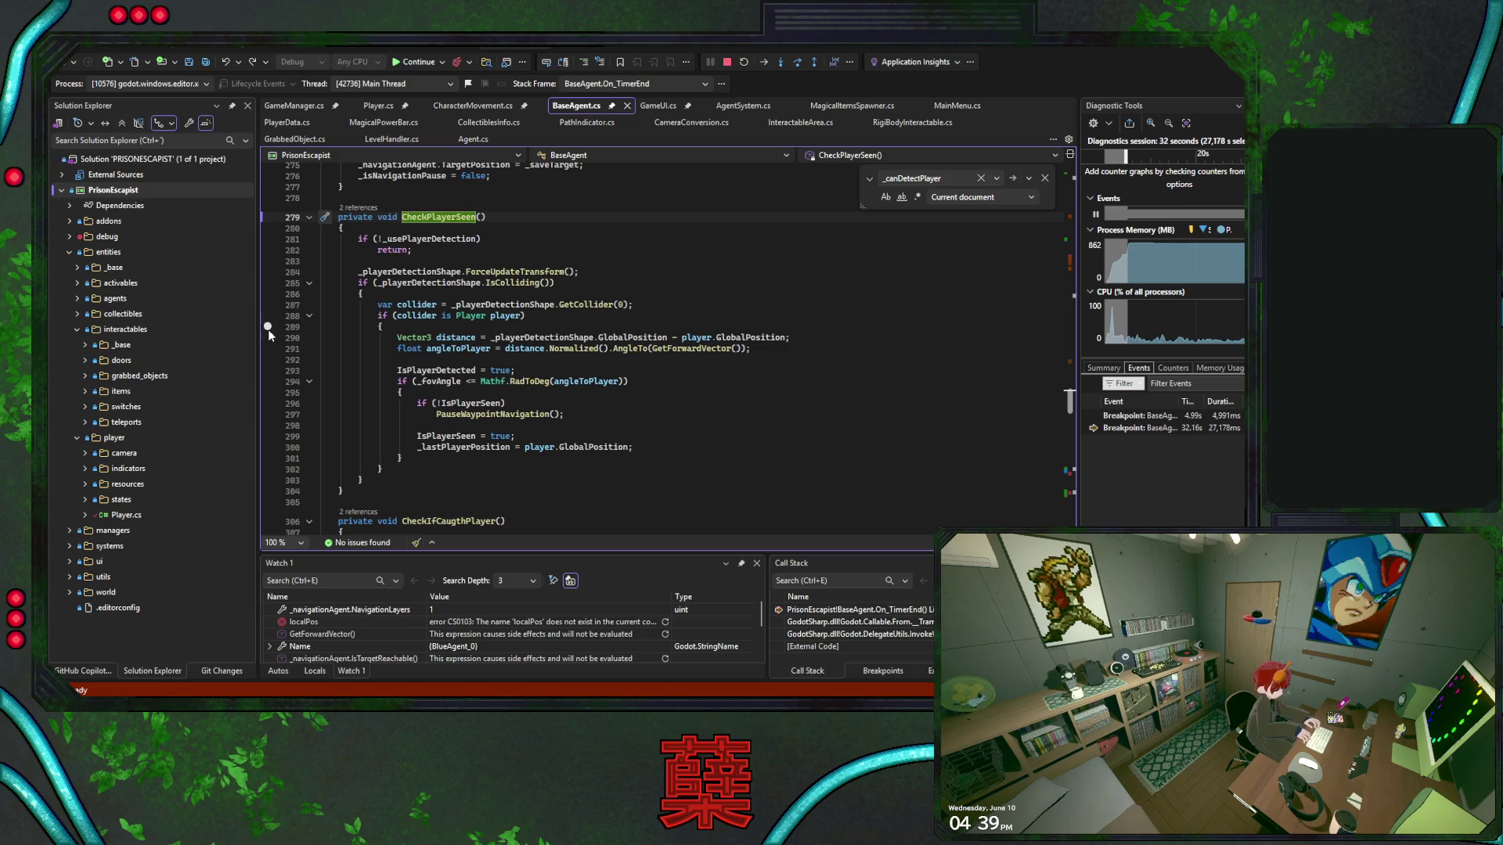
click(412, 59)
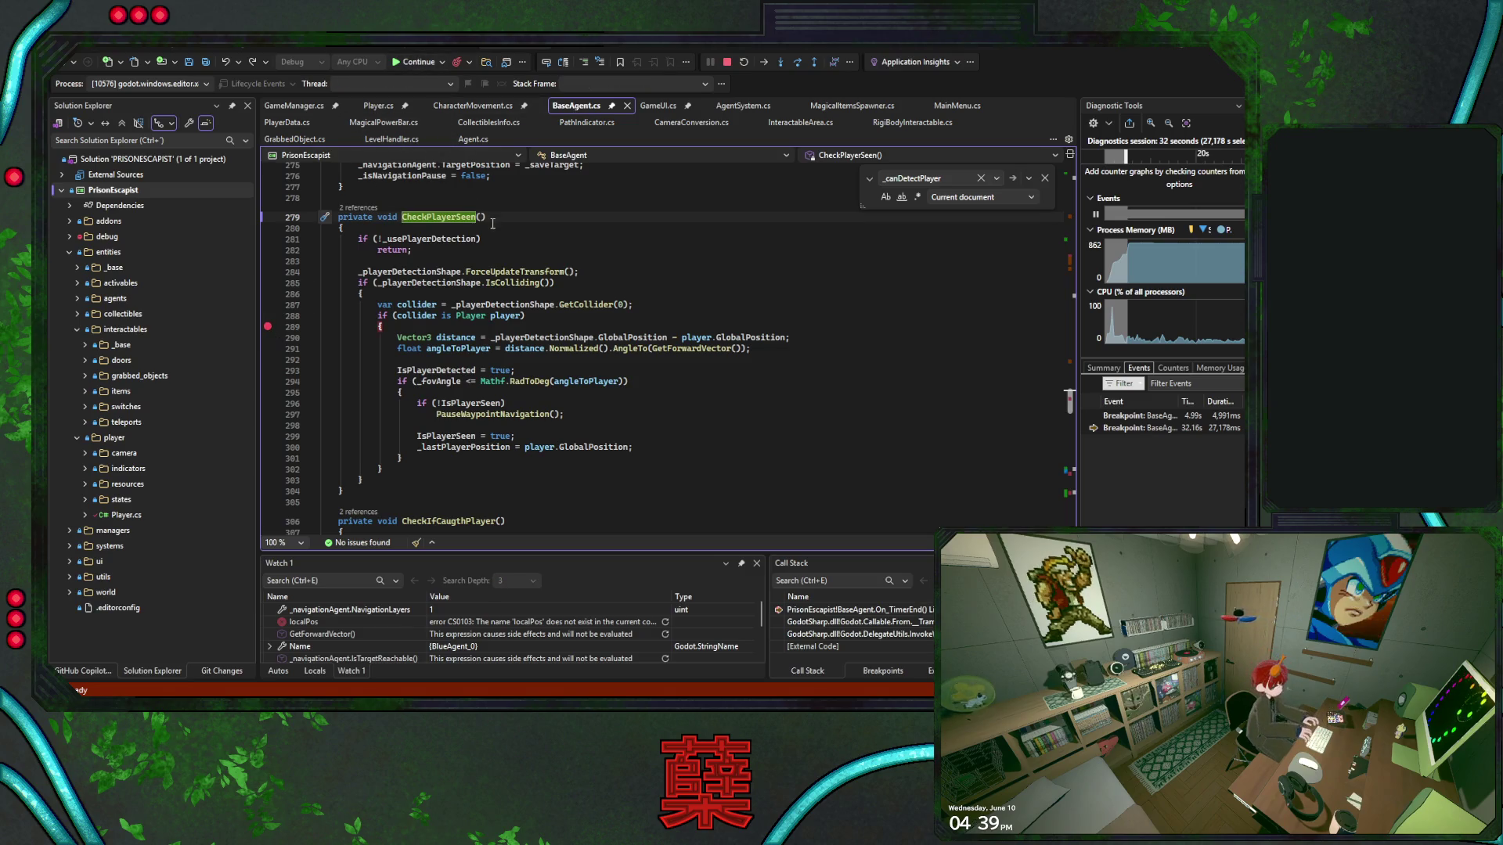
Add breakpoints at the start of CheckPlayerSeen and at the start of _Process
key(alt+Tab)
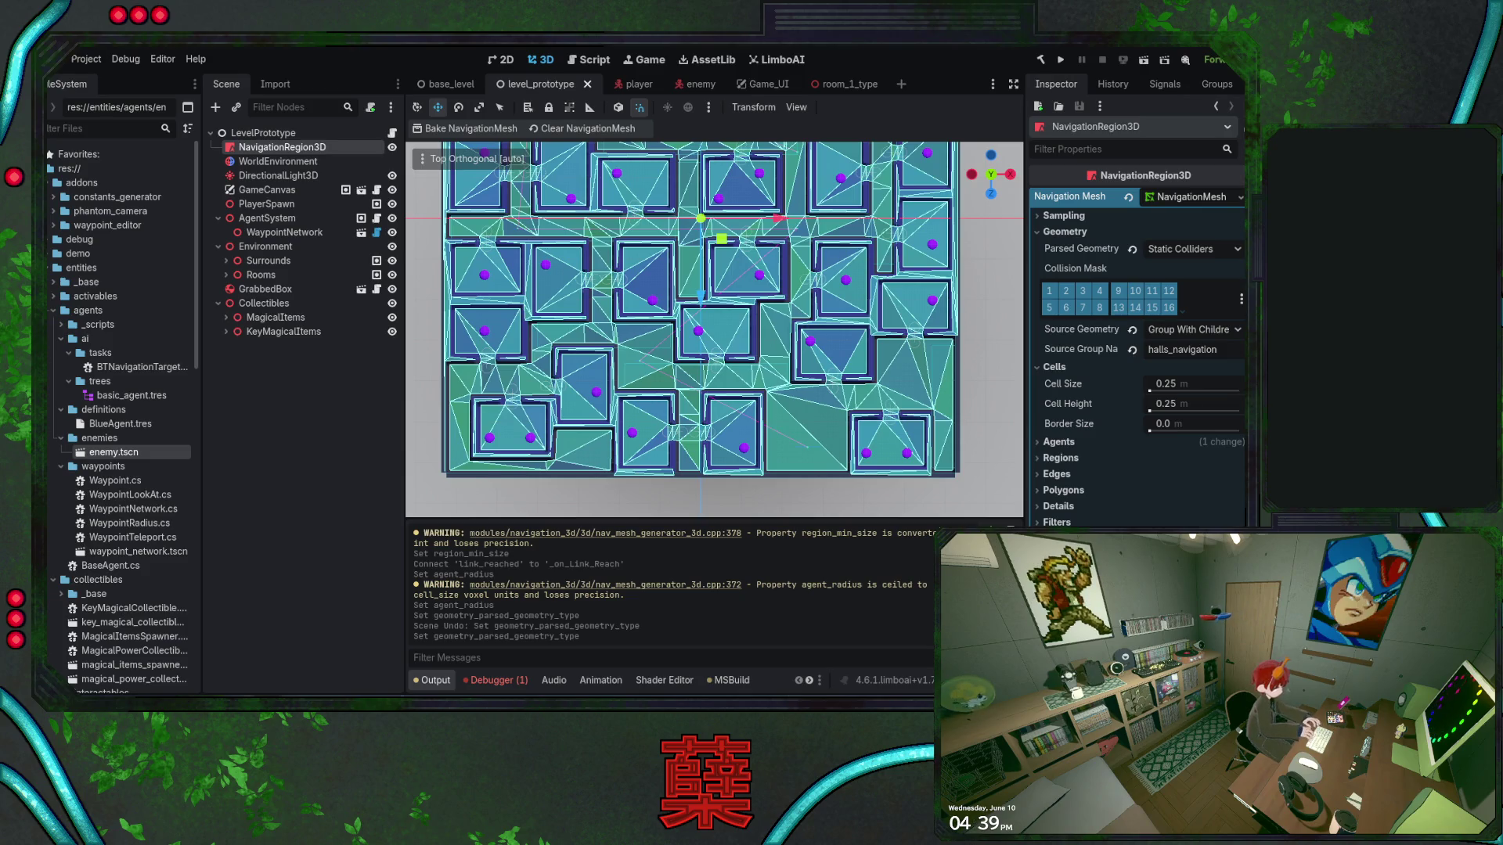
key(alt+Tab)
click(267, 228)
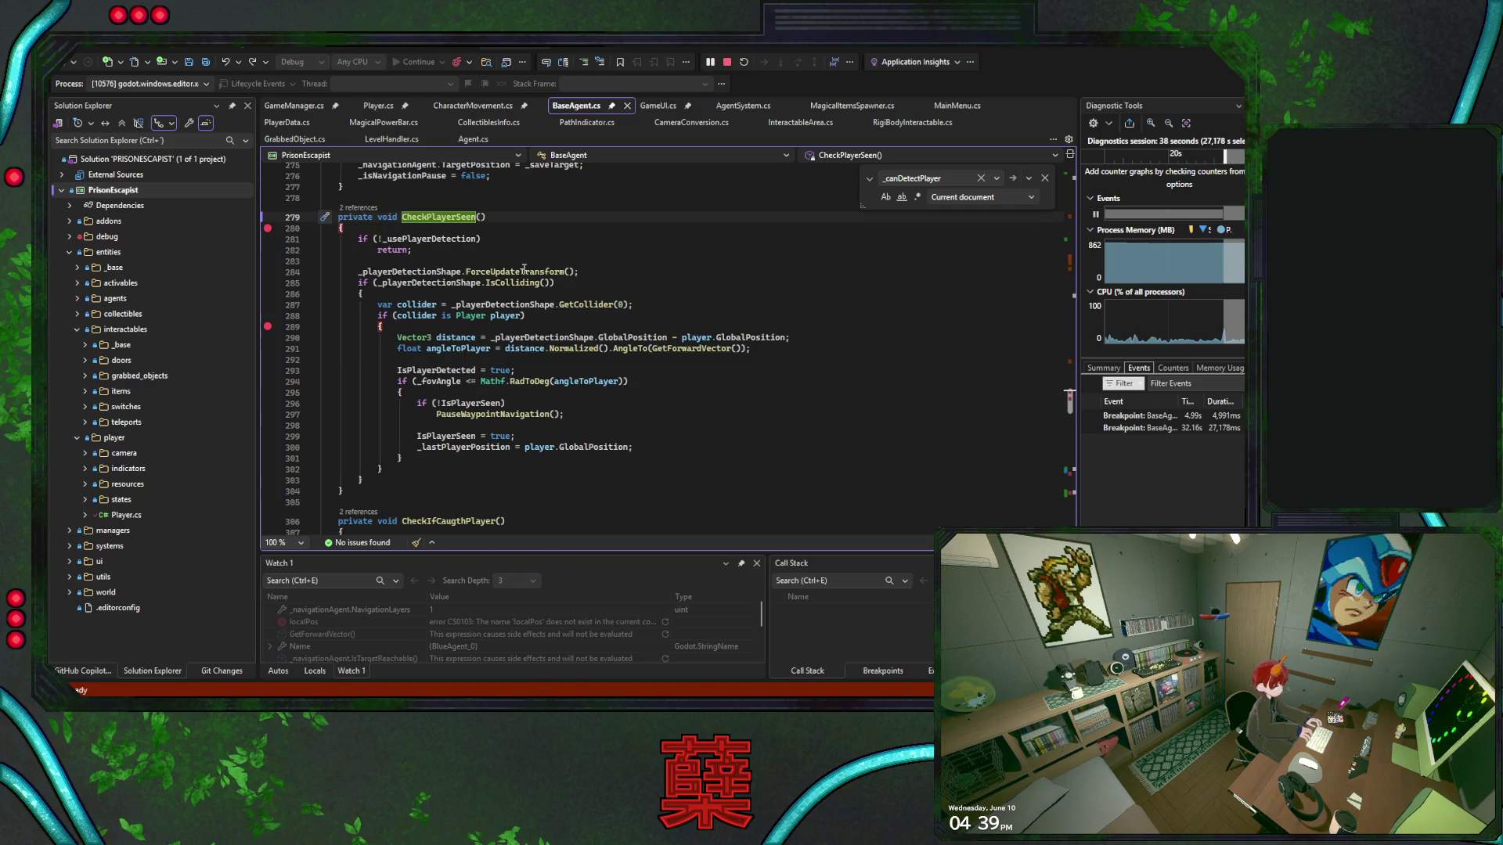
key(alt+Tab)
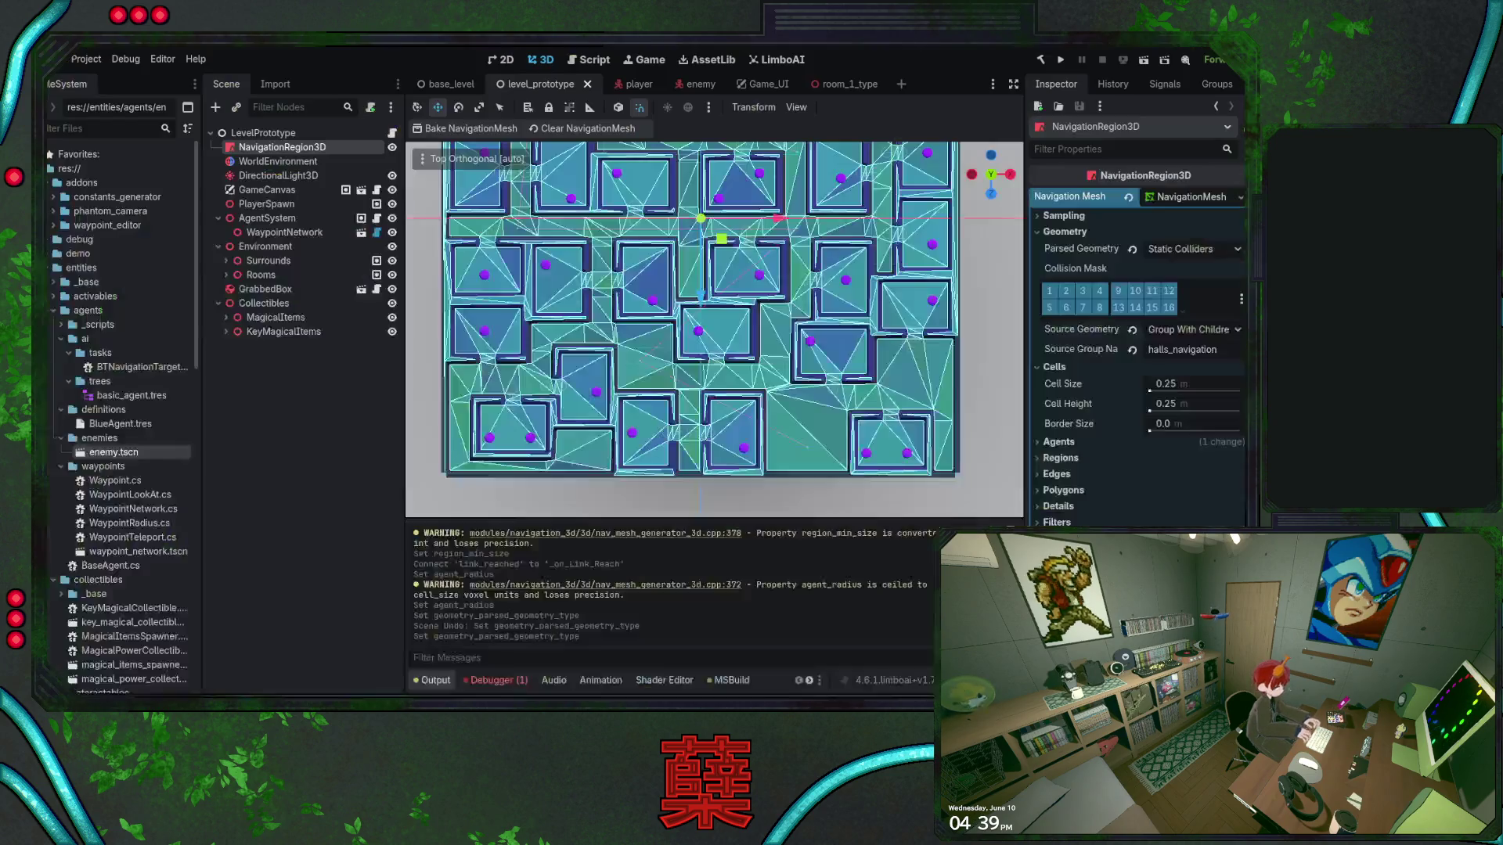
key(alt+Tab)
scroll(507, 381, up, 5)
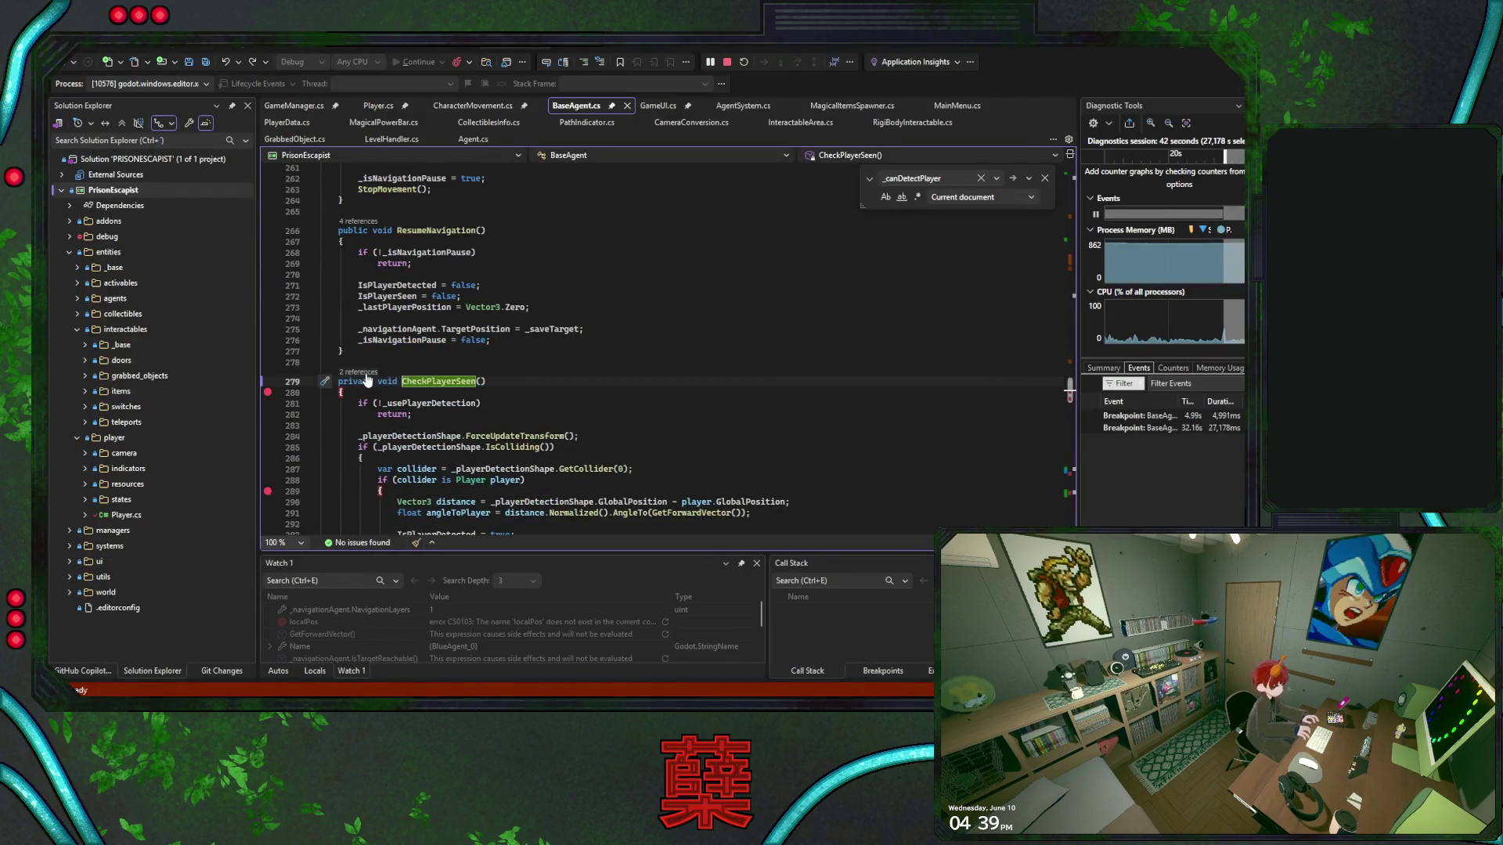
key(ctrl+minus)
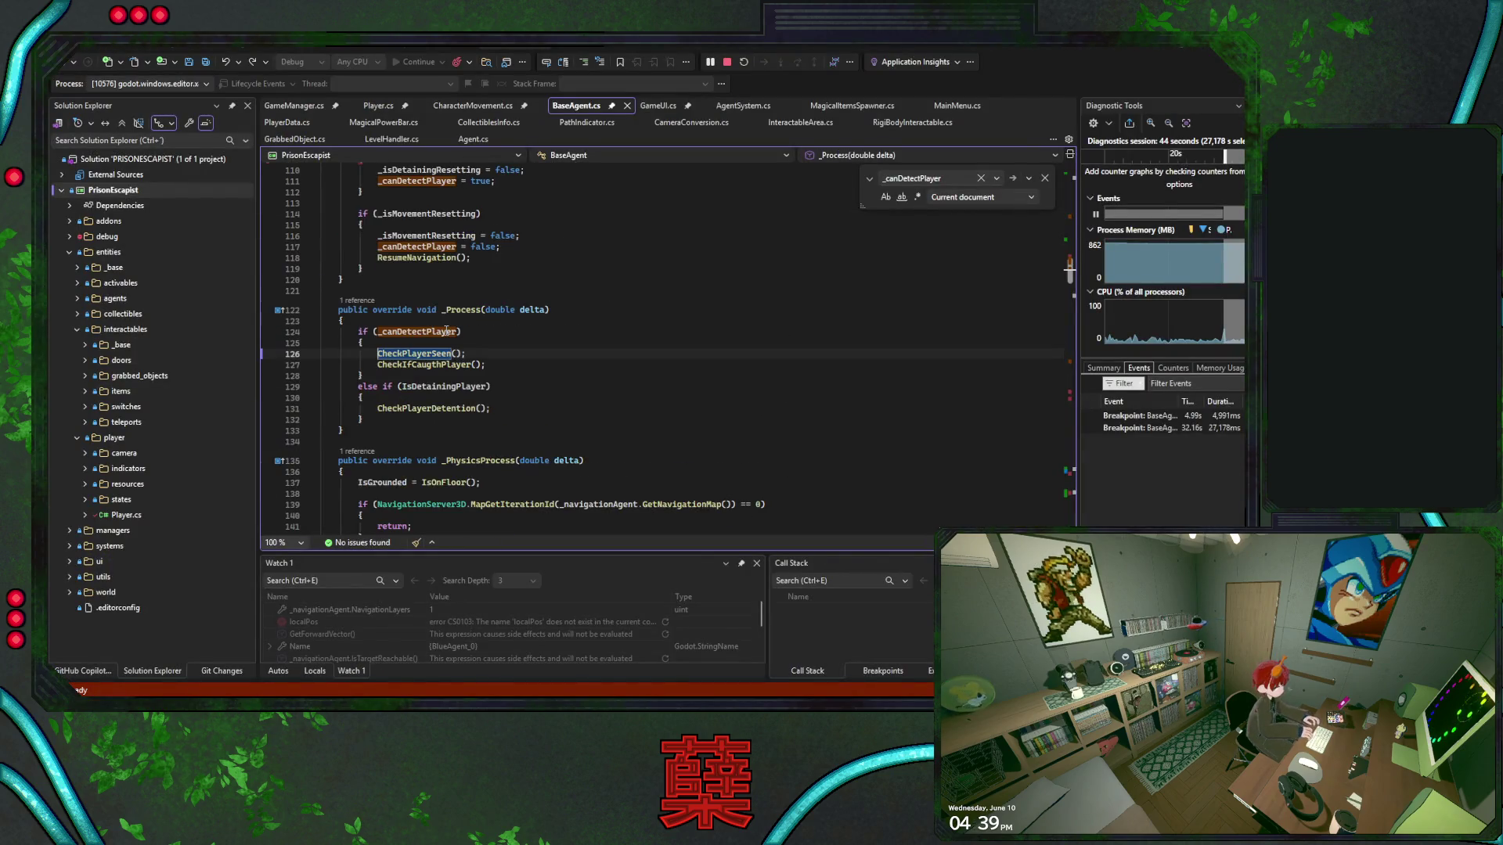
click(267, 321)
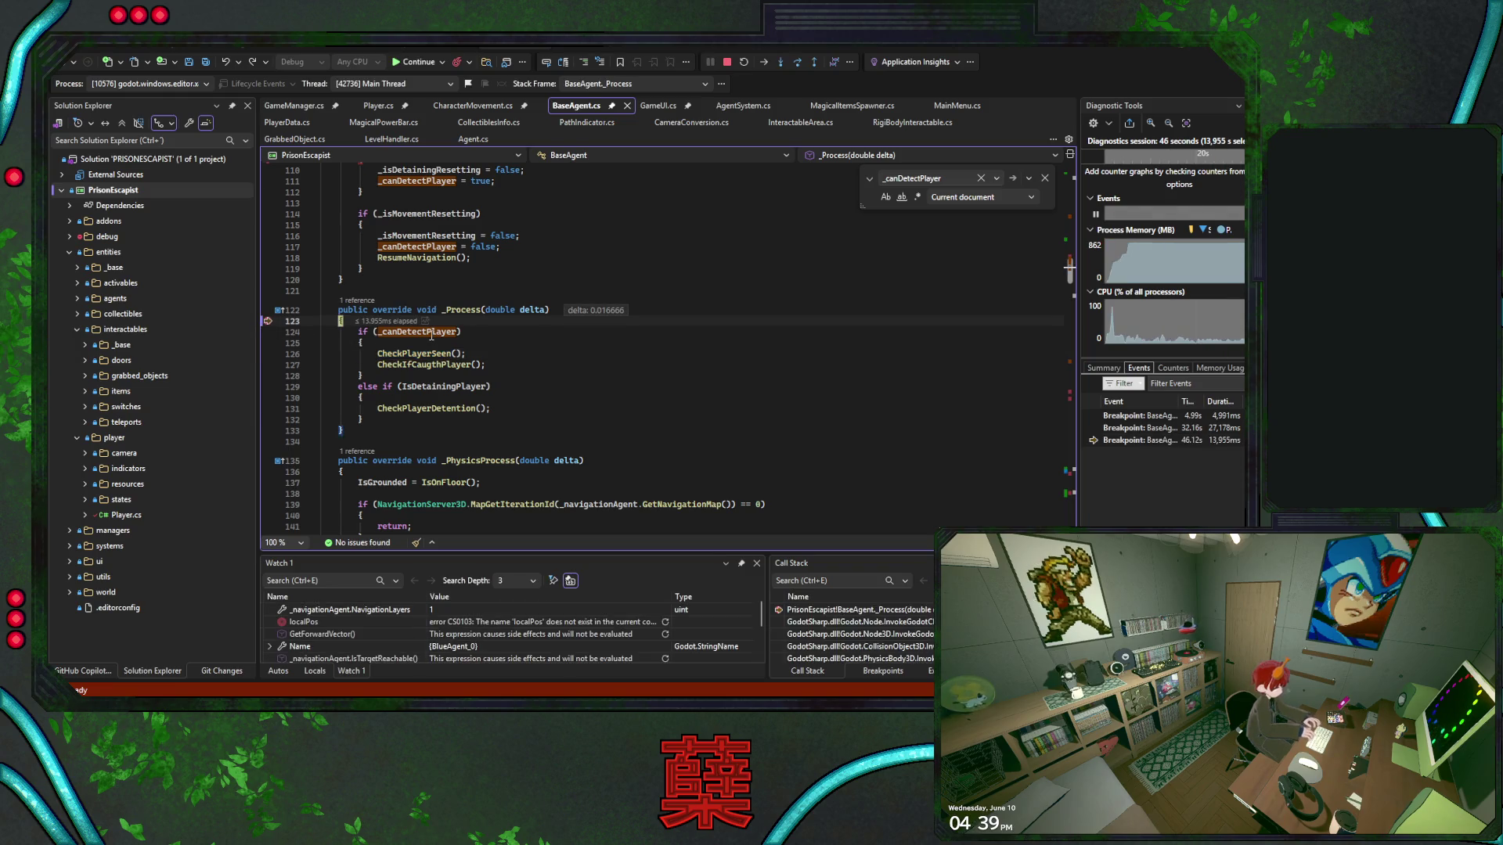
Step through each _canDetectPlayer occurrence, starting from the _Process check
double_click(431, 332)
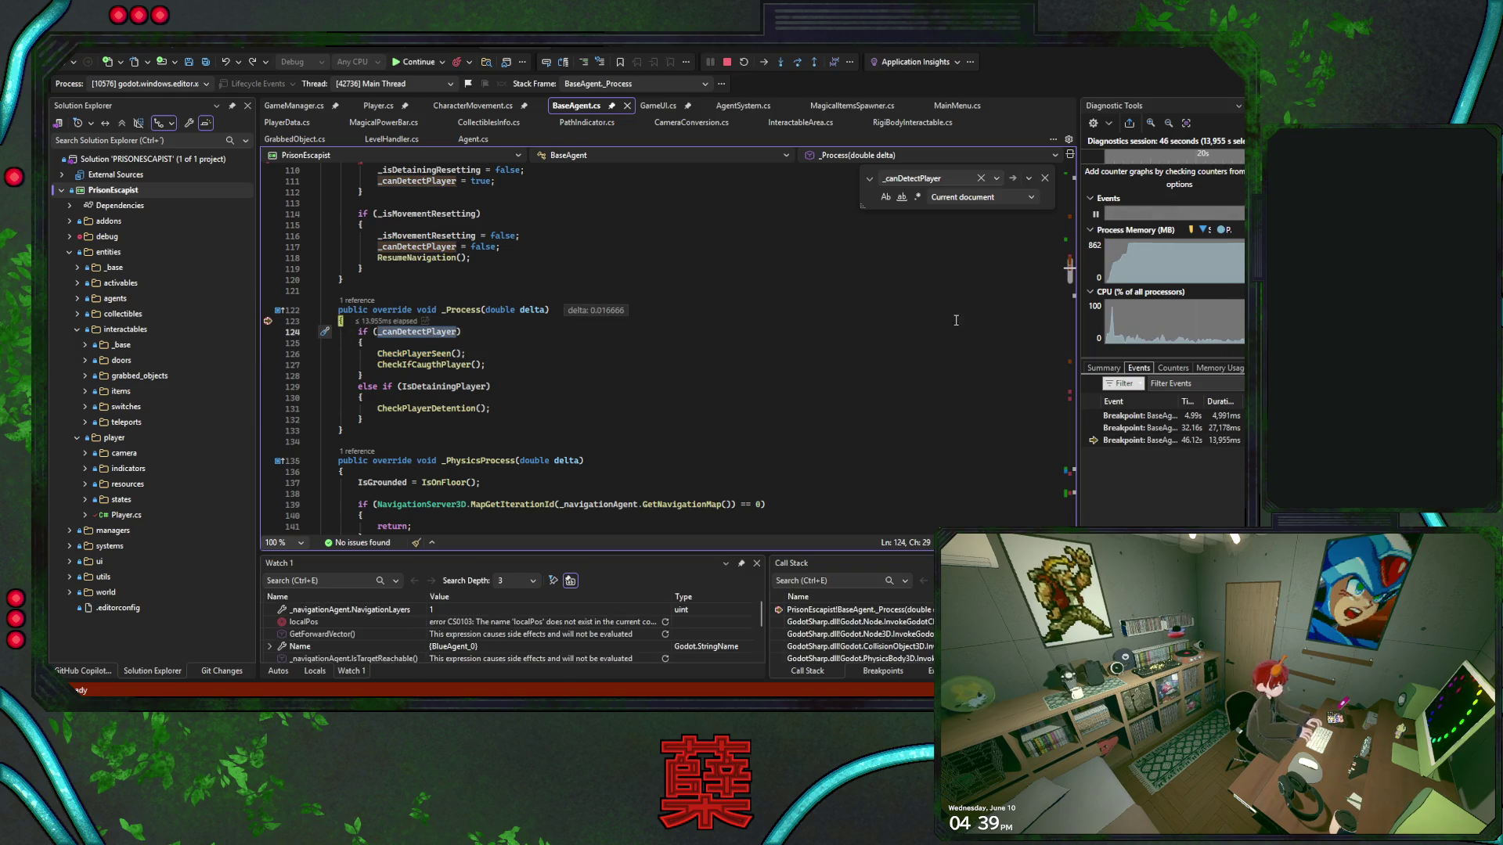
key(ctrl+f)
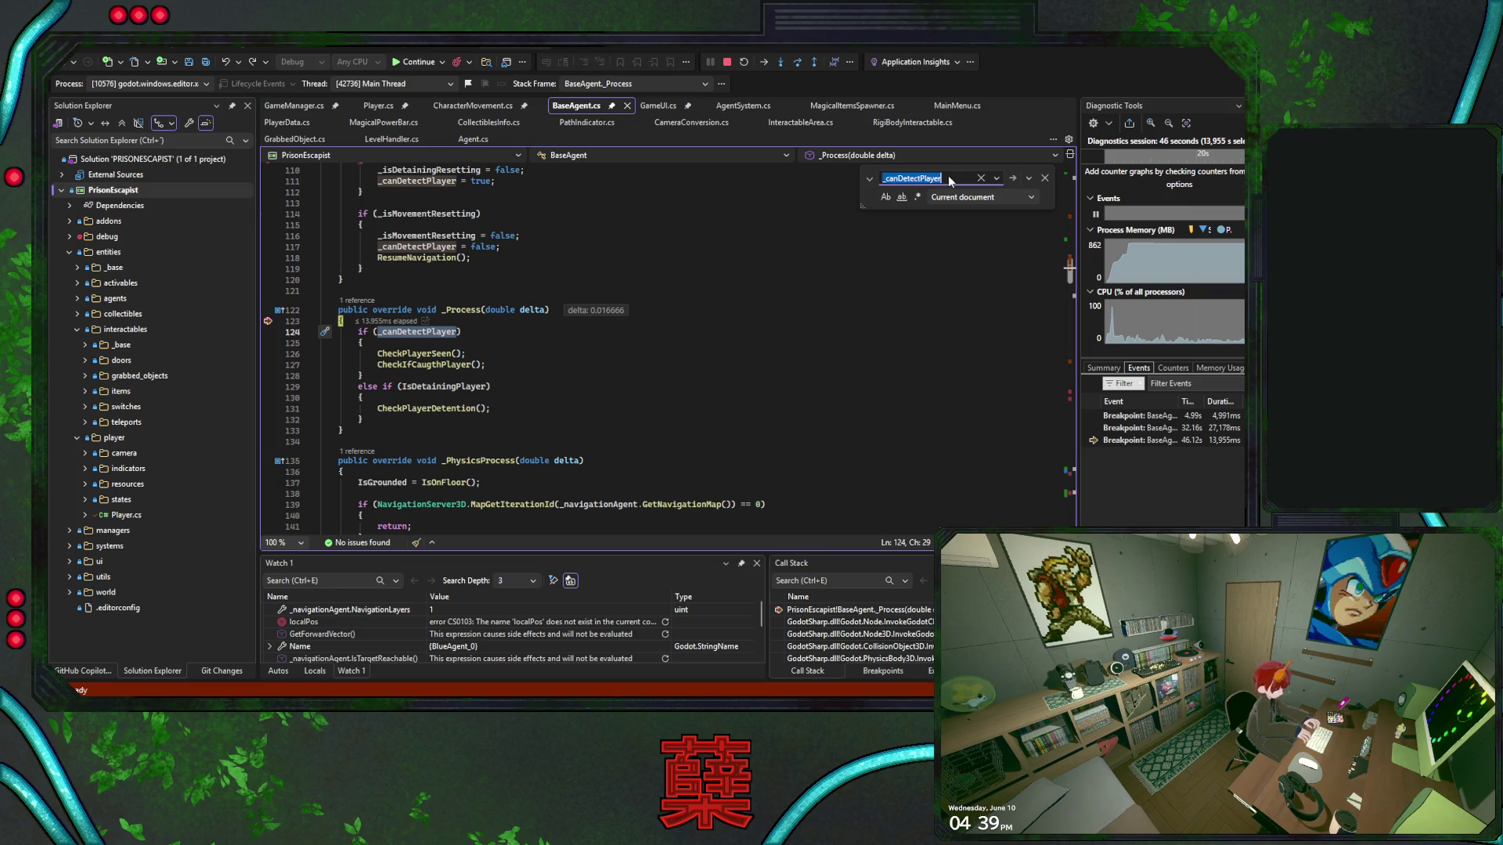
key(Return)
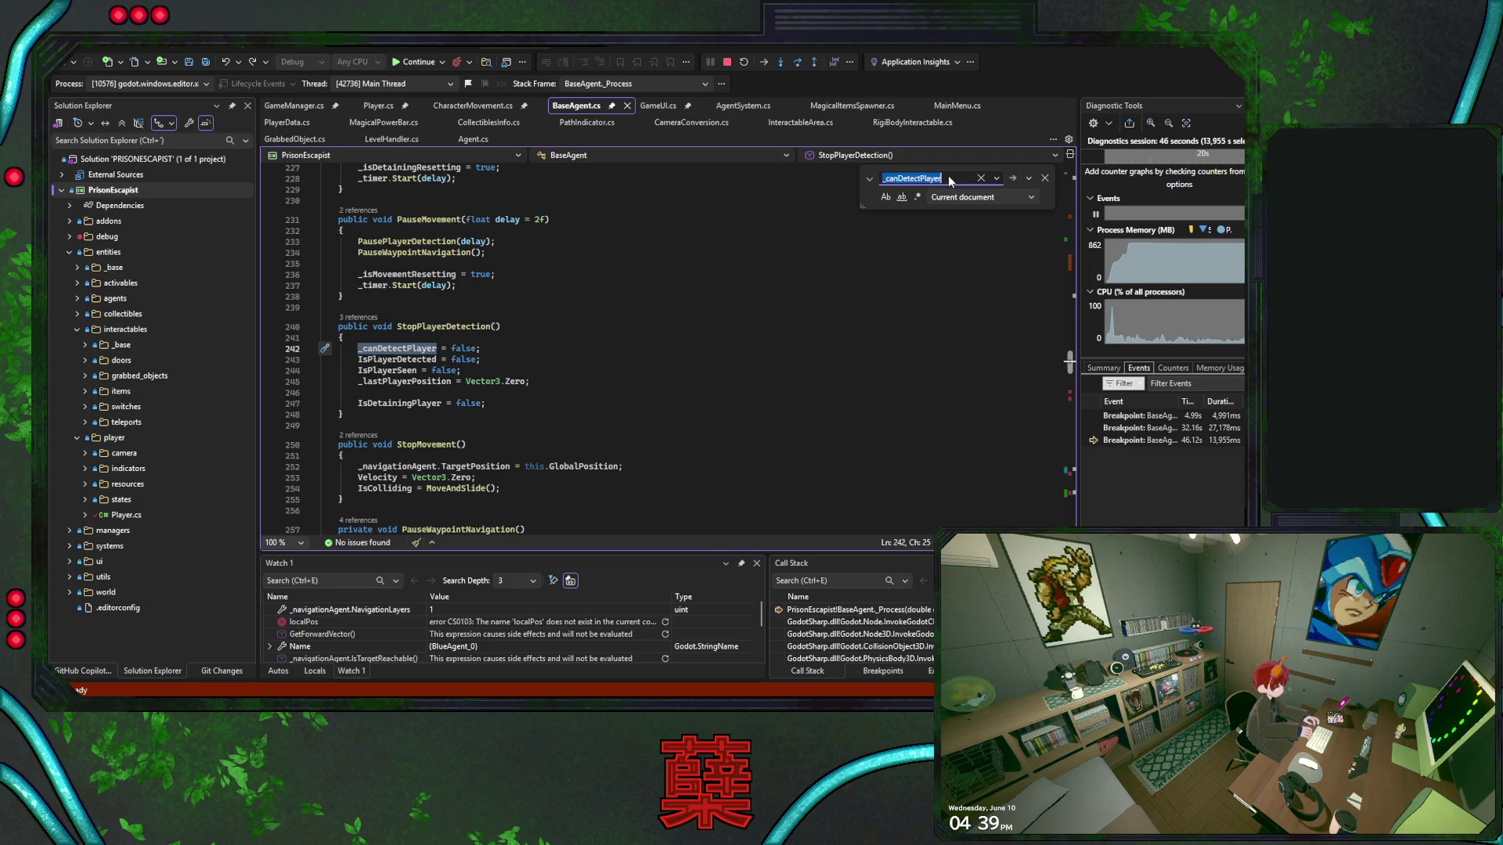
key(Return)
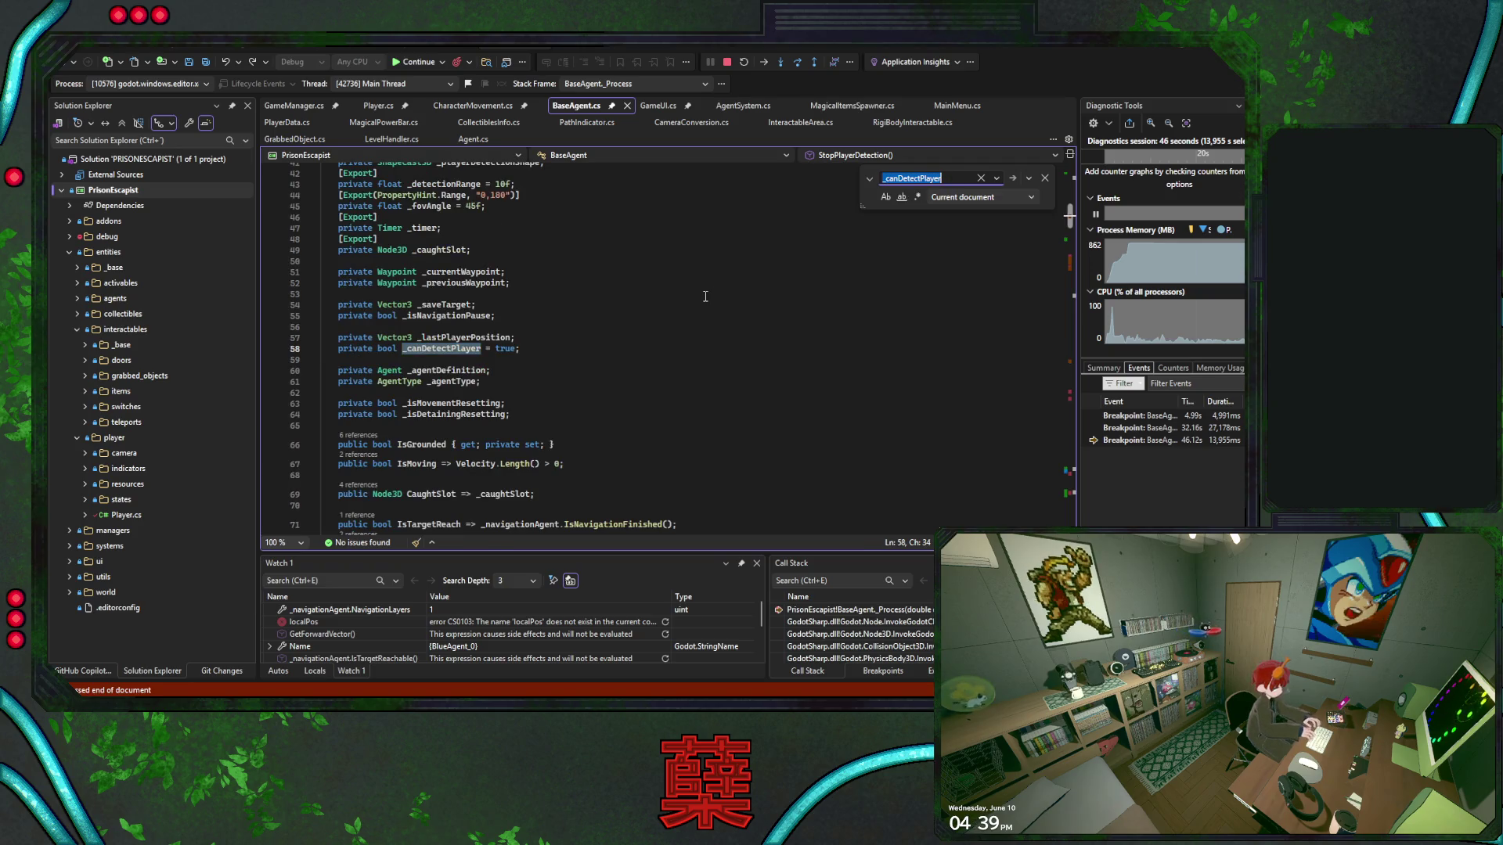
key(Return)
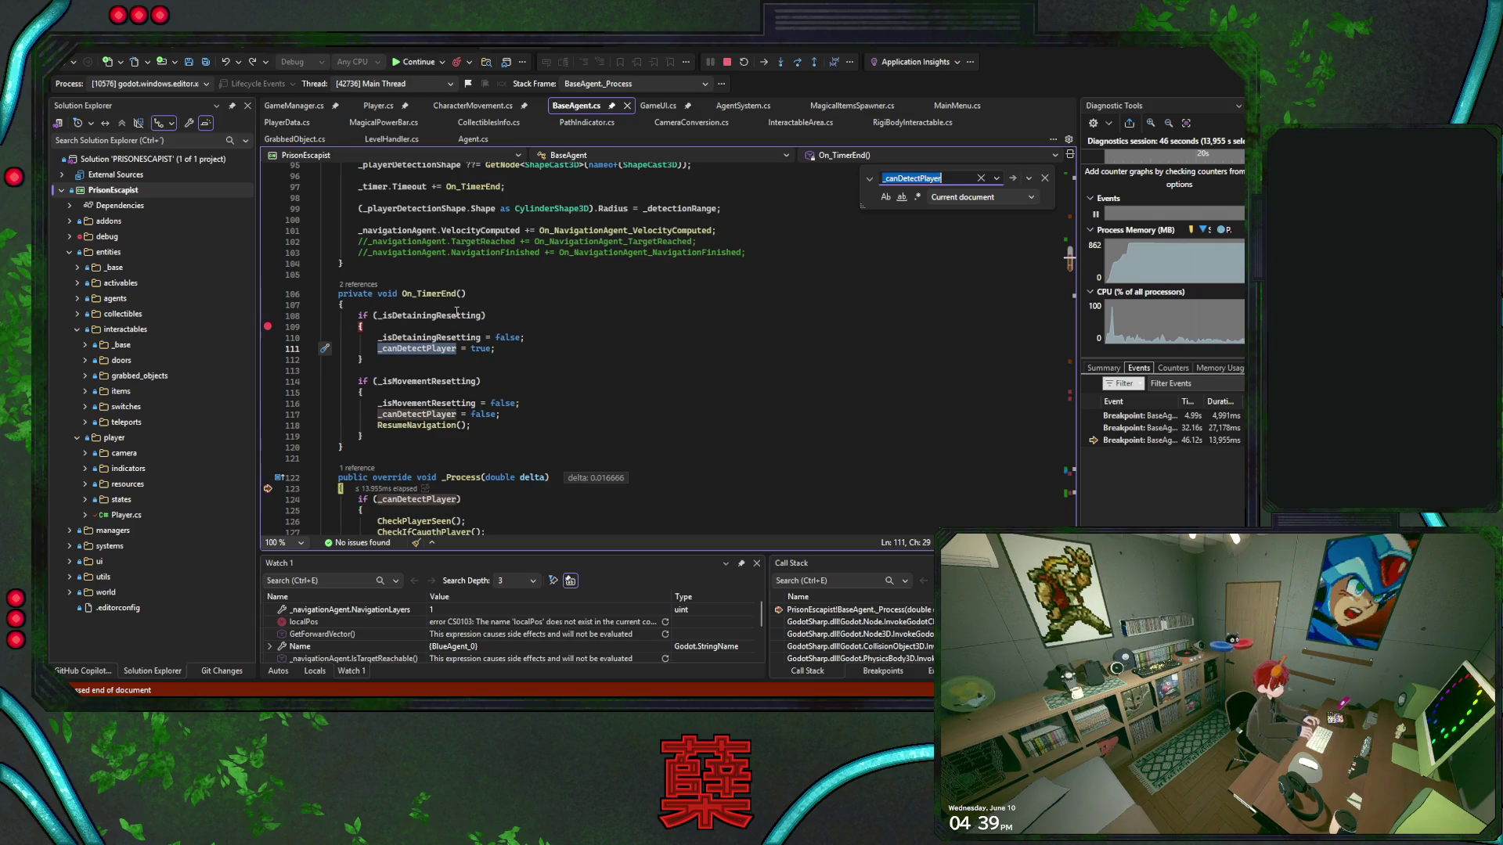
scroll(500, 318, down, 1)
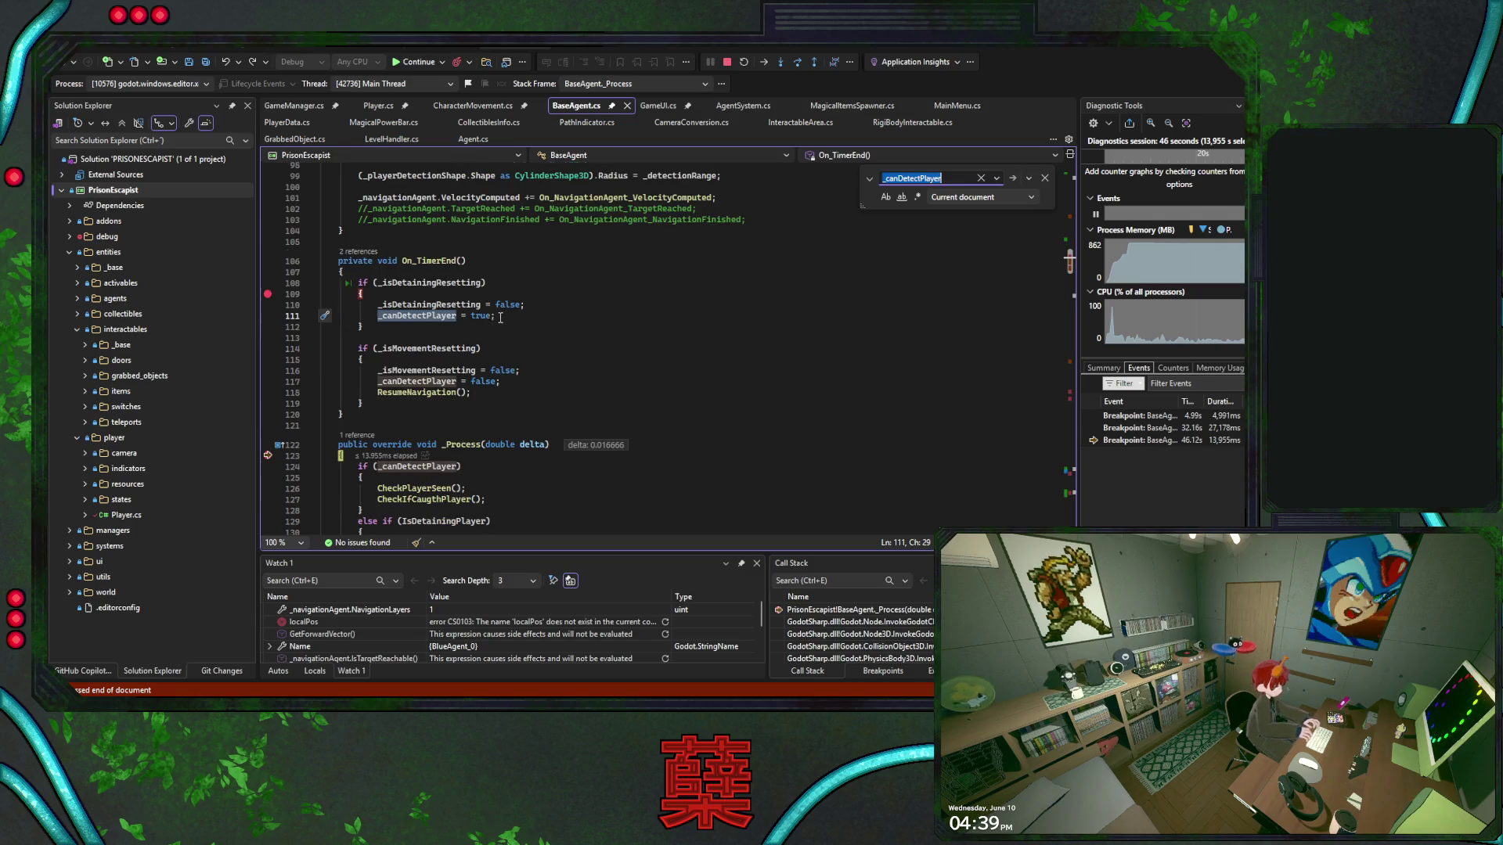
Inspect ResumeNavigation, select the _canDetectPlayer = false statement on line 117, and stop debugging
click(420, 394)
key(F12)
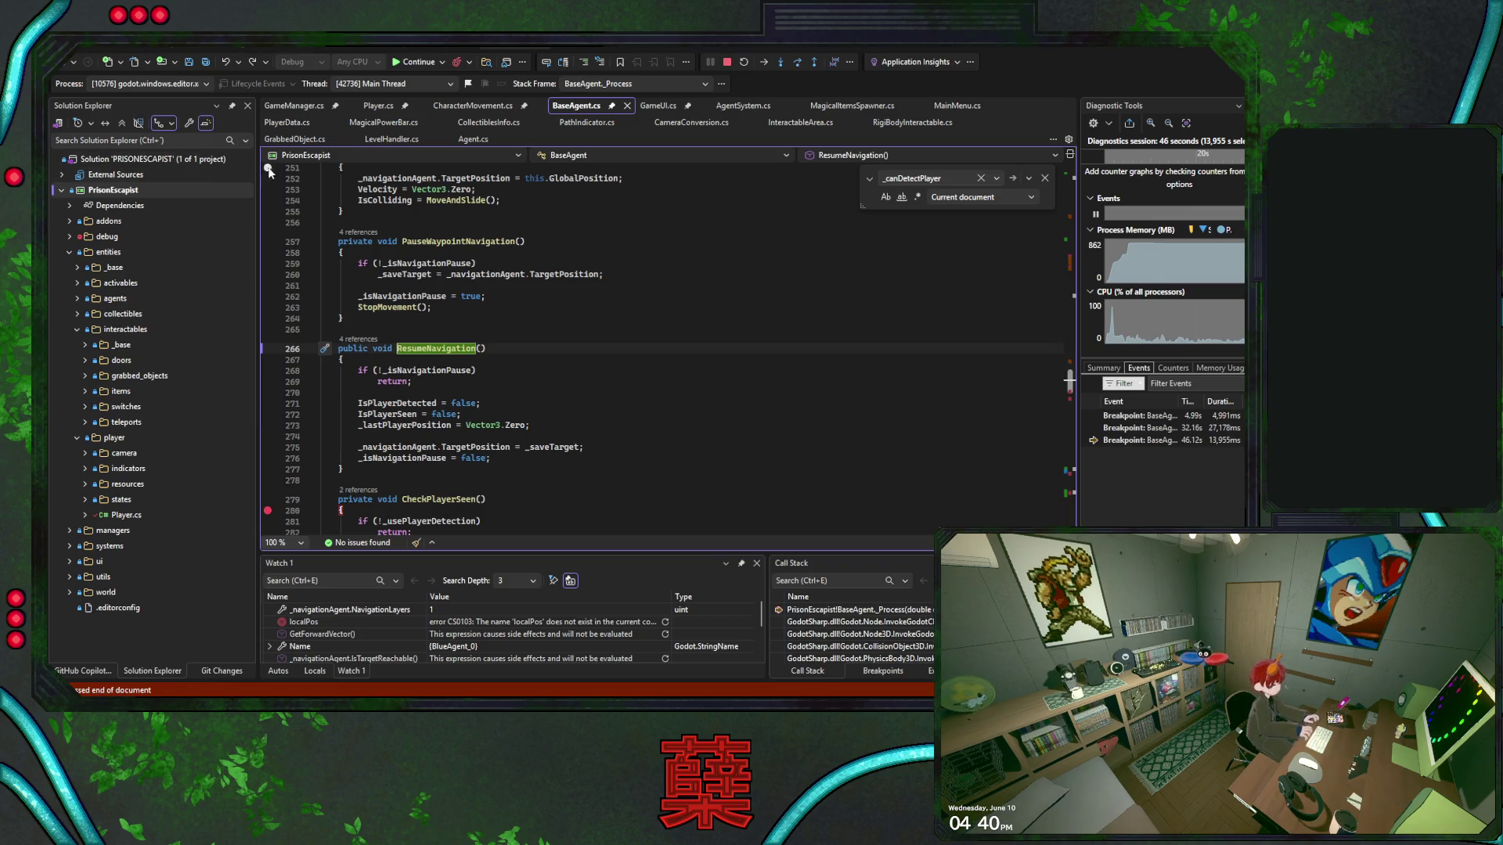
key(ctrl+minus)
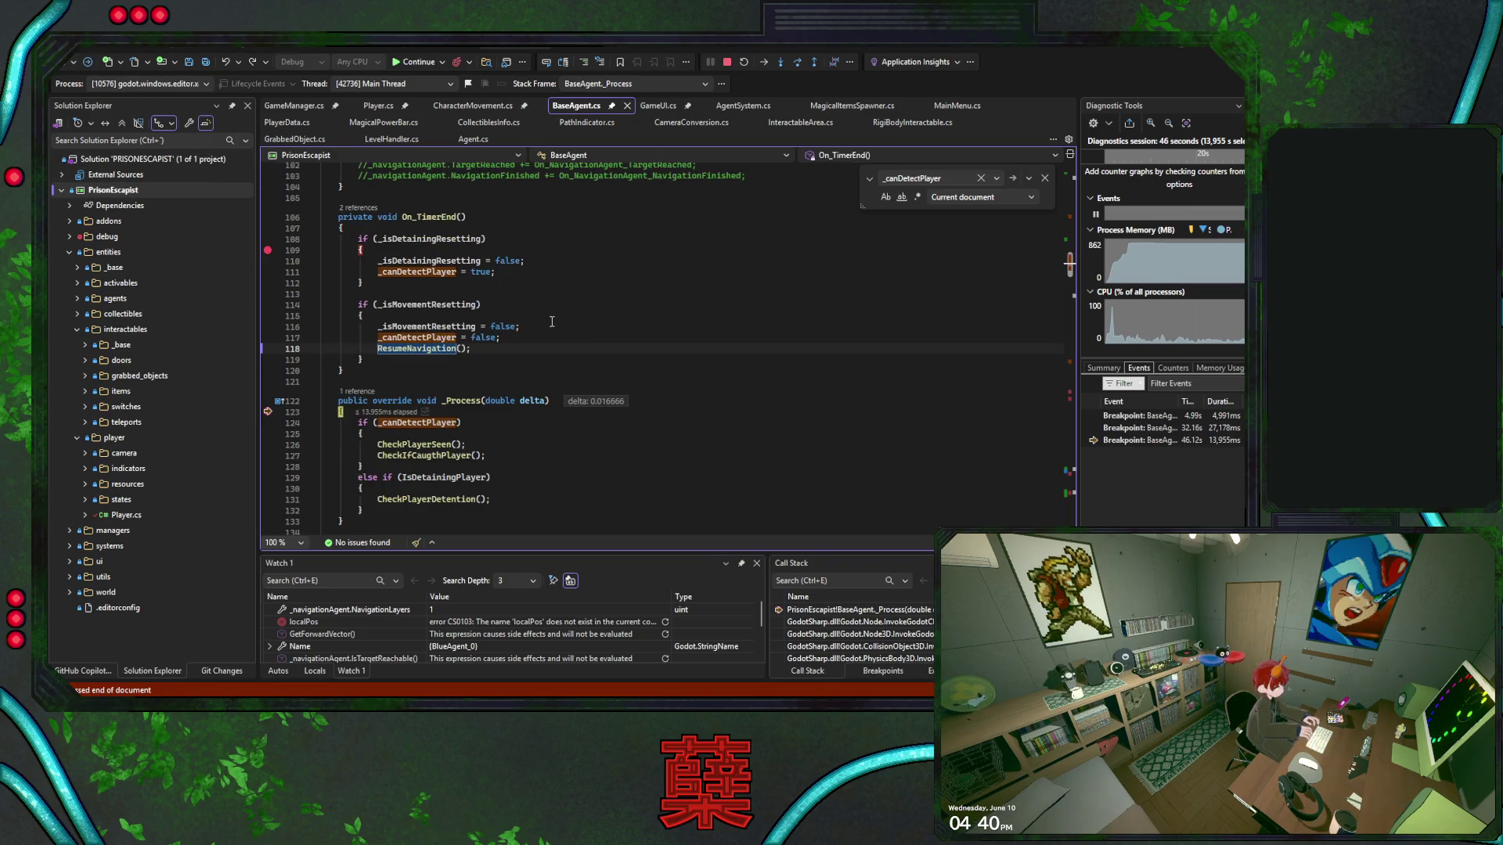
mouse_move(529, 338)
mouse_down()
mouse_move(368, 340)
mouse_move(547, 338)
mouse_up()
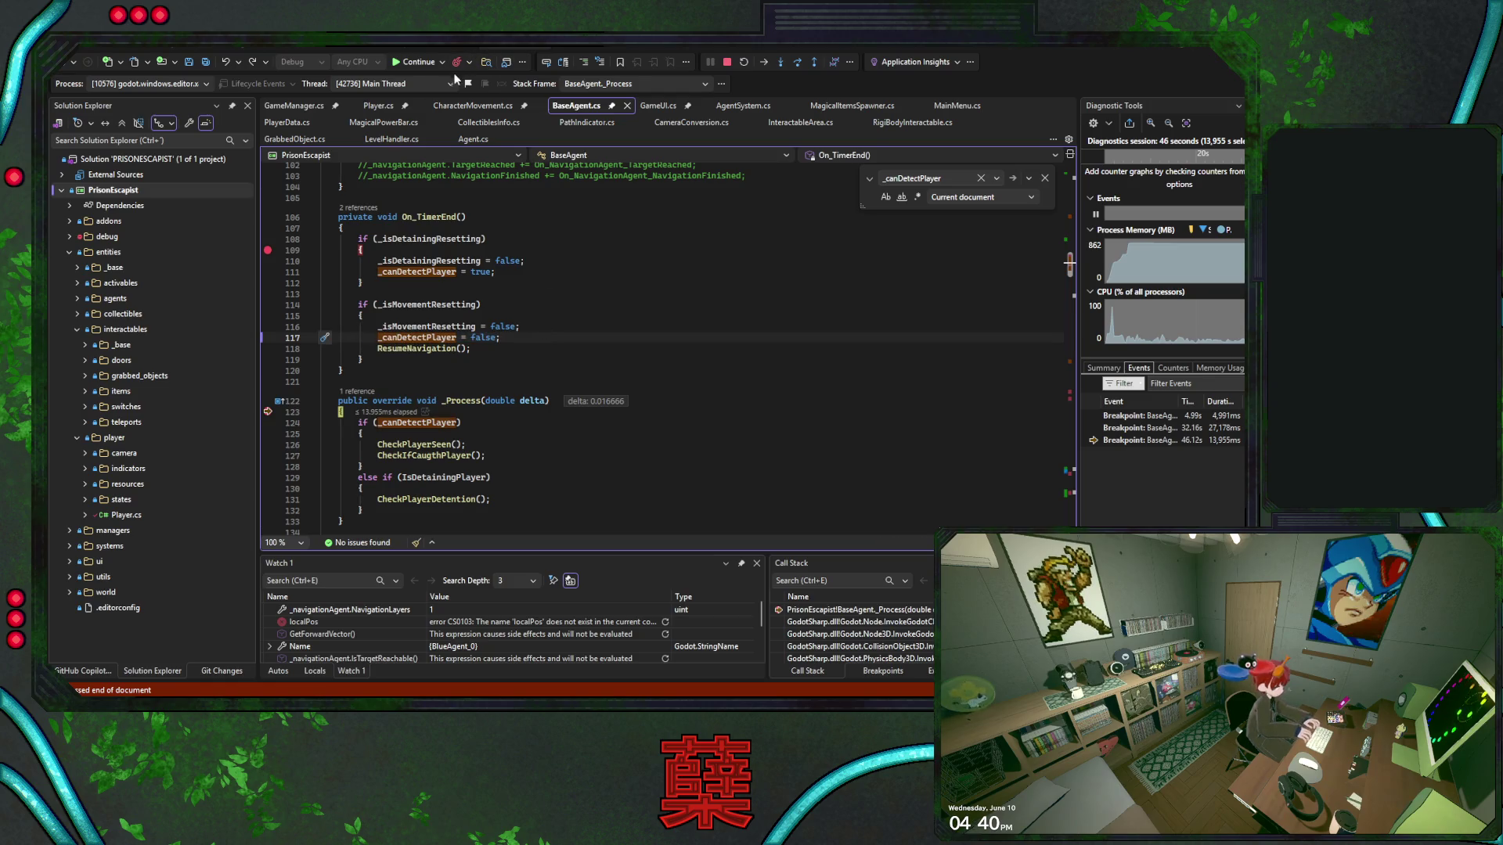
key(F5)
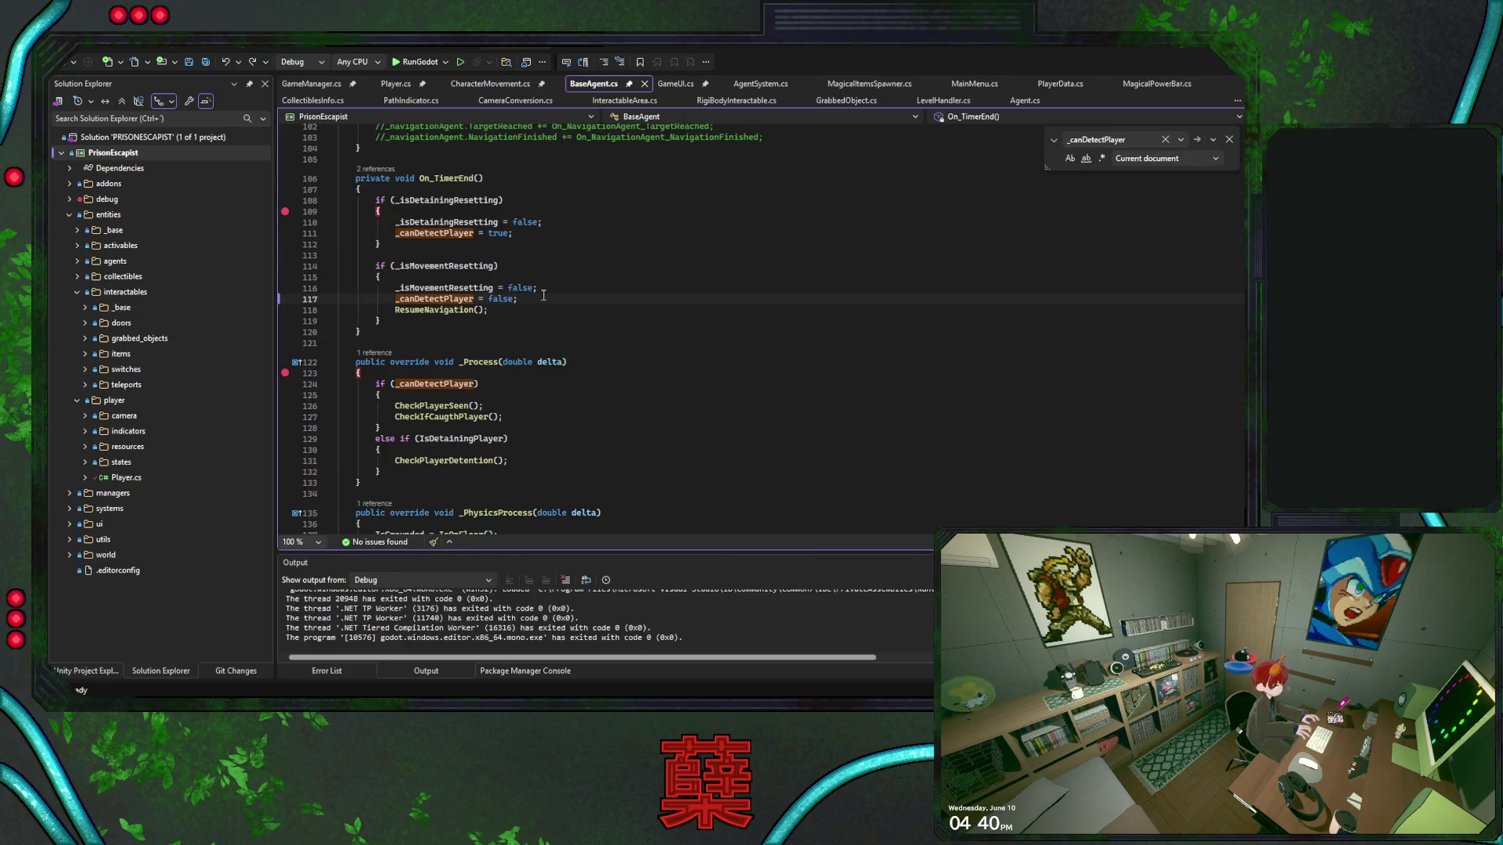
Delete the '_canDetectPlayer = false;' line from On_TimerEnd and save BaseAgent.cs
key(shift+Home)
key(BackSpace)
key(BackSpace)
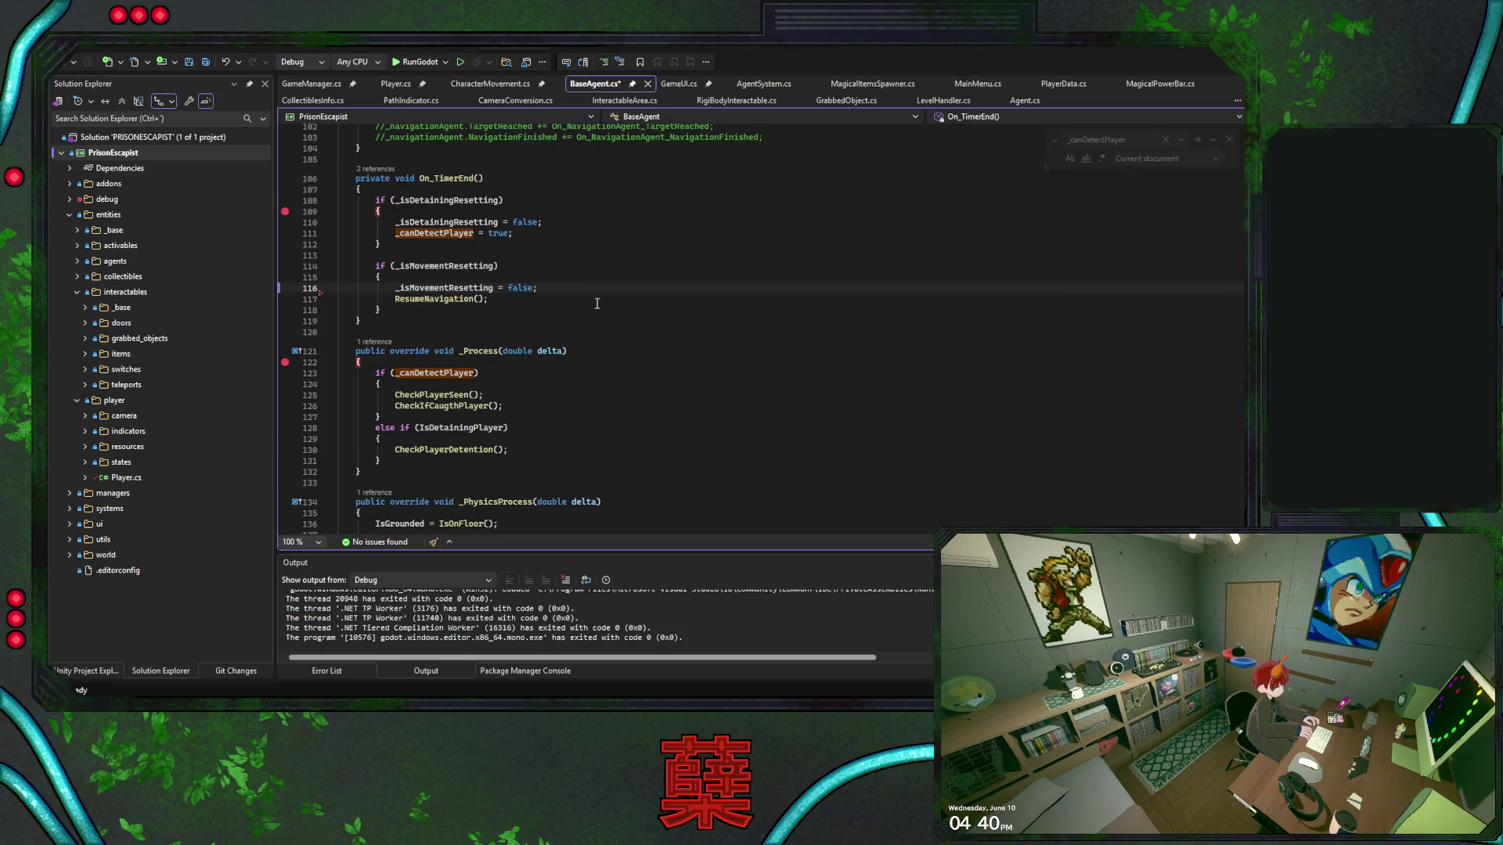
key(Escape)
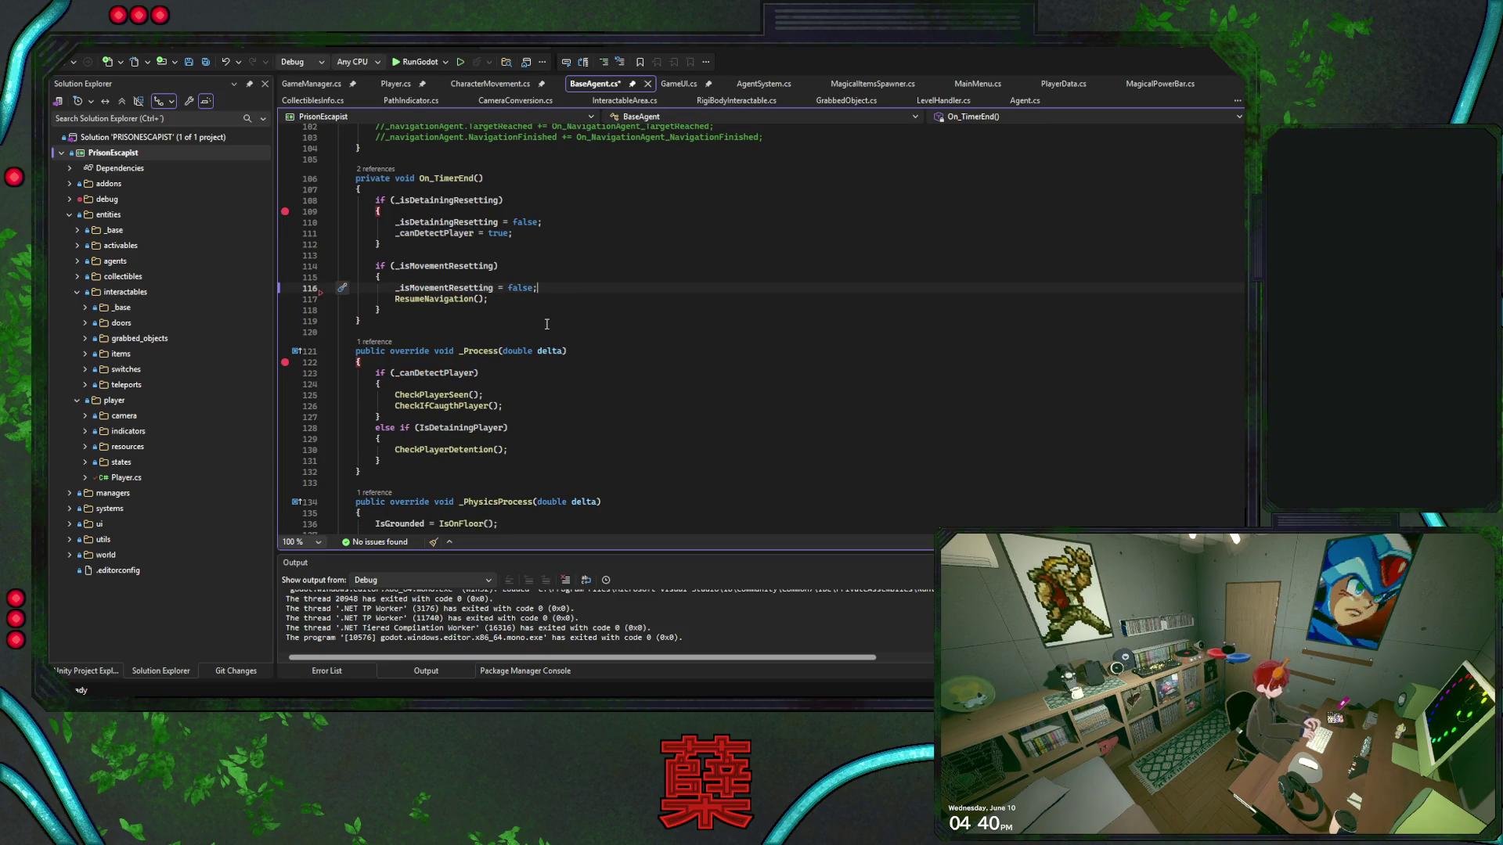
scroll(548, 324, up, 1)
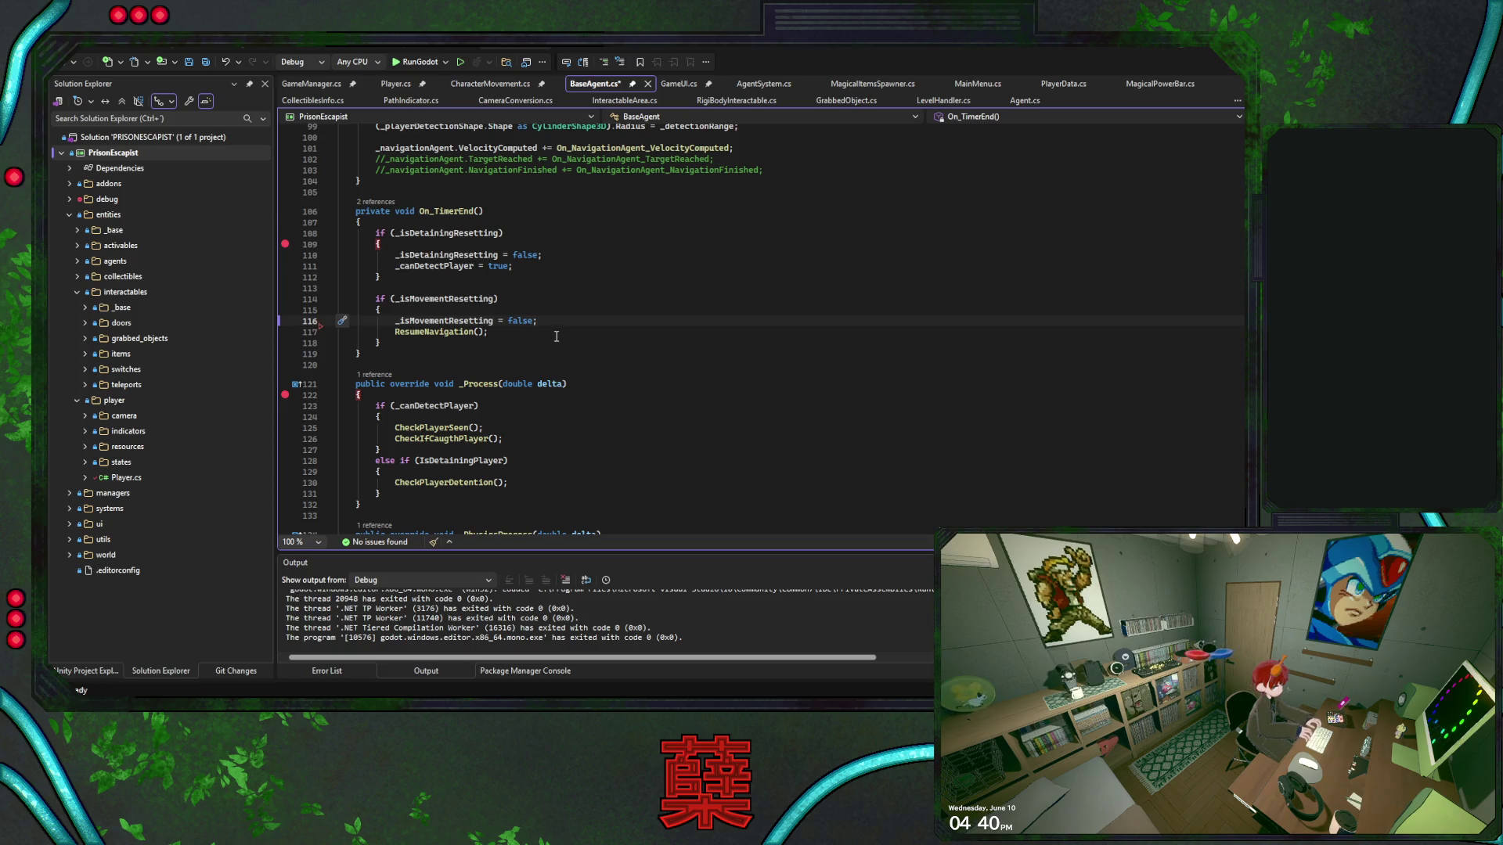
key(ctrl+s)
Review the _isMovementResetting references around On_TimerEnd, then switch back to Godot
click(555, 334)
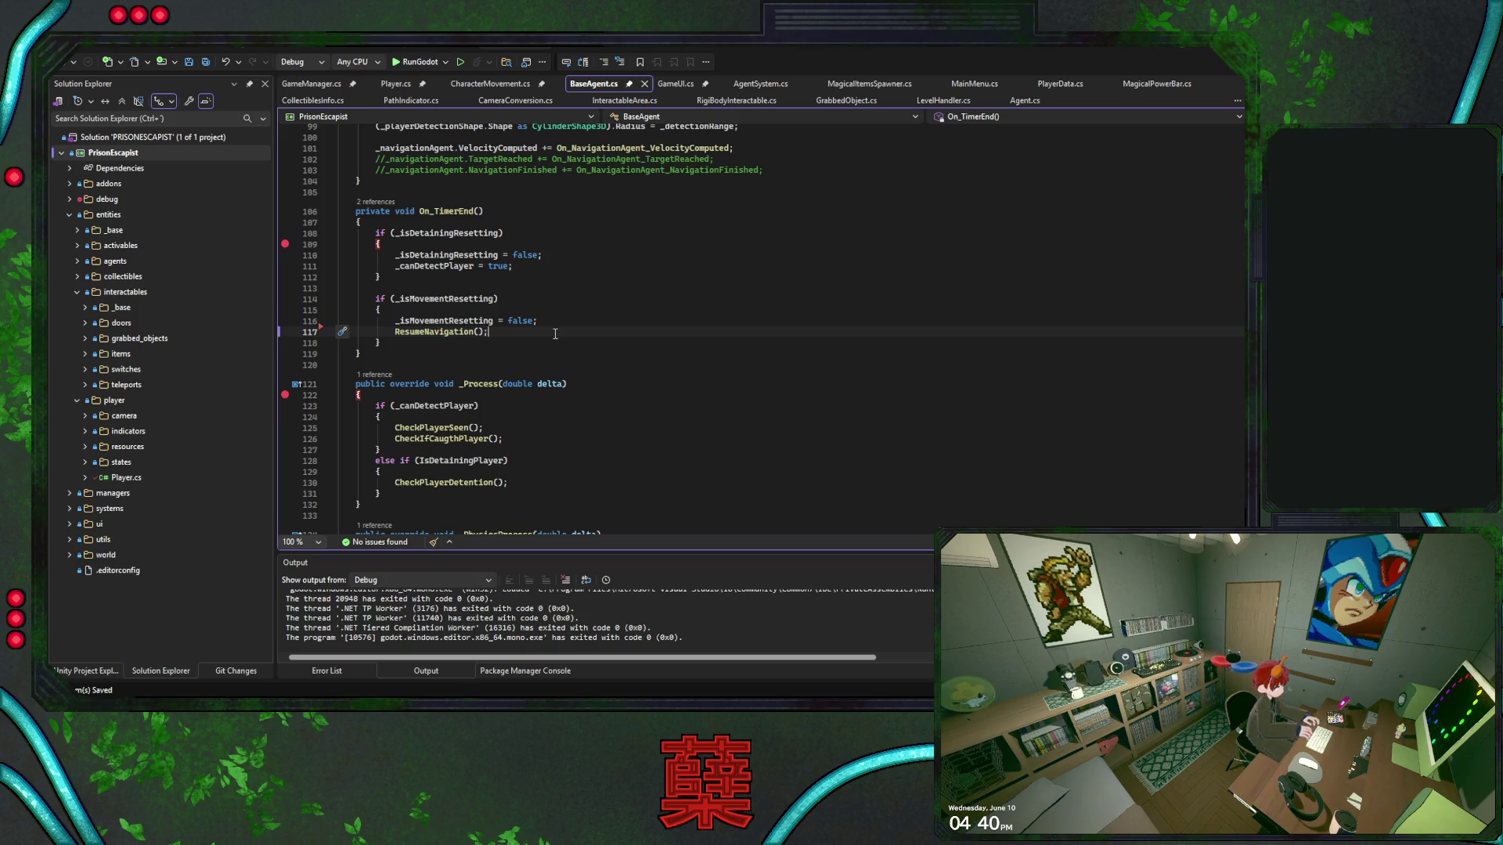
click(460, 303)
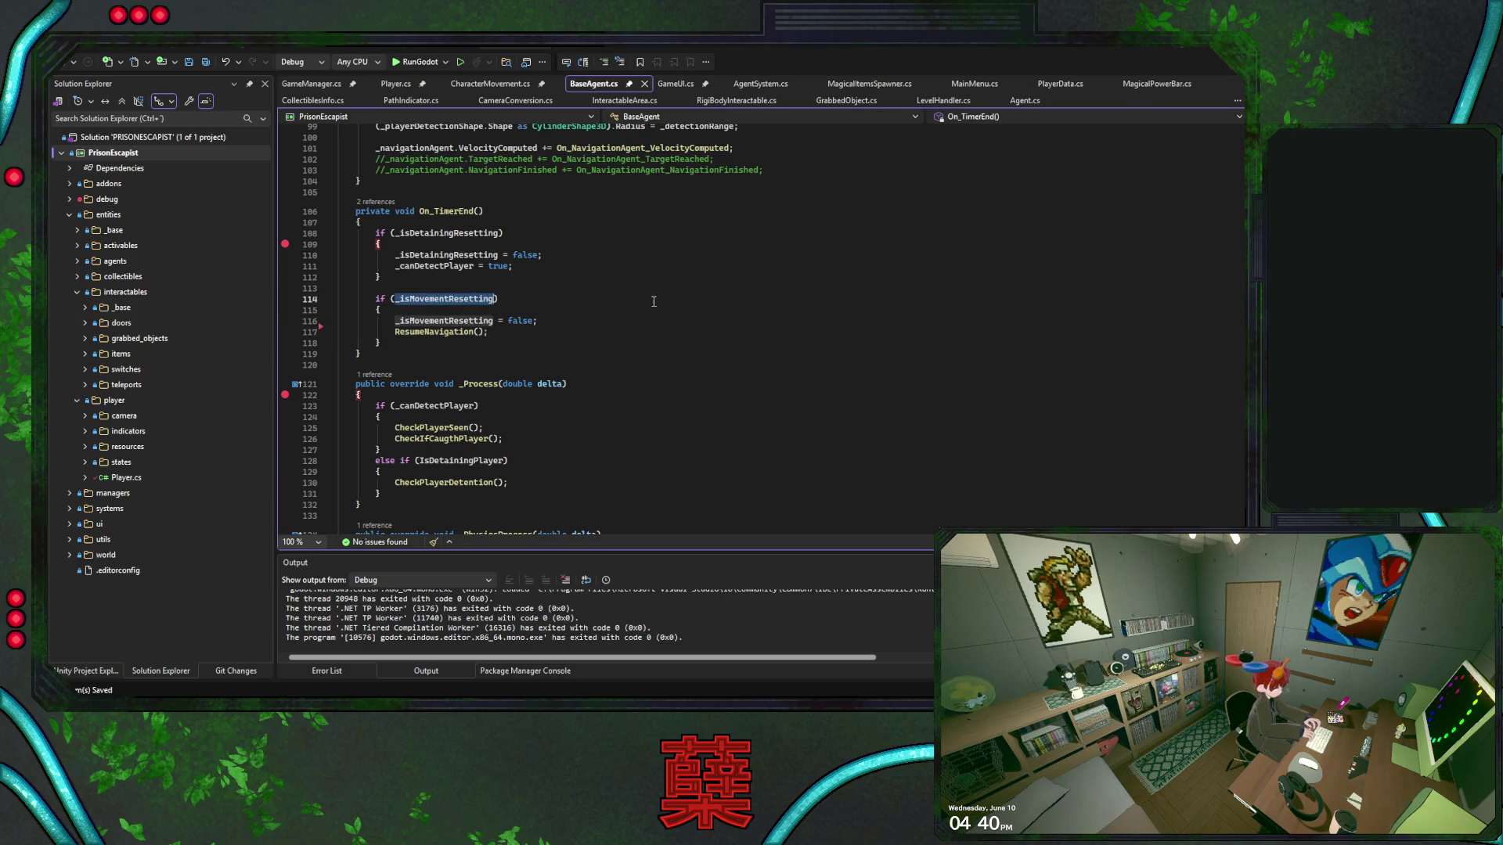
key(ctrl+shift+Down)
key(ctrl+shift+Down)
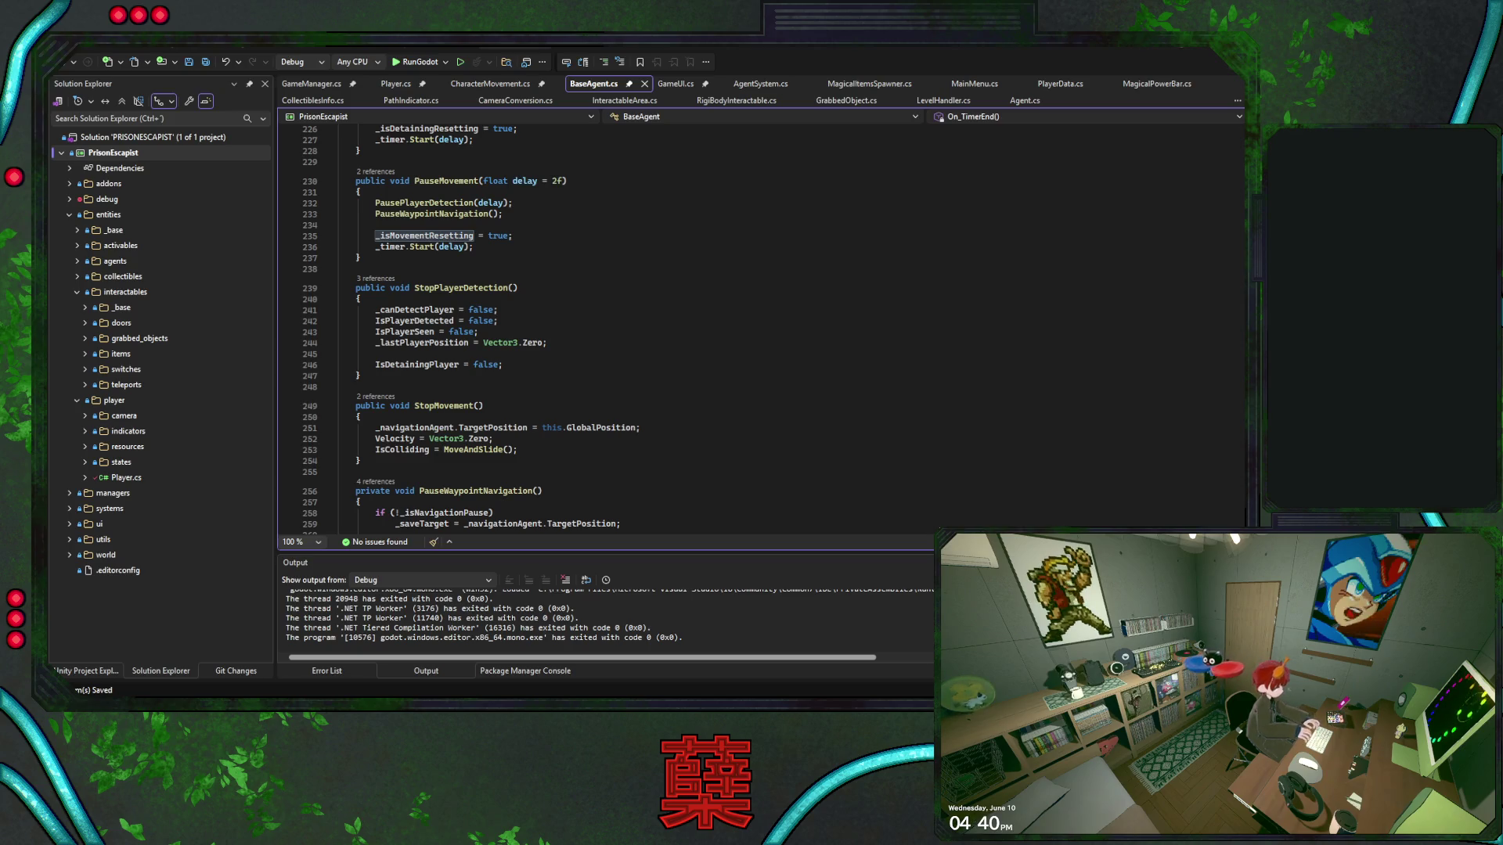
scroll(759, 321, up, 3)
key(ctrl+shift+Up)
key(ctrl+shift+Up)
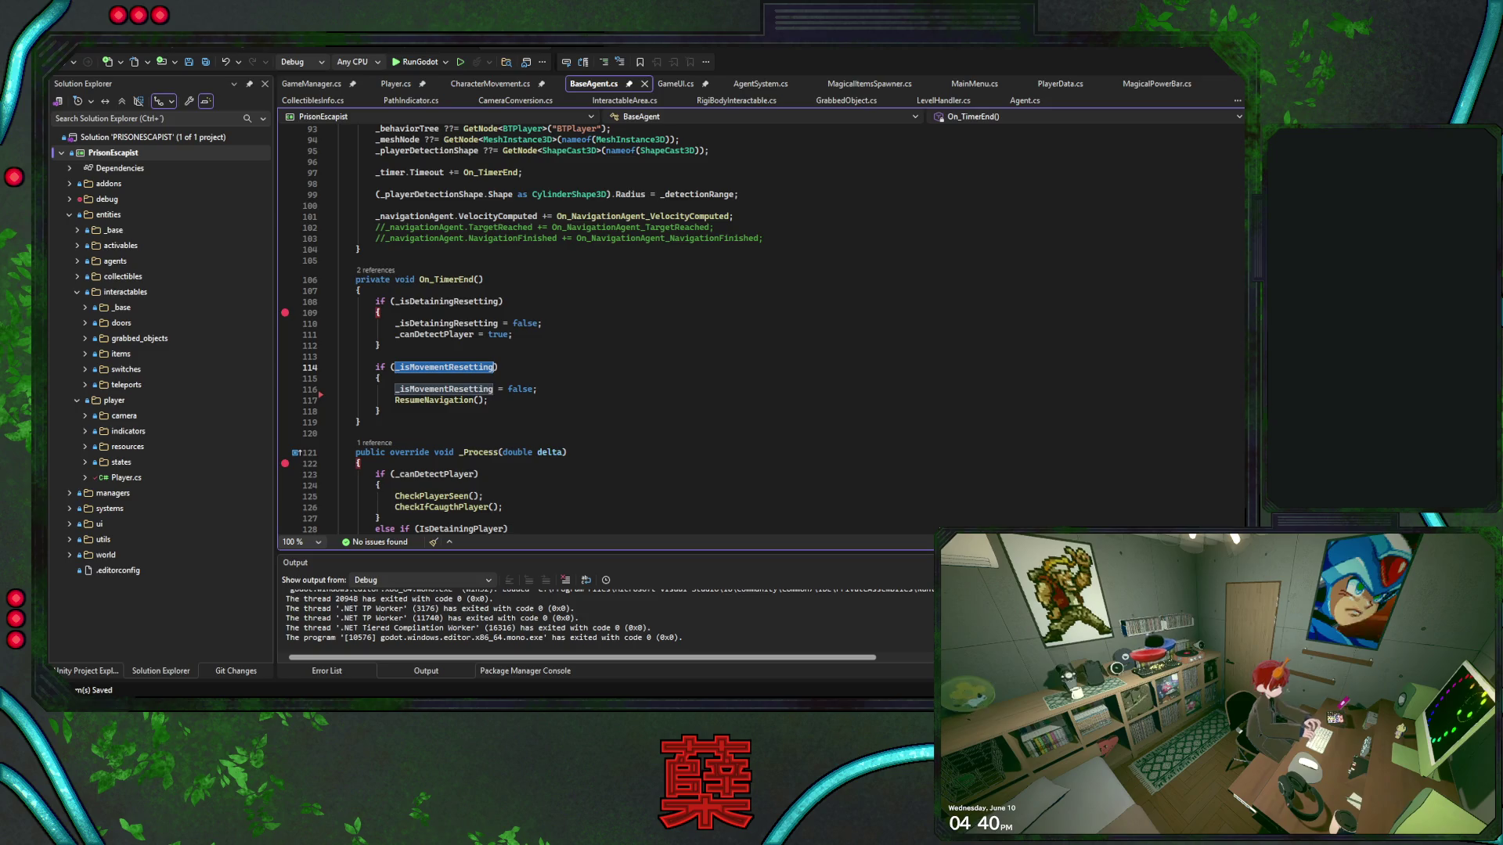
scroll(760, 321, down, 15)
scroll(759, 321, up, 10)
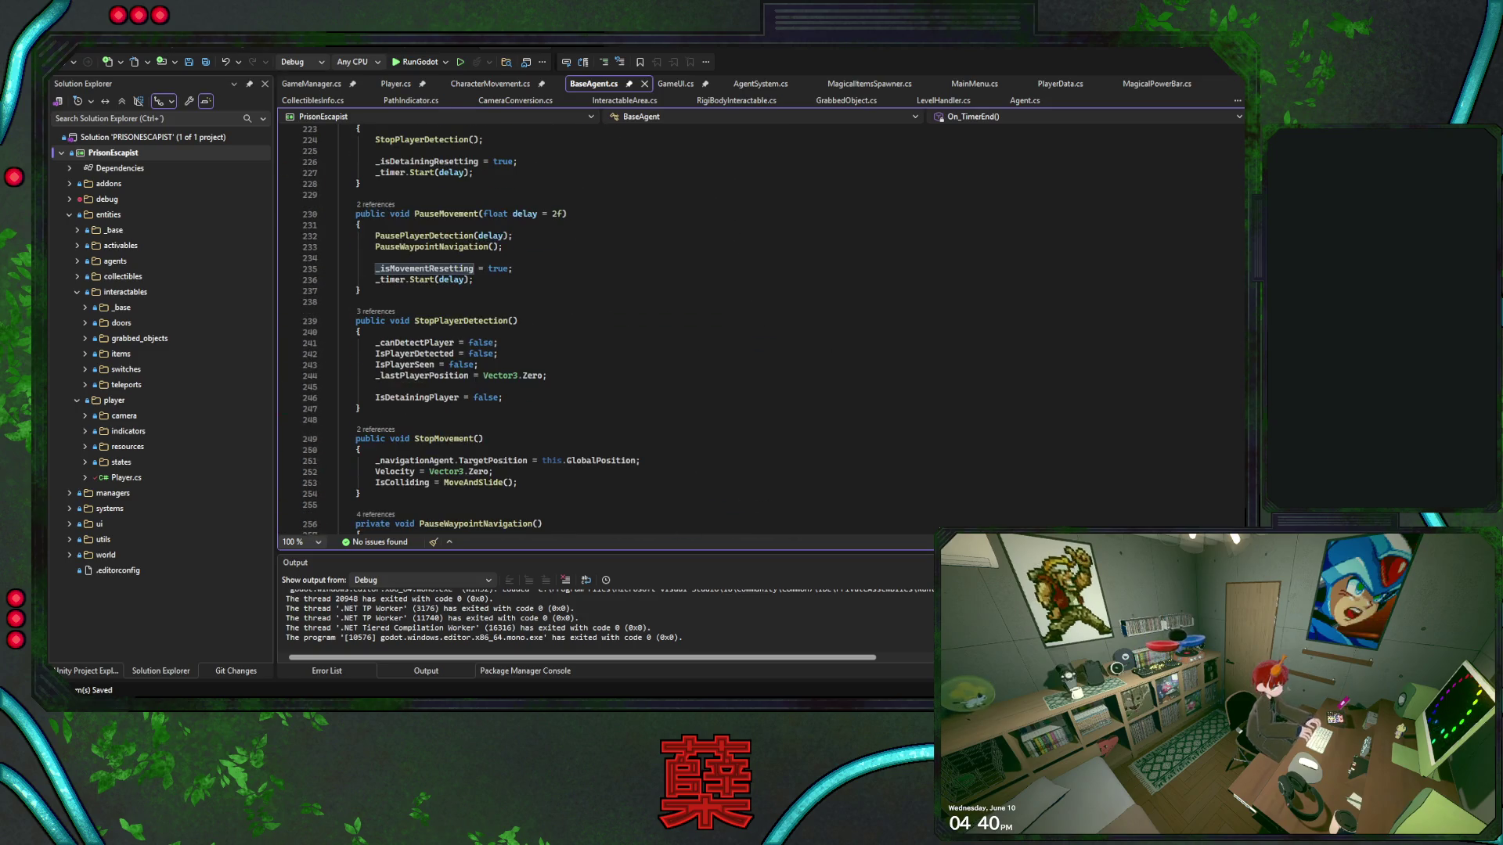
scroll(760, 321, down, 14)
scroll(759, 321, up, 17)
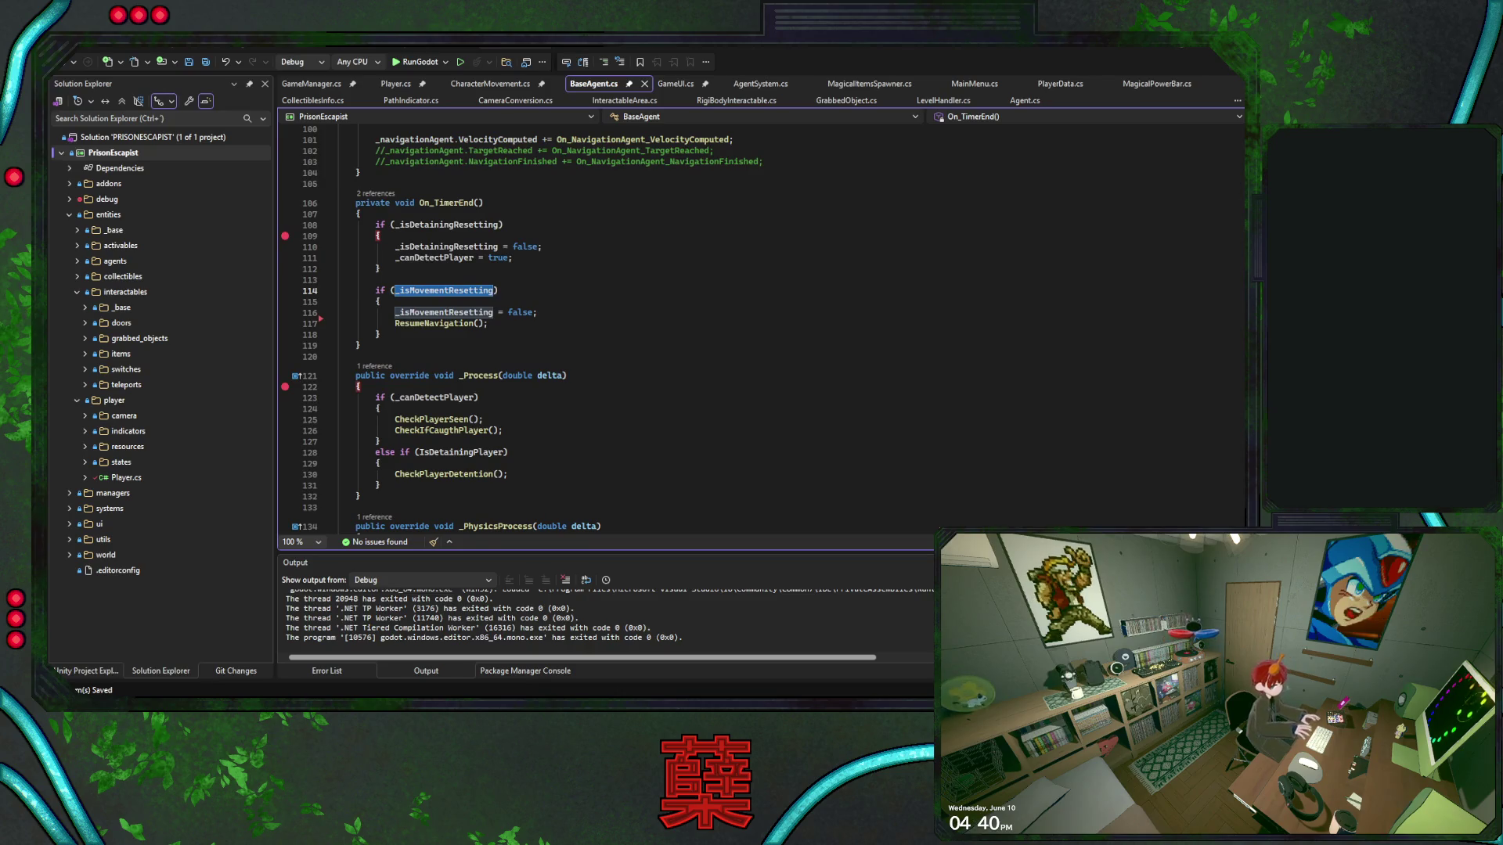
scroll(760, 321, up, 2)
scroll(760, 320, up, 6)
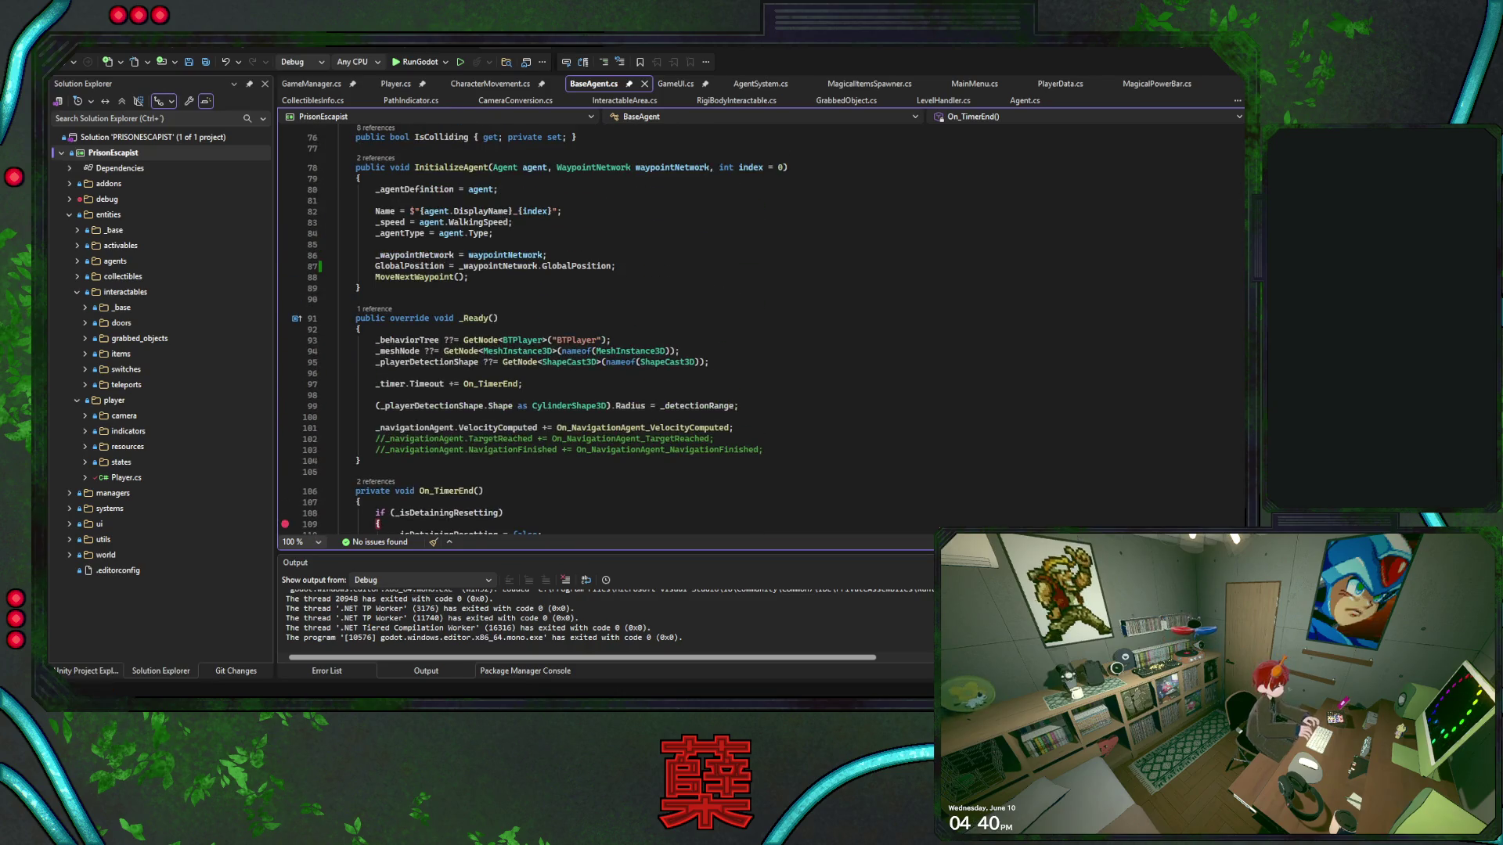
scroll(759, 320, down, 8)
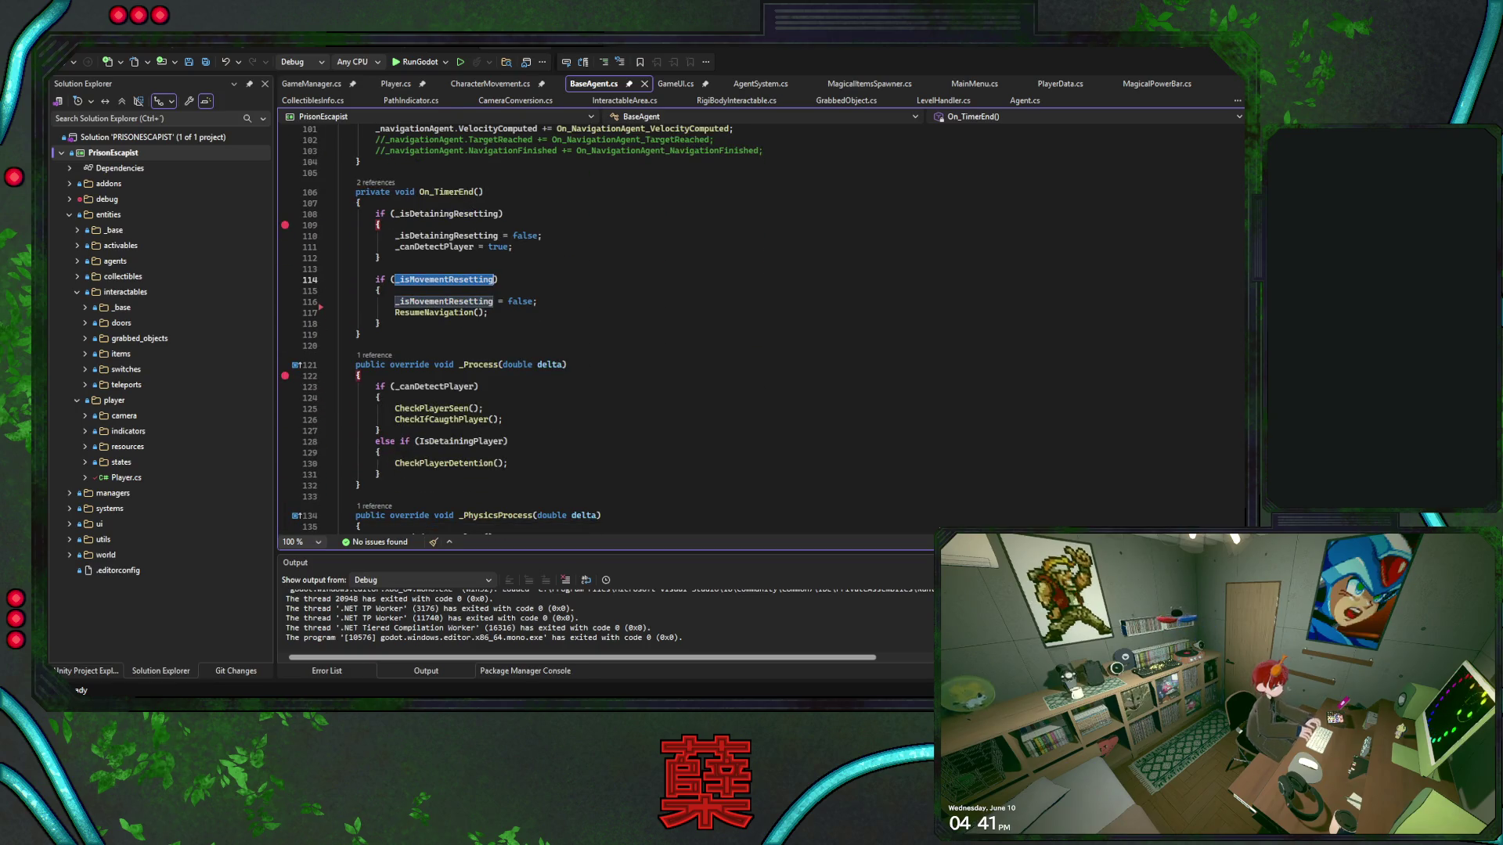
scroll(759, 321, down, 4)
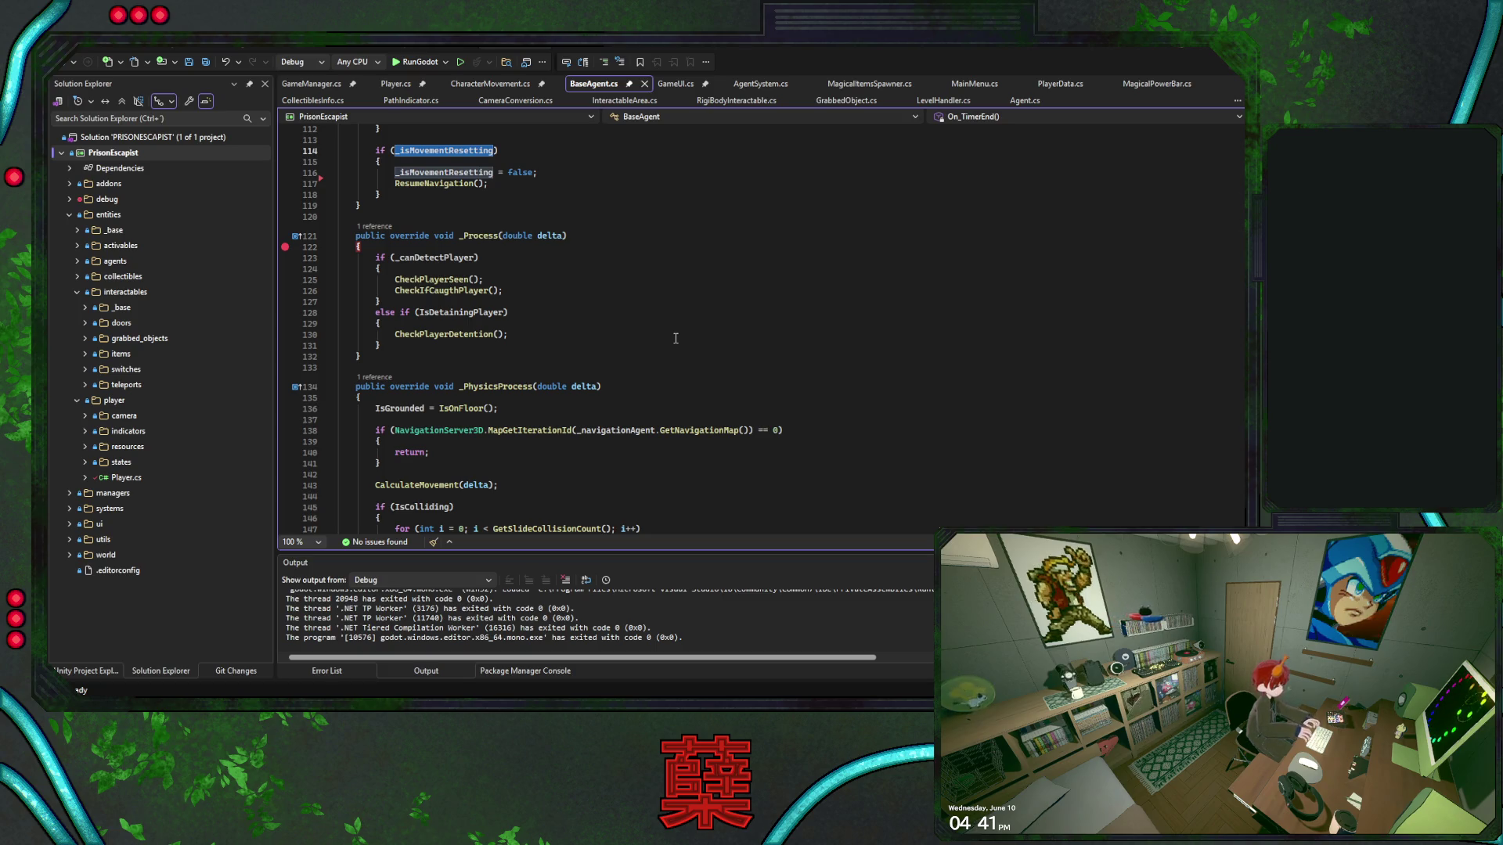
click(560, 280)
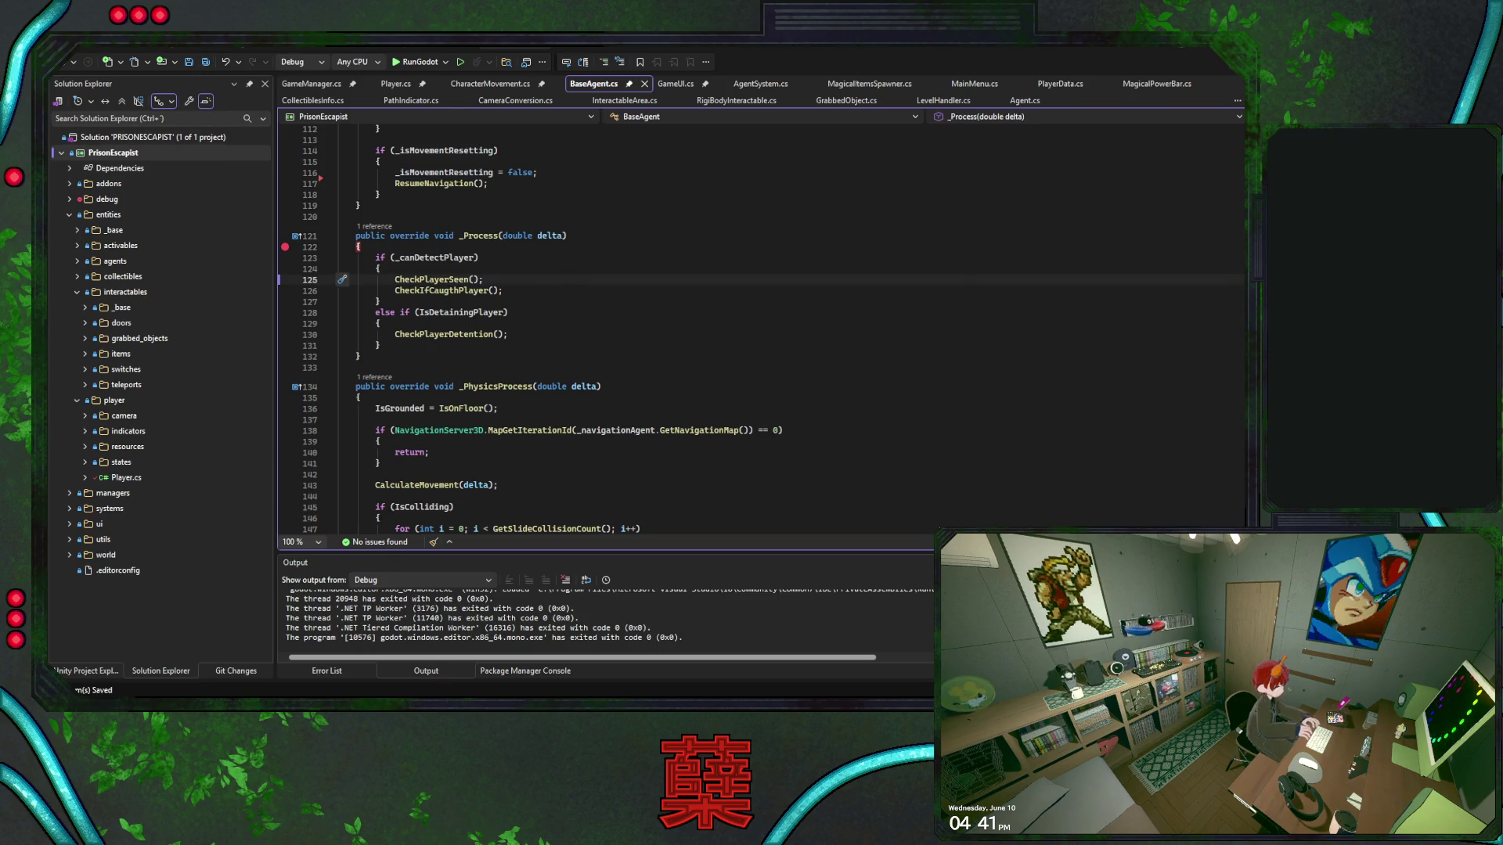
key(alt+Tab)
Open the basic_agent behavior tree and keep CheckTrigger's variable as action_detected_played
mouse_move(690, 93)
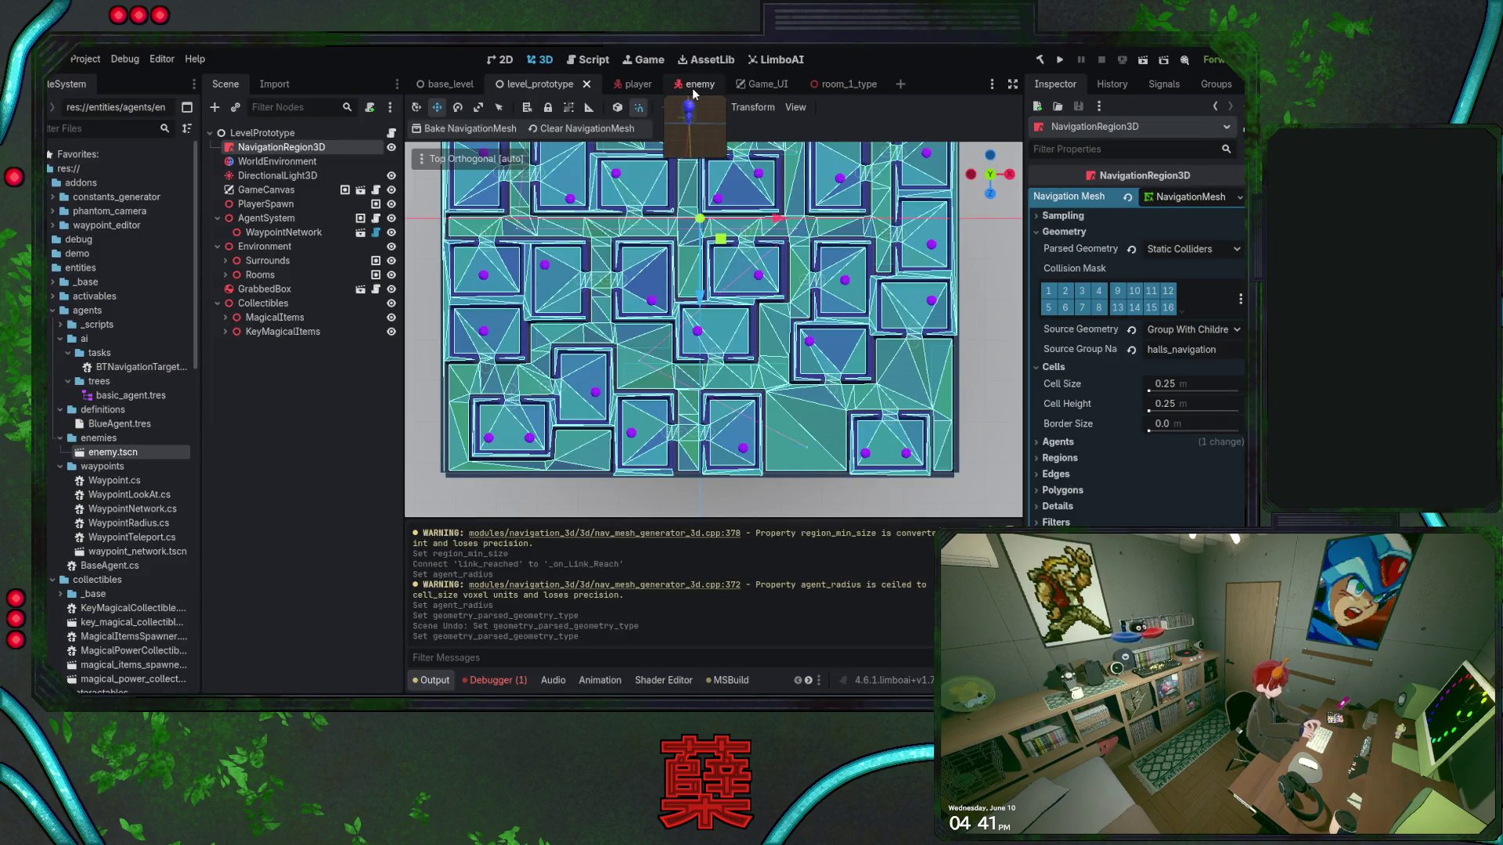
click(759, 62)
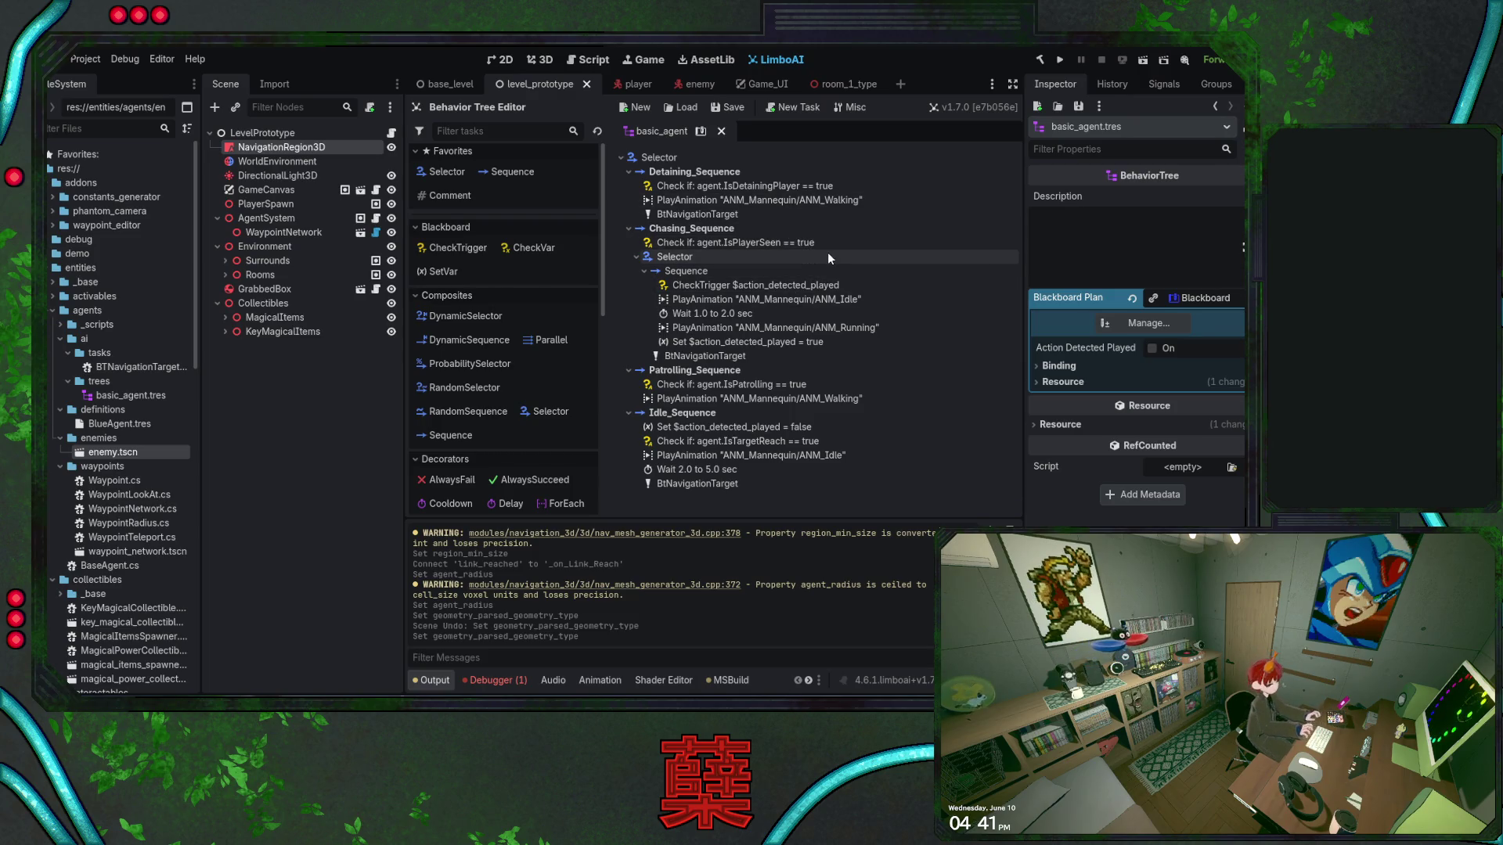
click(894, 327)
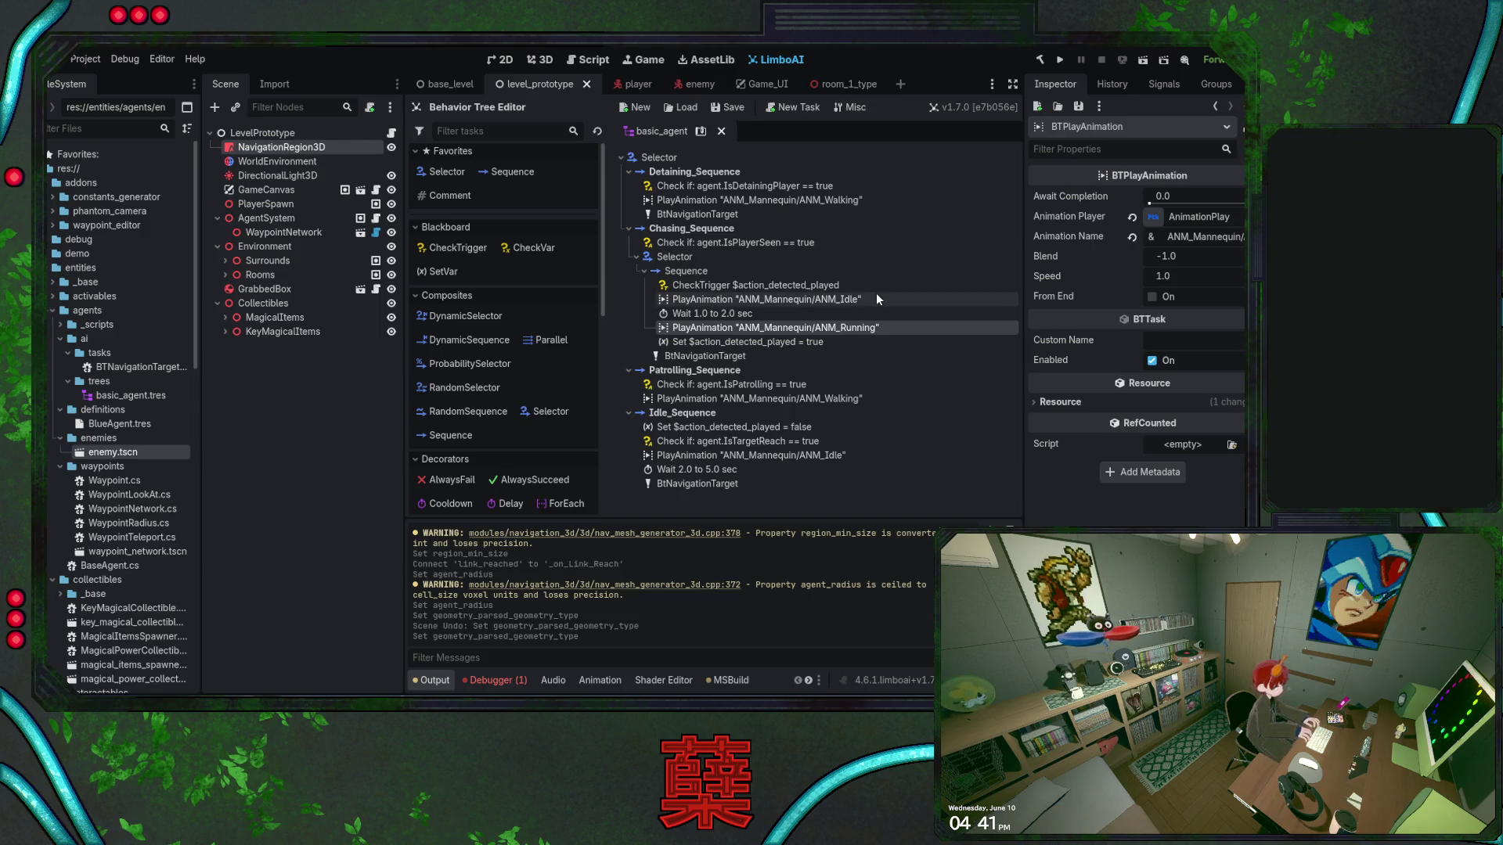
click(870, 284)
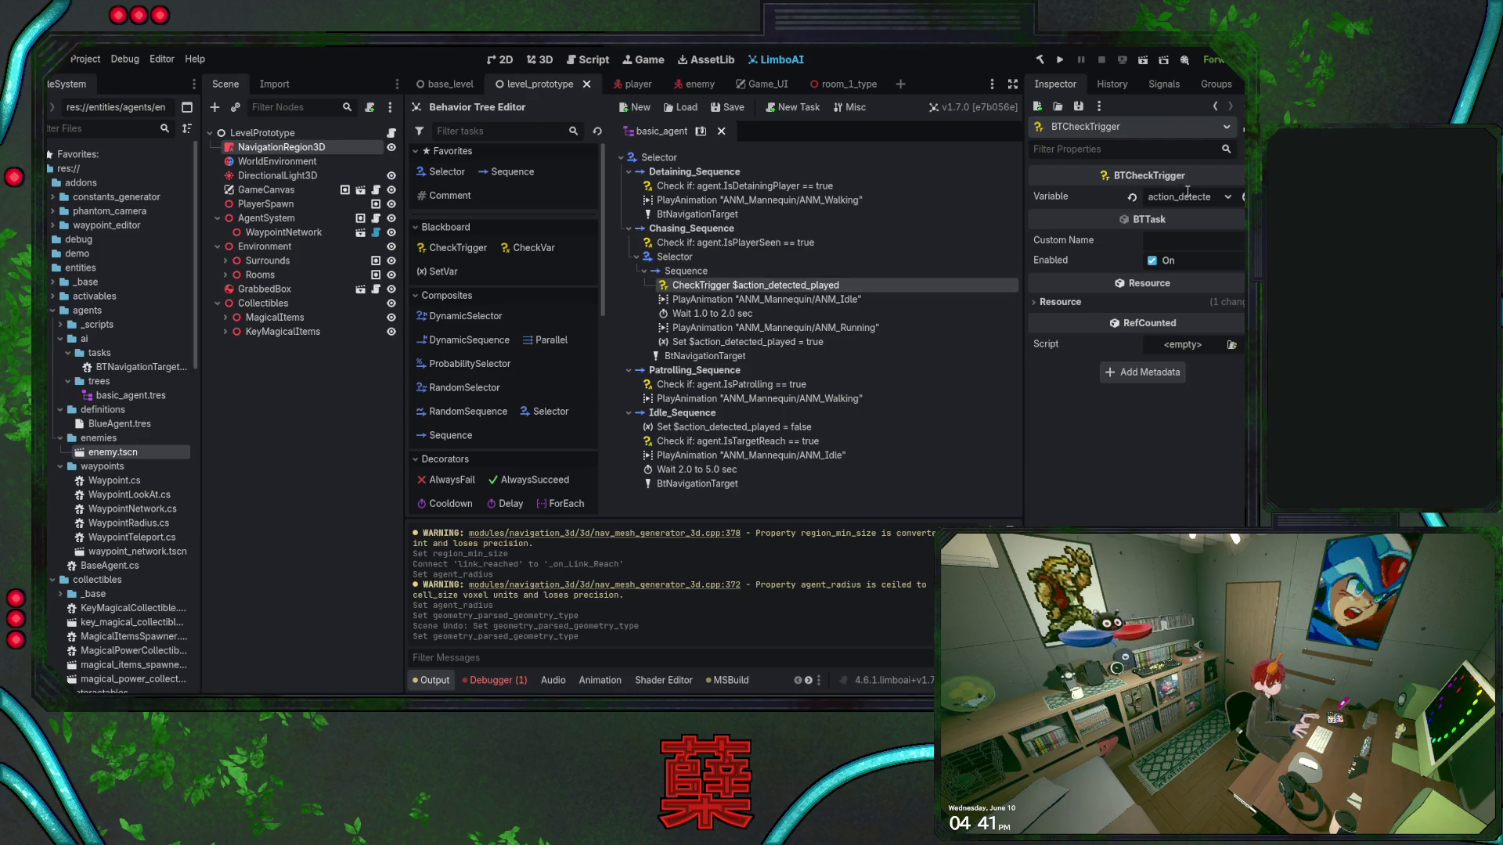
click(1229, 201)
click(1120, 430)
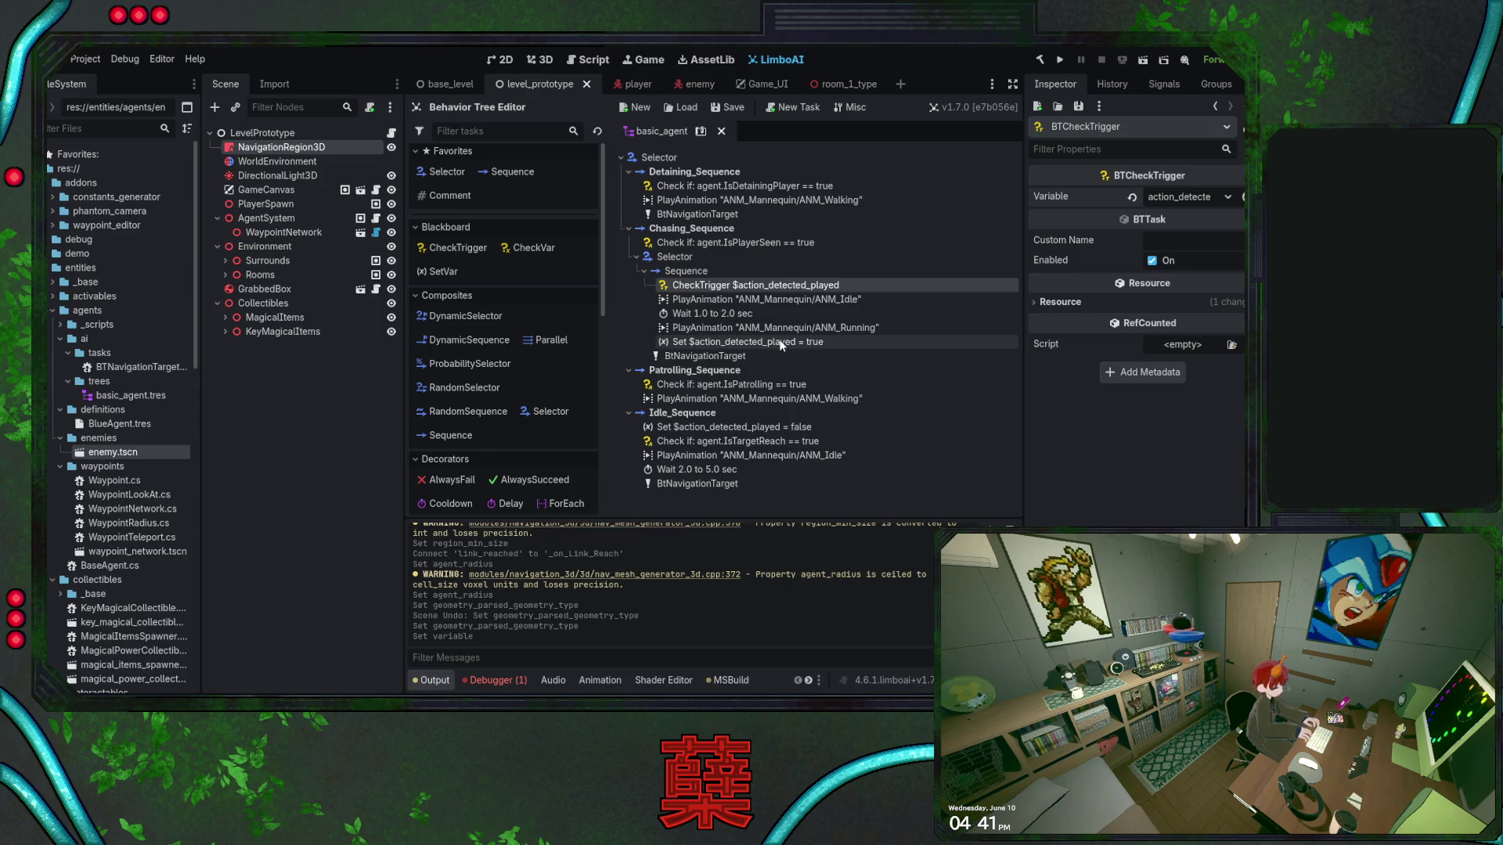
double_click(710, 285)
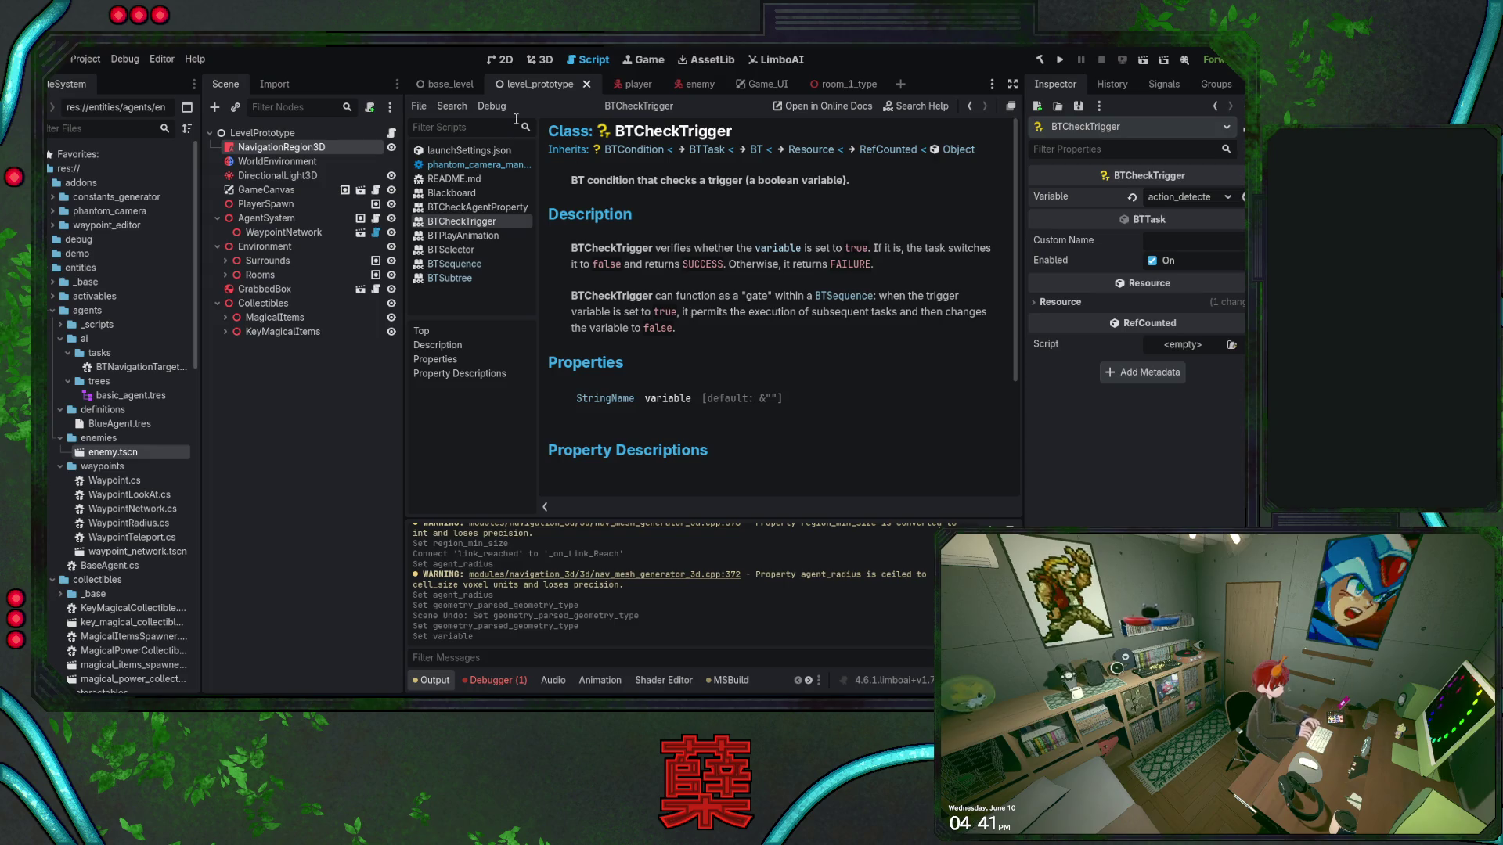
click(771, 60)
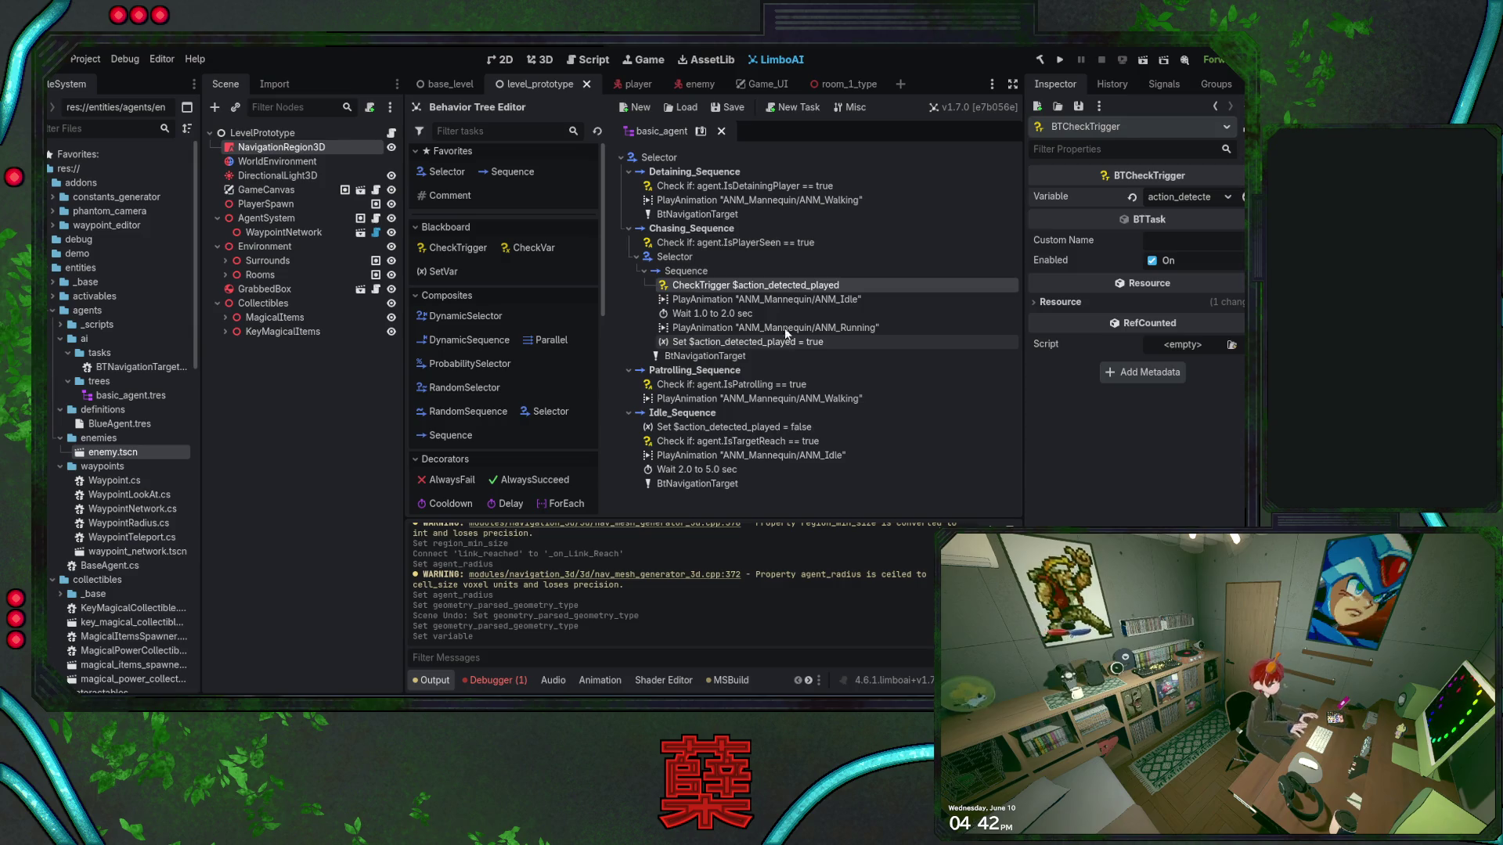
click(700, 132)
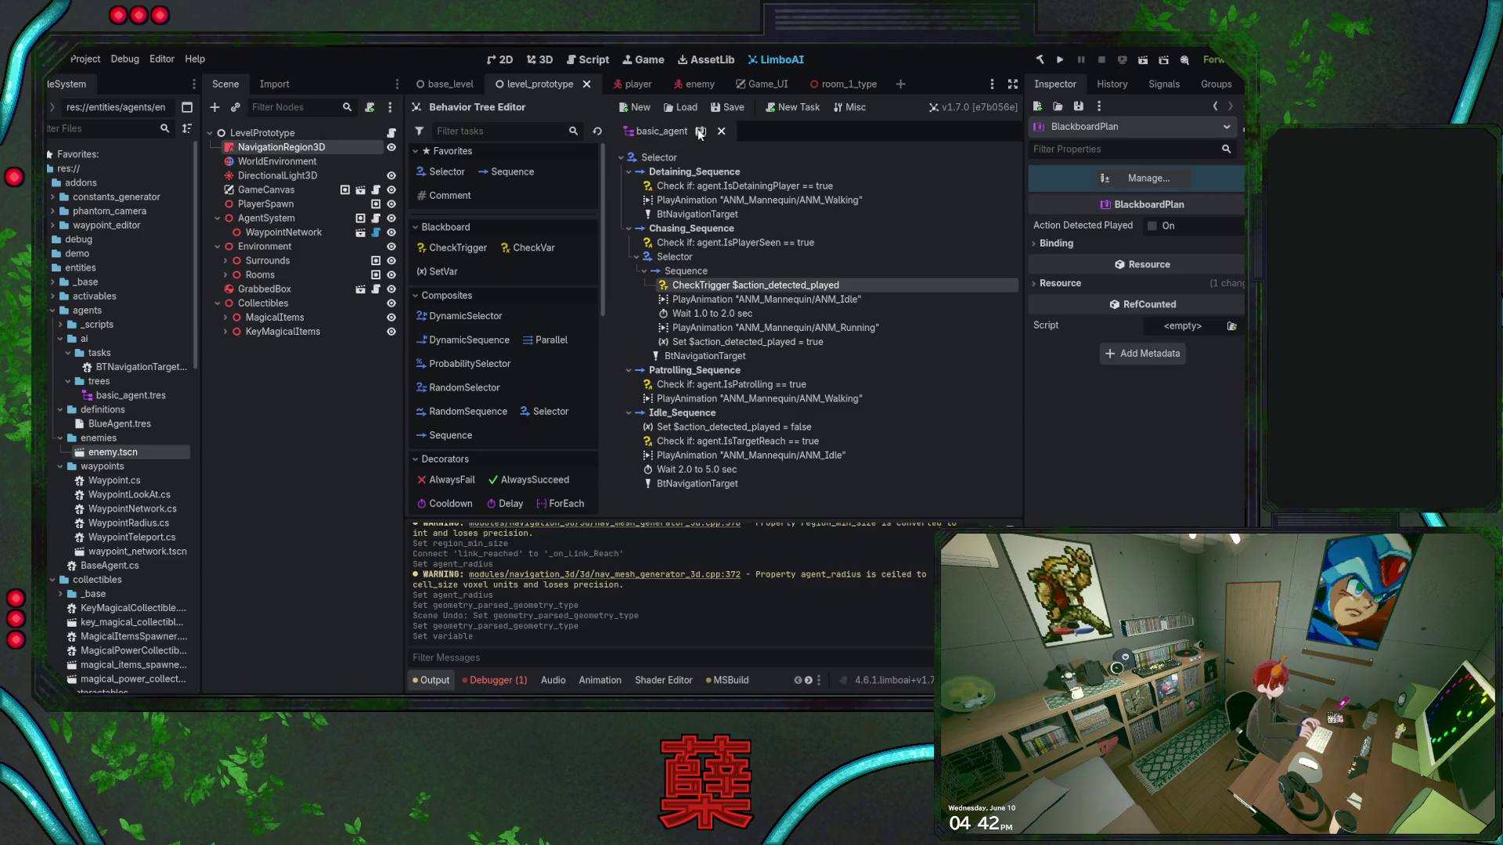
click(720, 285)
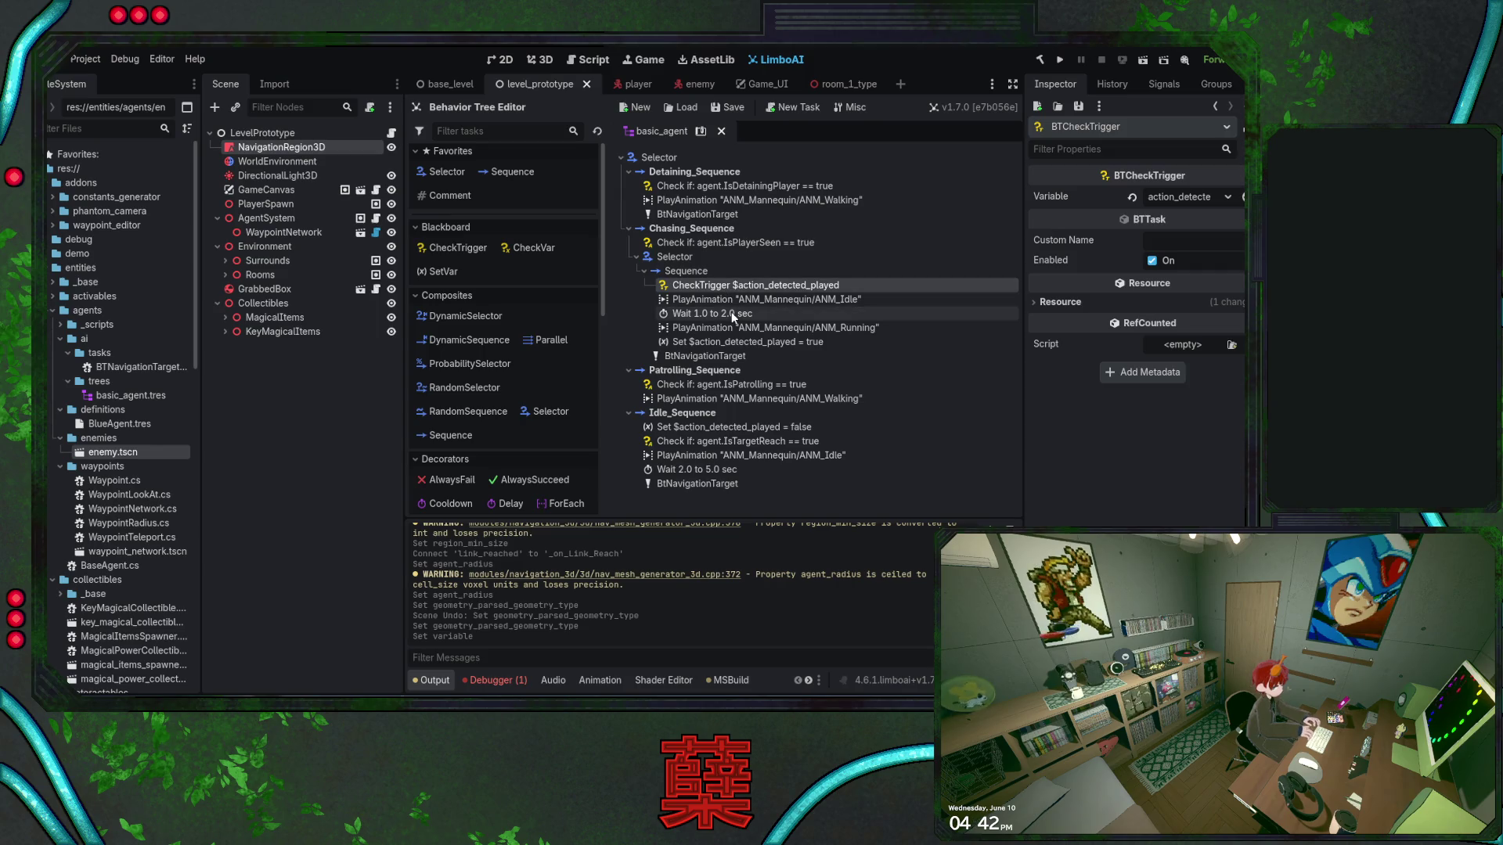
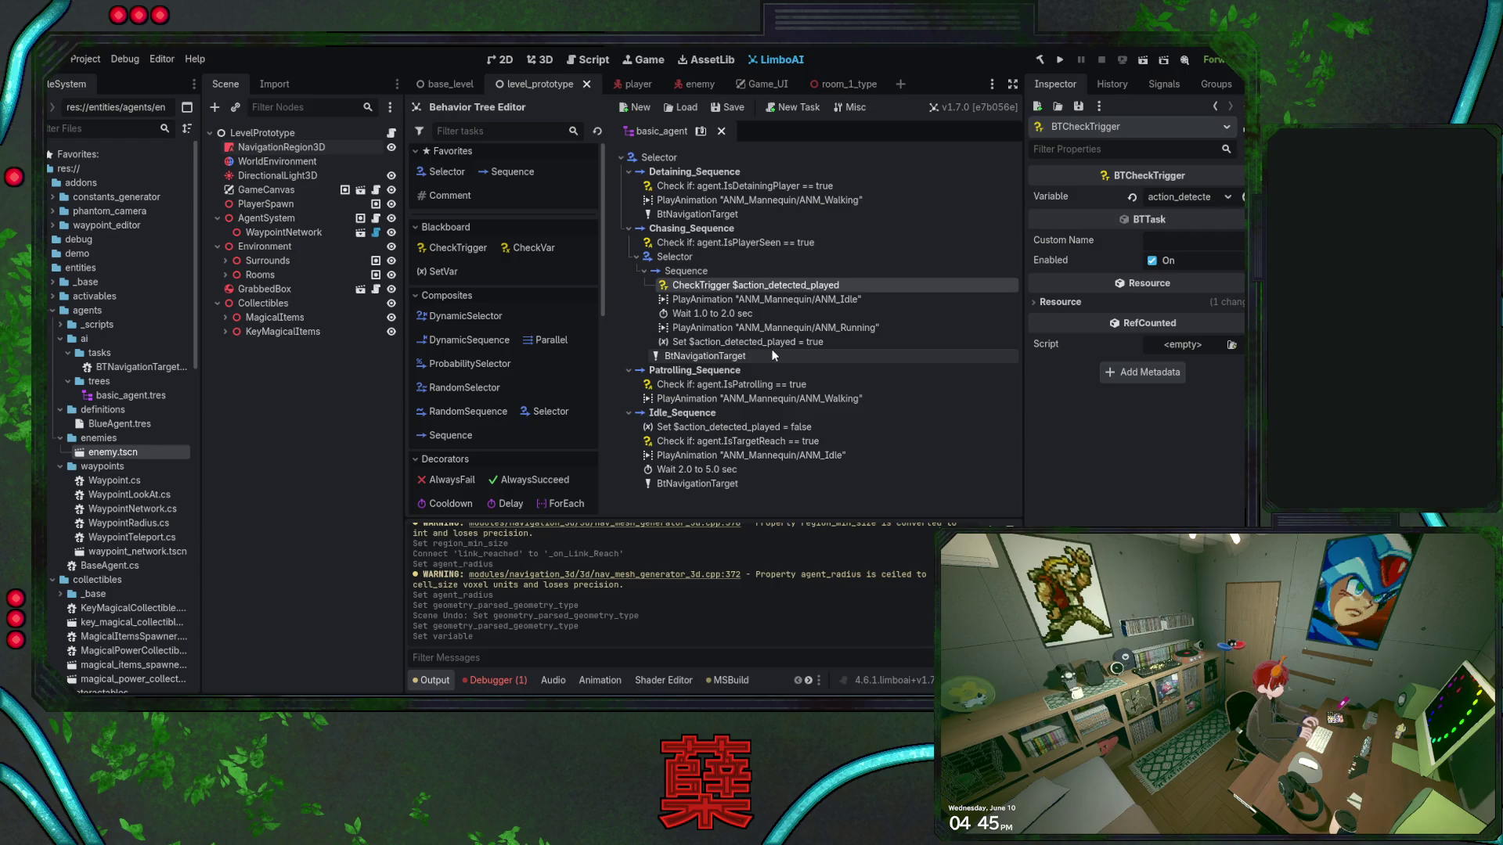
Scroll through the output log and clear it
scroll(739, 681, down, 1)
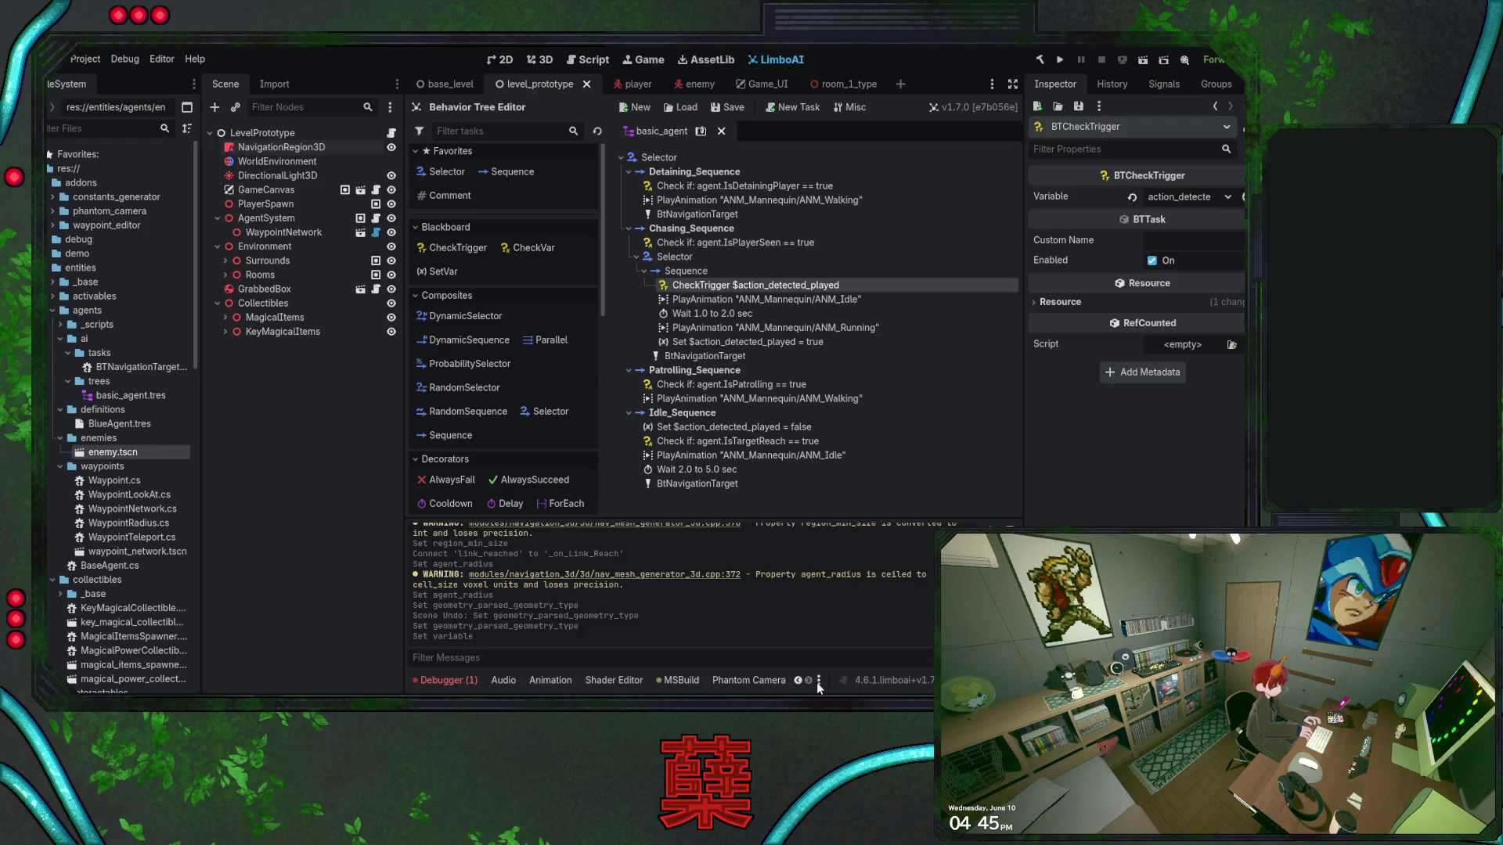
scroll(642, 681, up, 1)
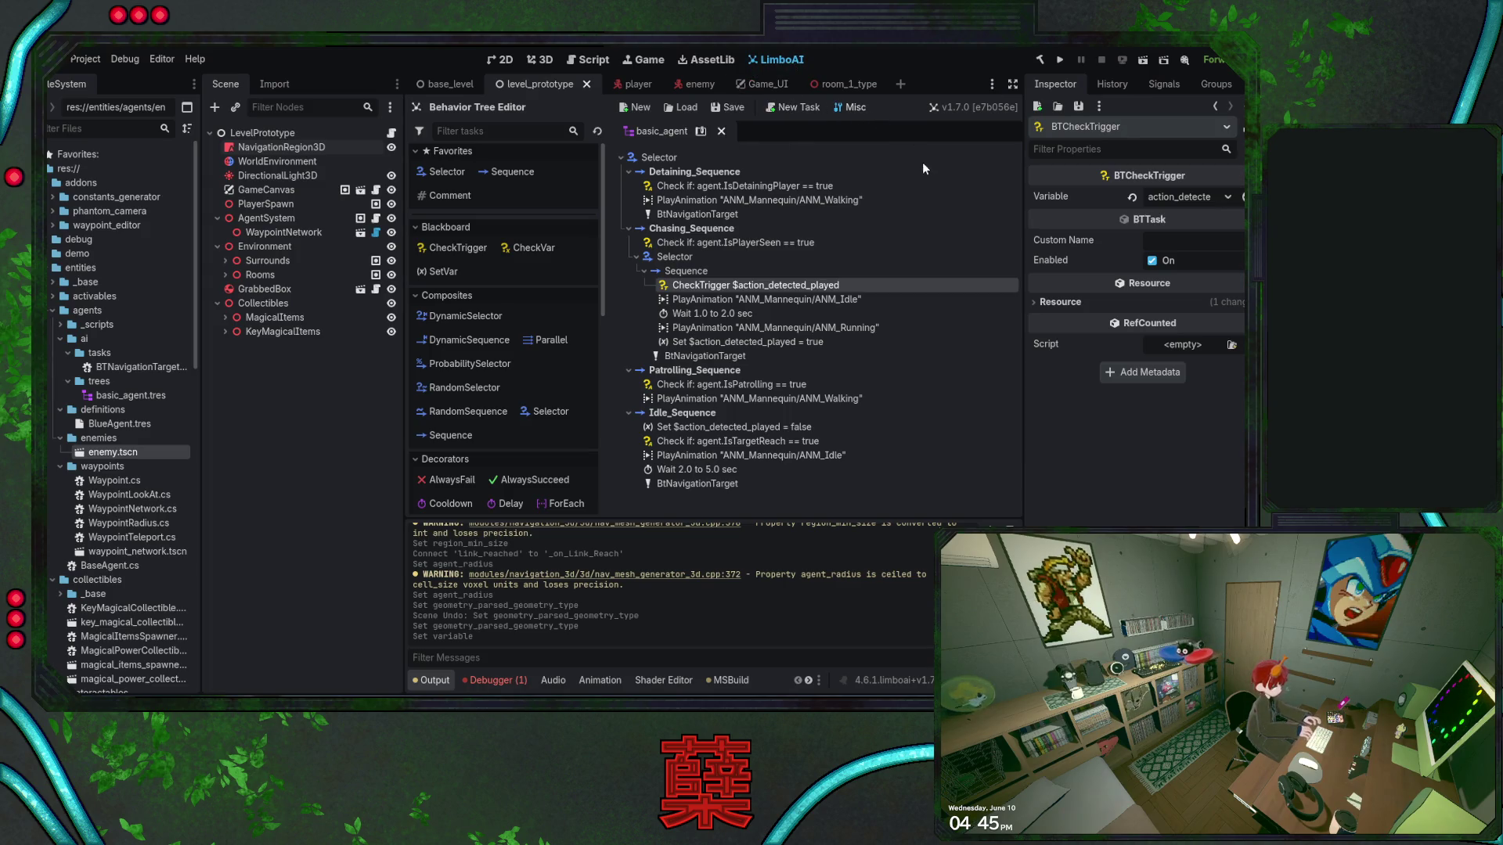
scroll(672, 685, down, 1)
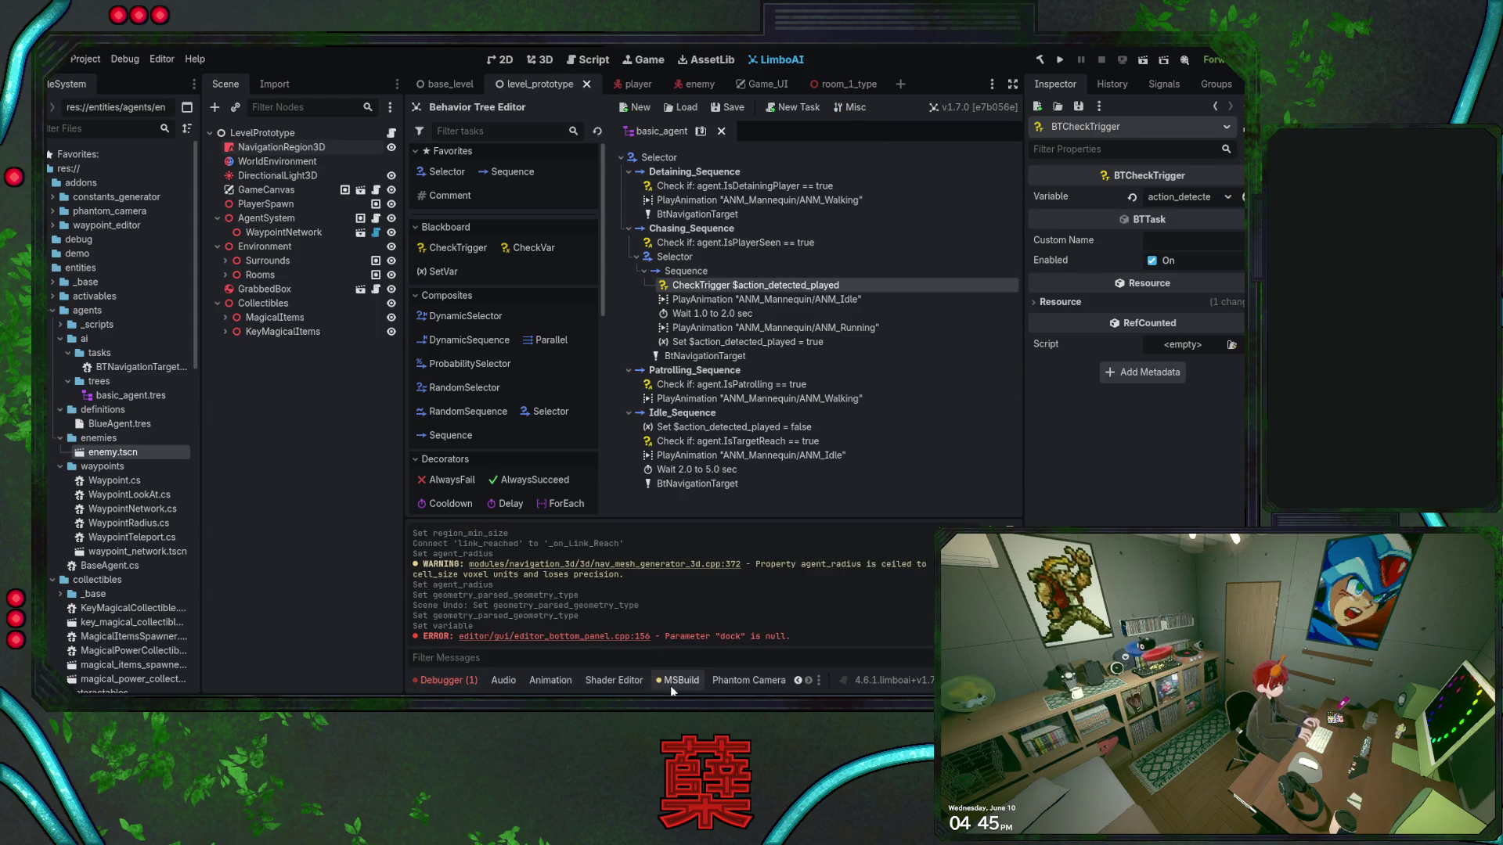
scroll(684, 683, up, 1)
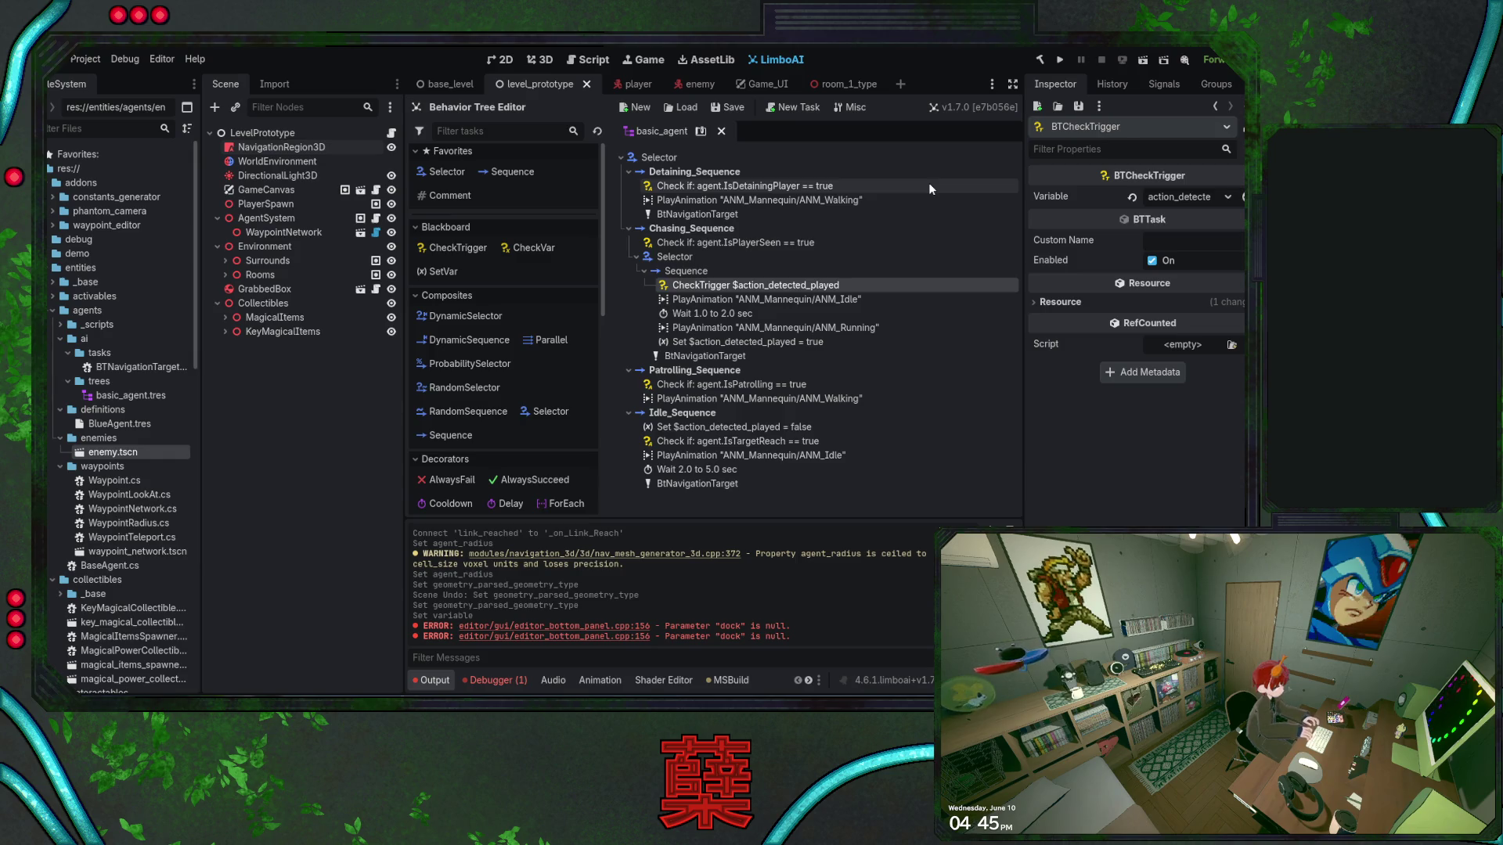
scroll(729, 683, down, 1)
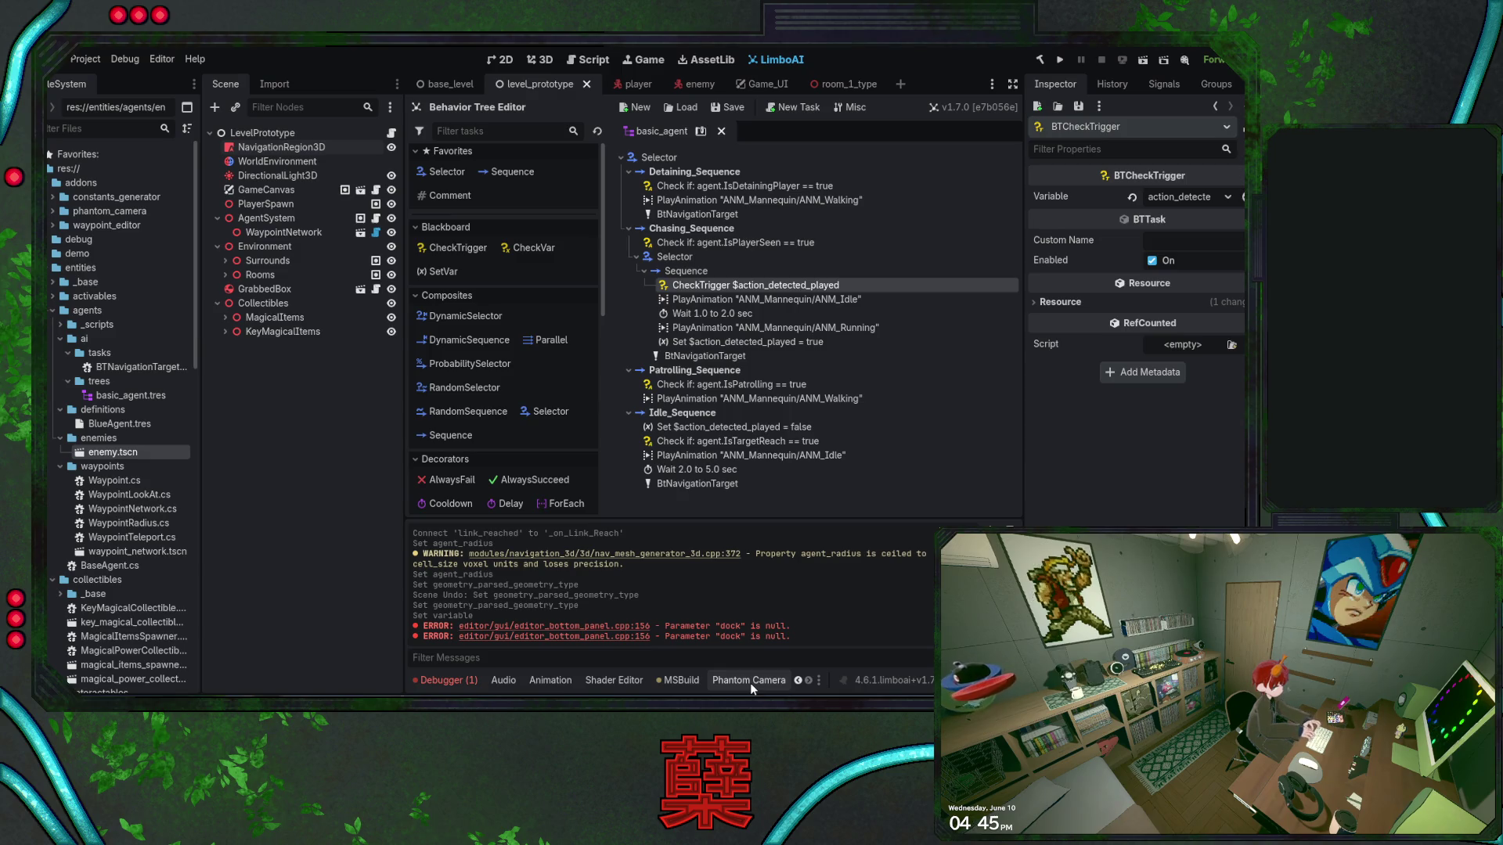
scroll(750, 682, up, 1)
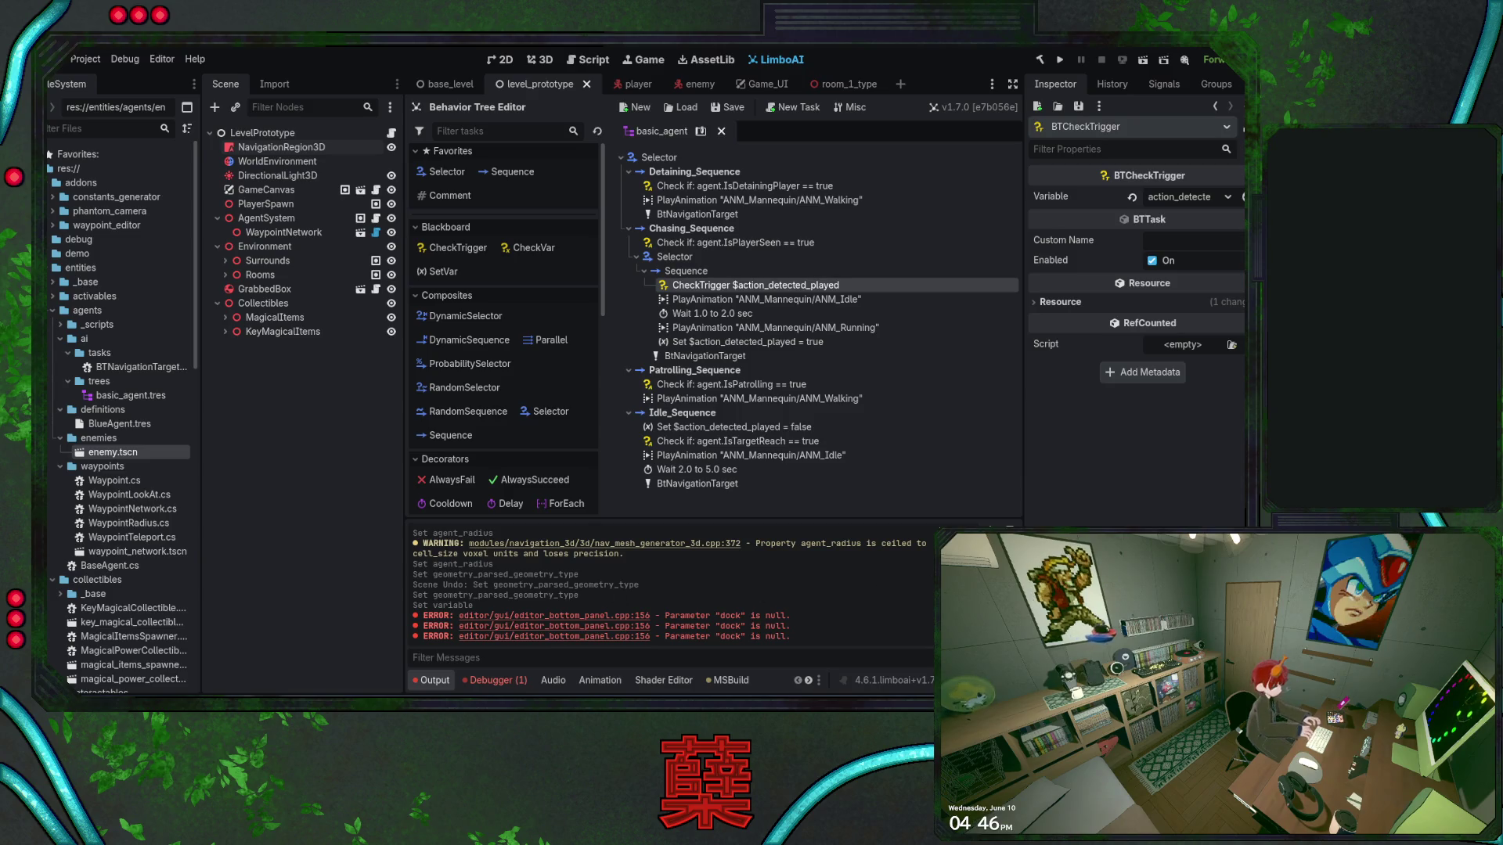
key(ctrl+alt+k)
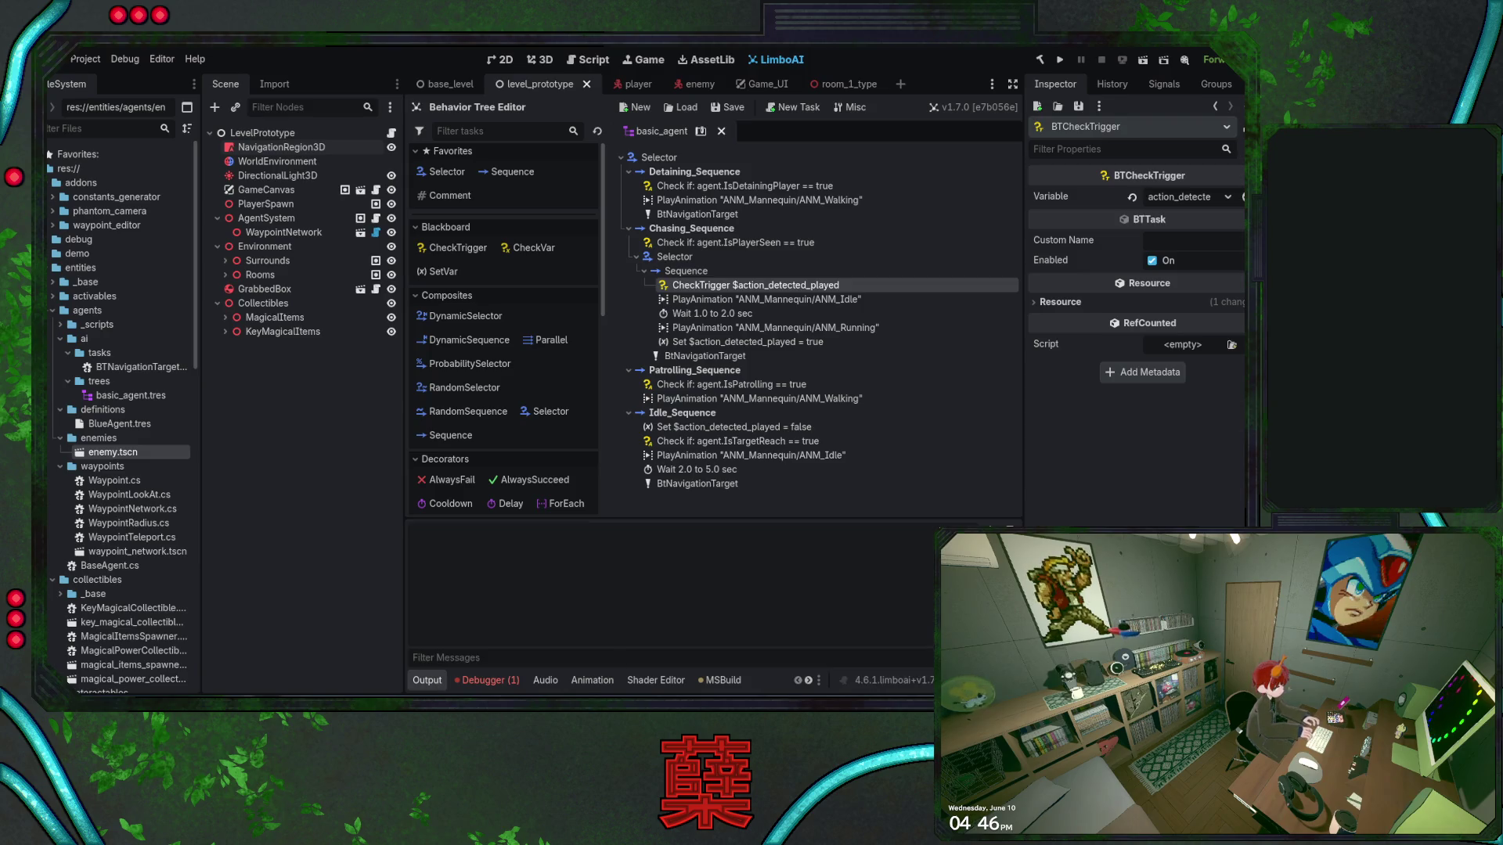
scroll(726, 683, down, 1)
scroll(725, 683, up, 1)
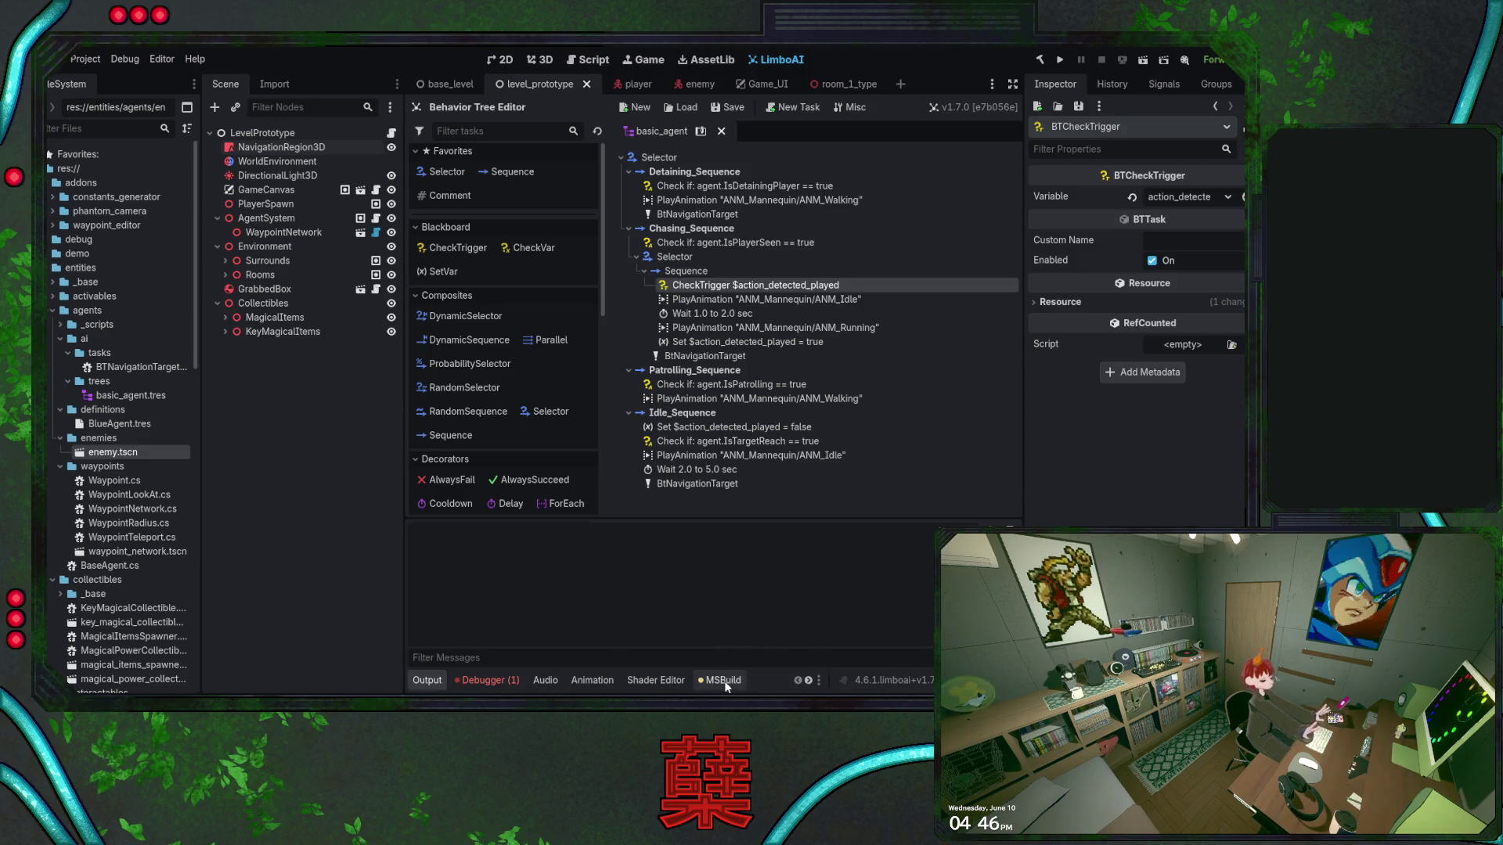
Move the Output tab to the end of the bottom panels, view the BlackboardPlan, and switch to Visual Studio
click(822, 686)
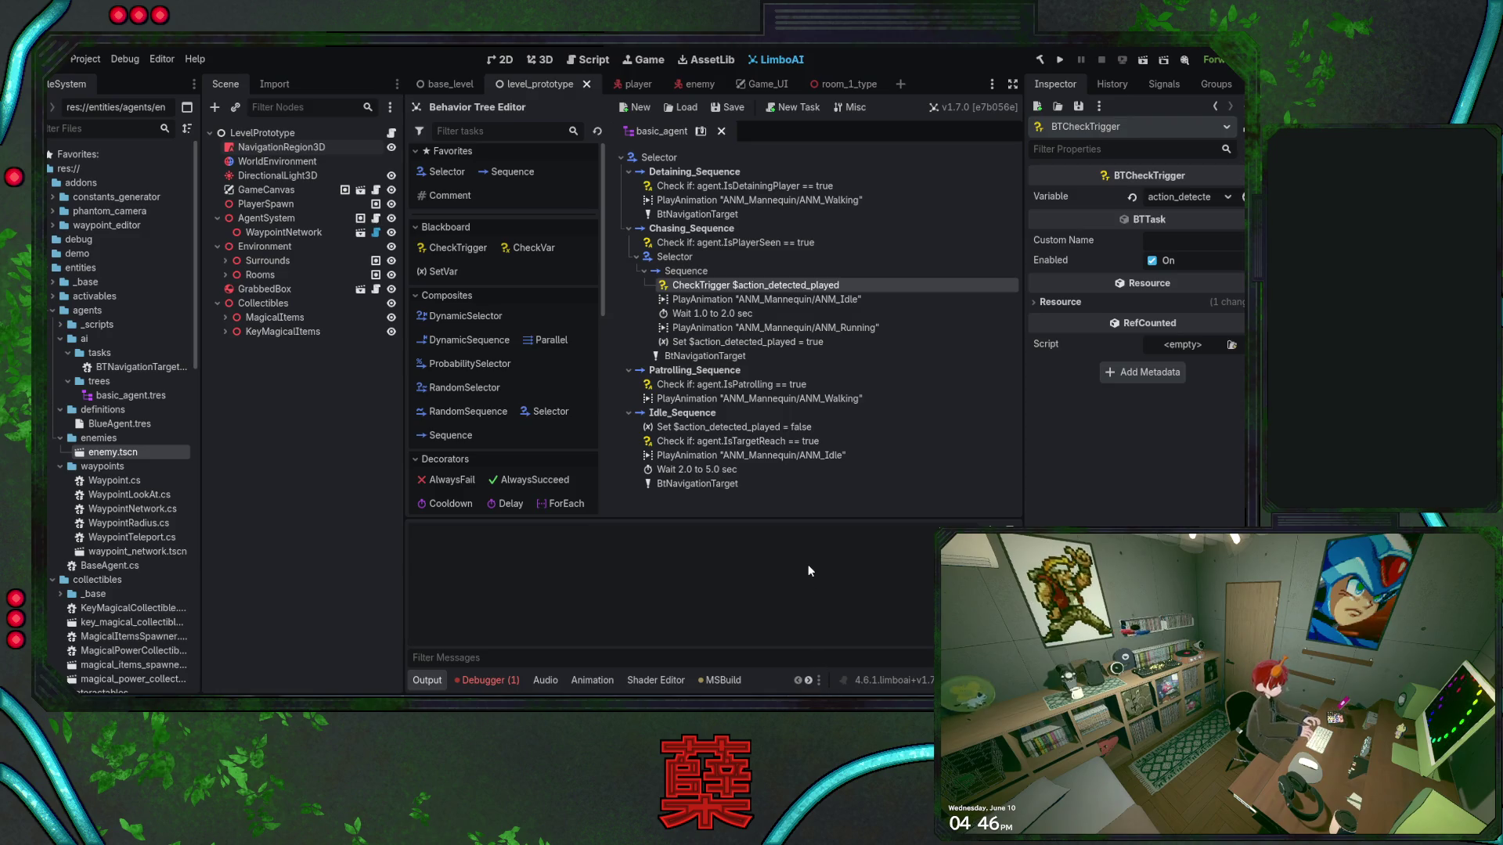
click(807, 564)
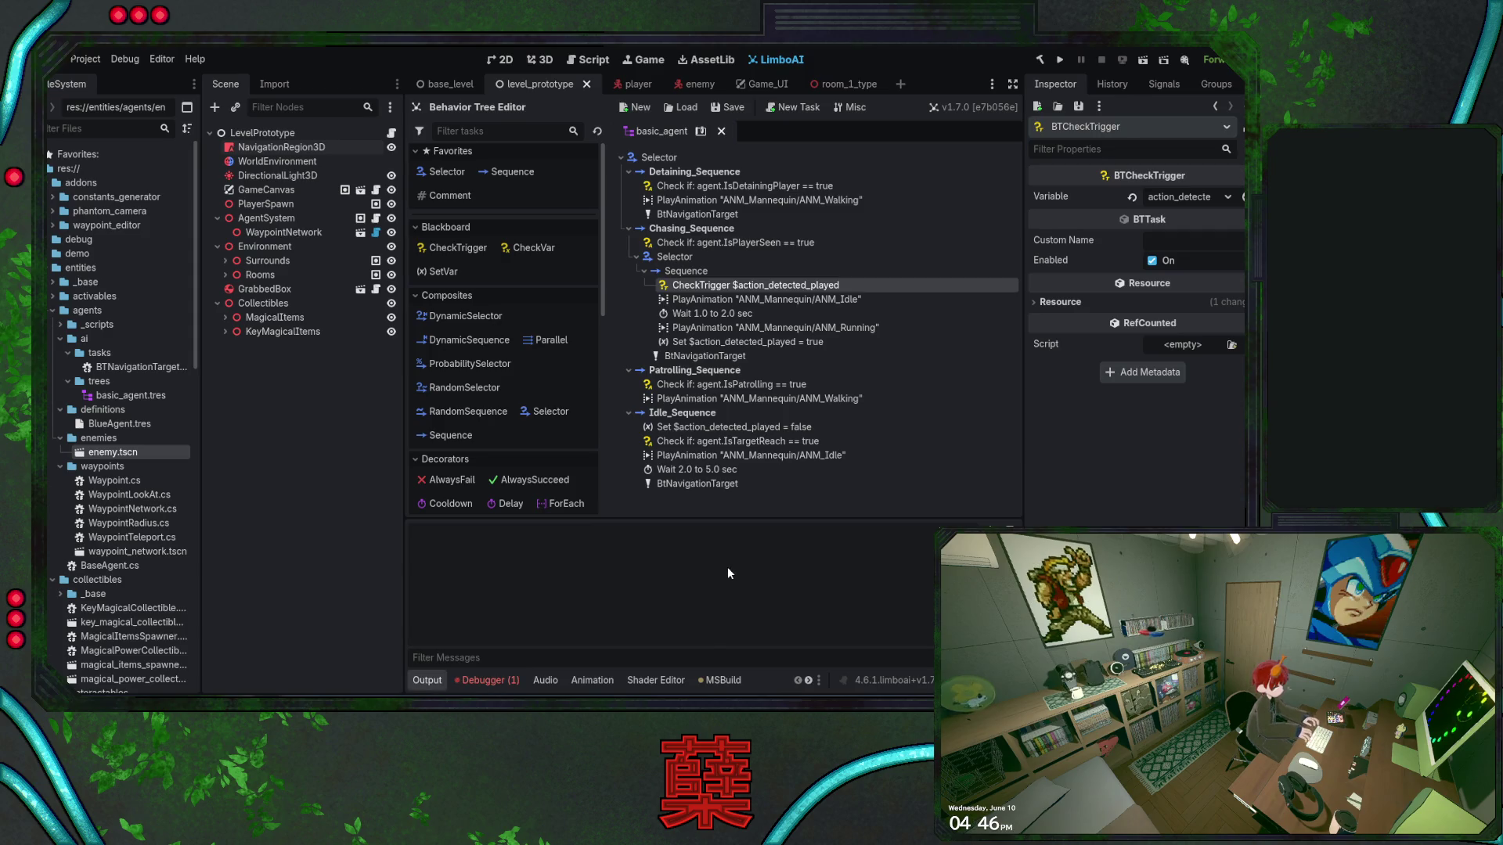
click(811, 568)
click(811, 567)
click(810, 567)
click(811, 567)
click(810, 567)
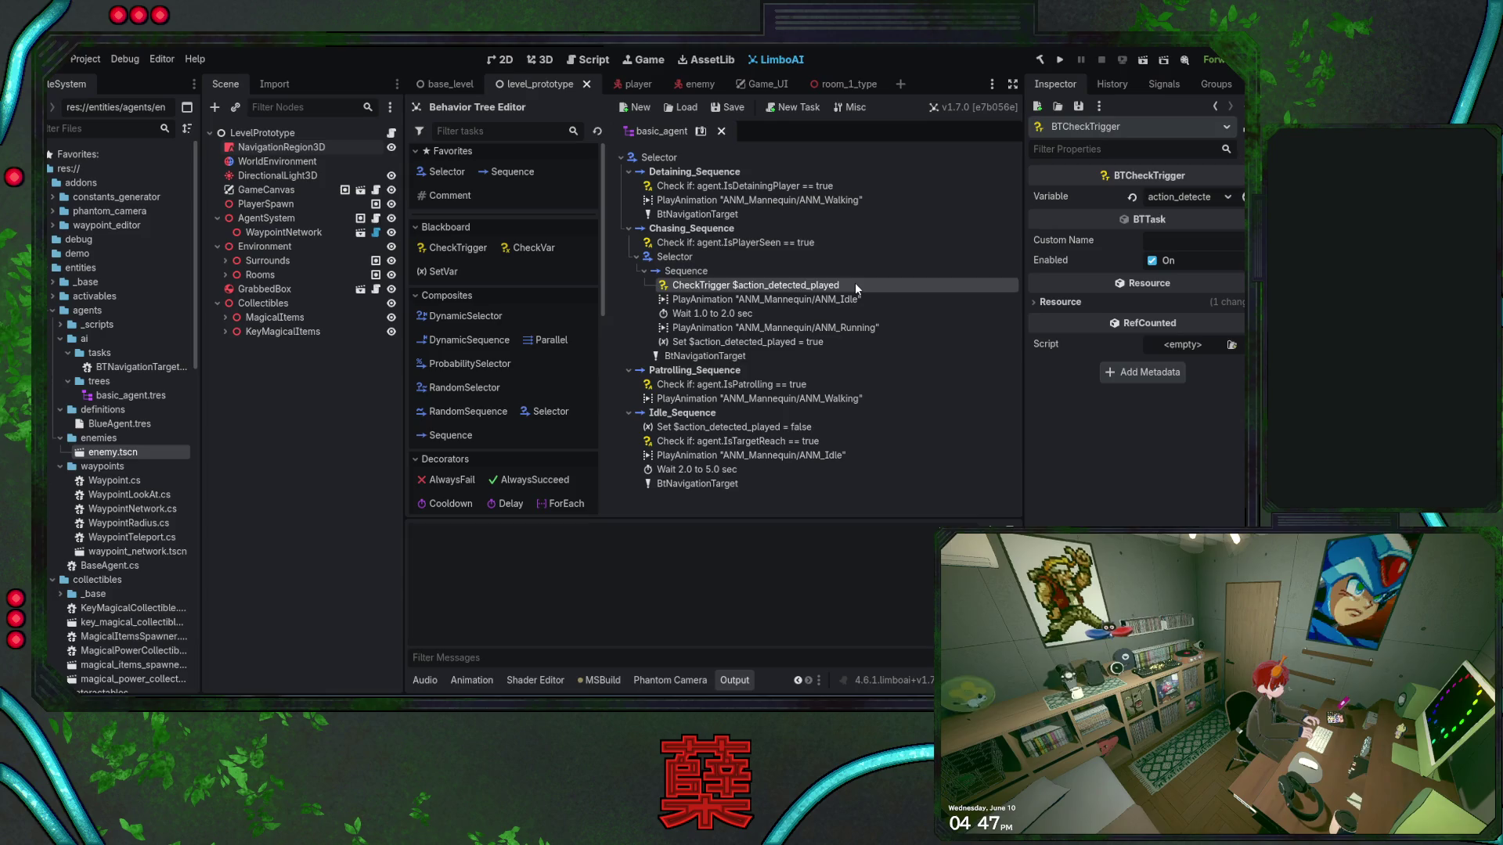
click(700, 130)
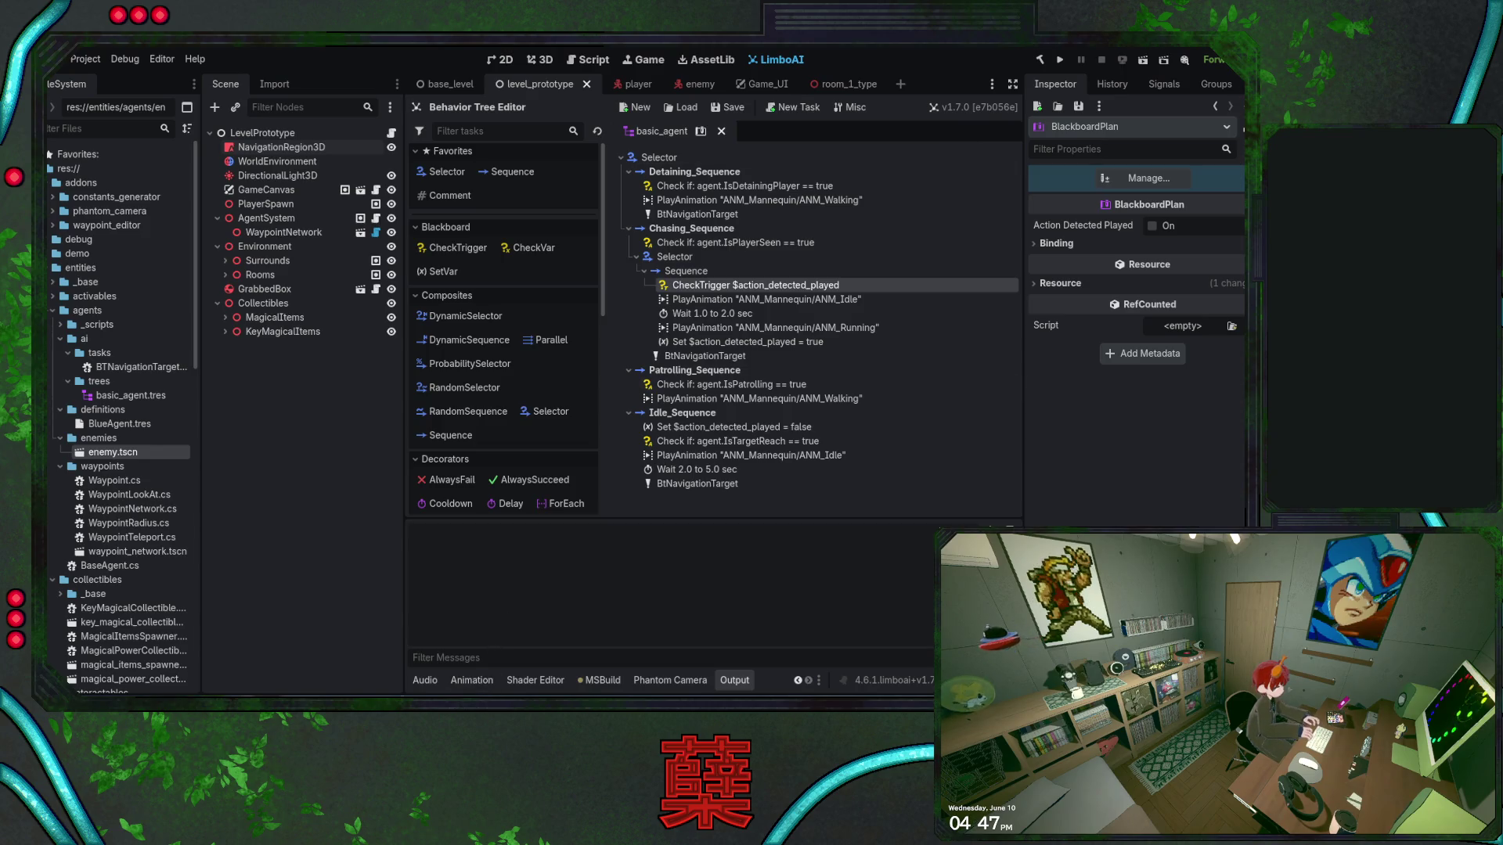
key(alt+Tab)
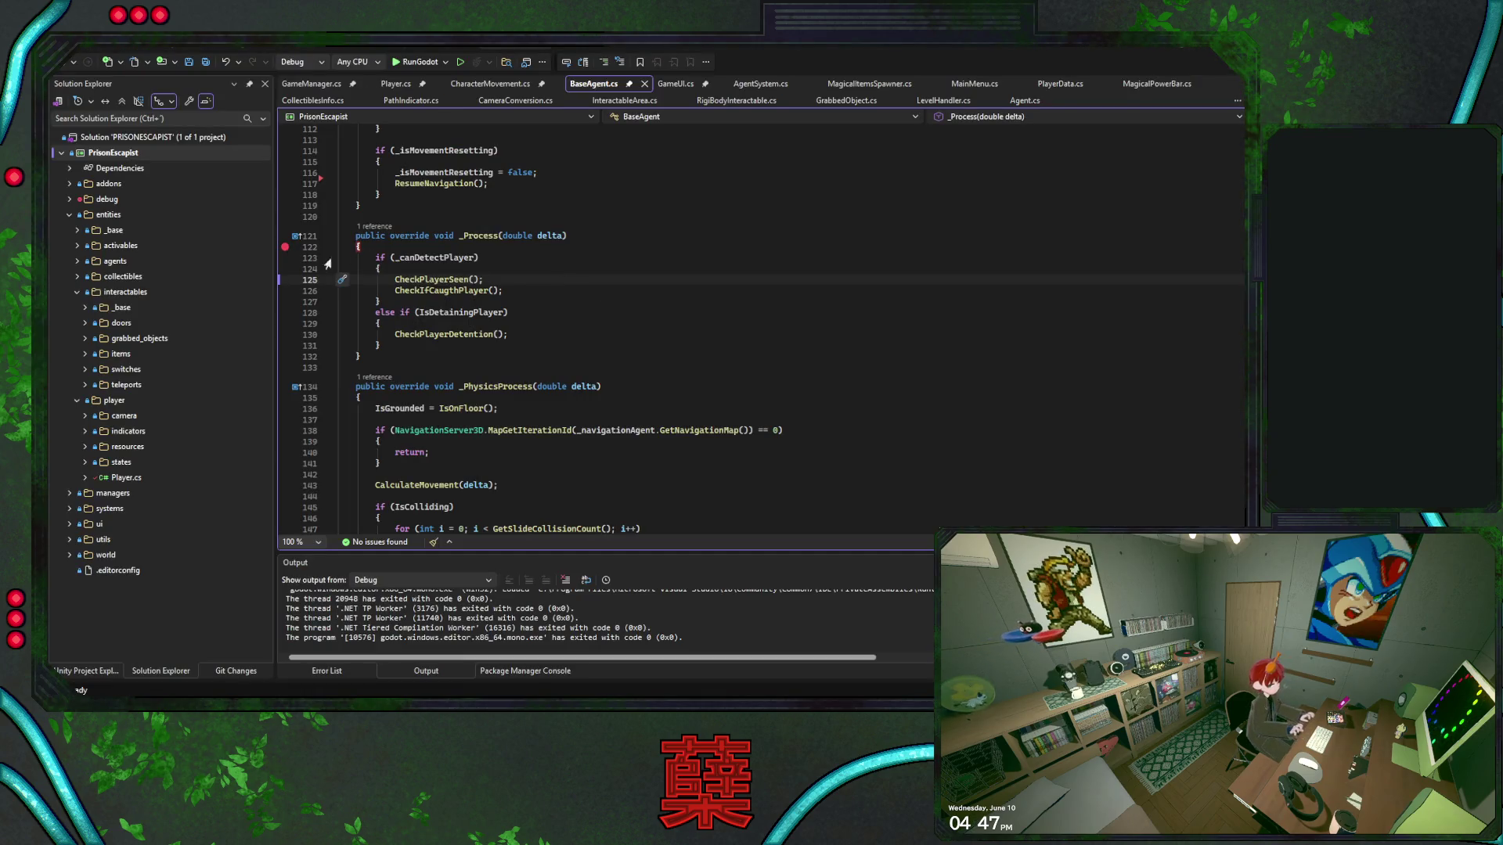
Search BaseAgent.cs for 'action', then return to Godot
key(ctrl+f)
text(a)
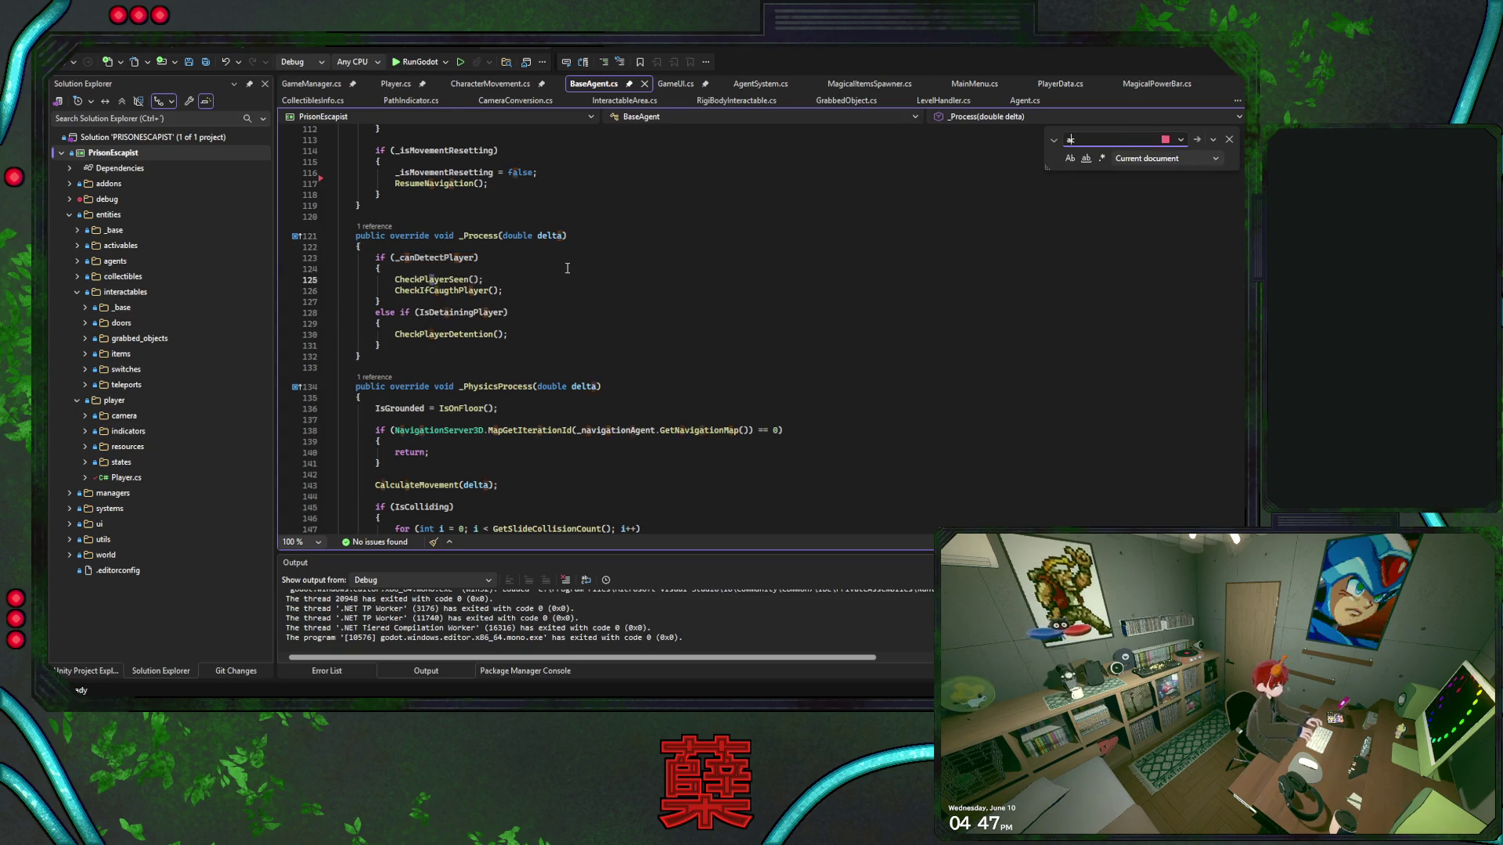
text(ction)
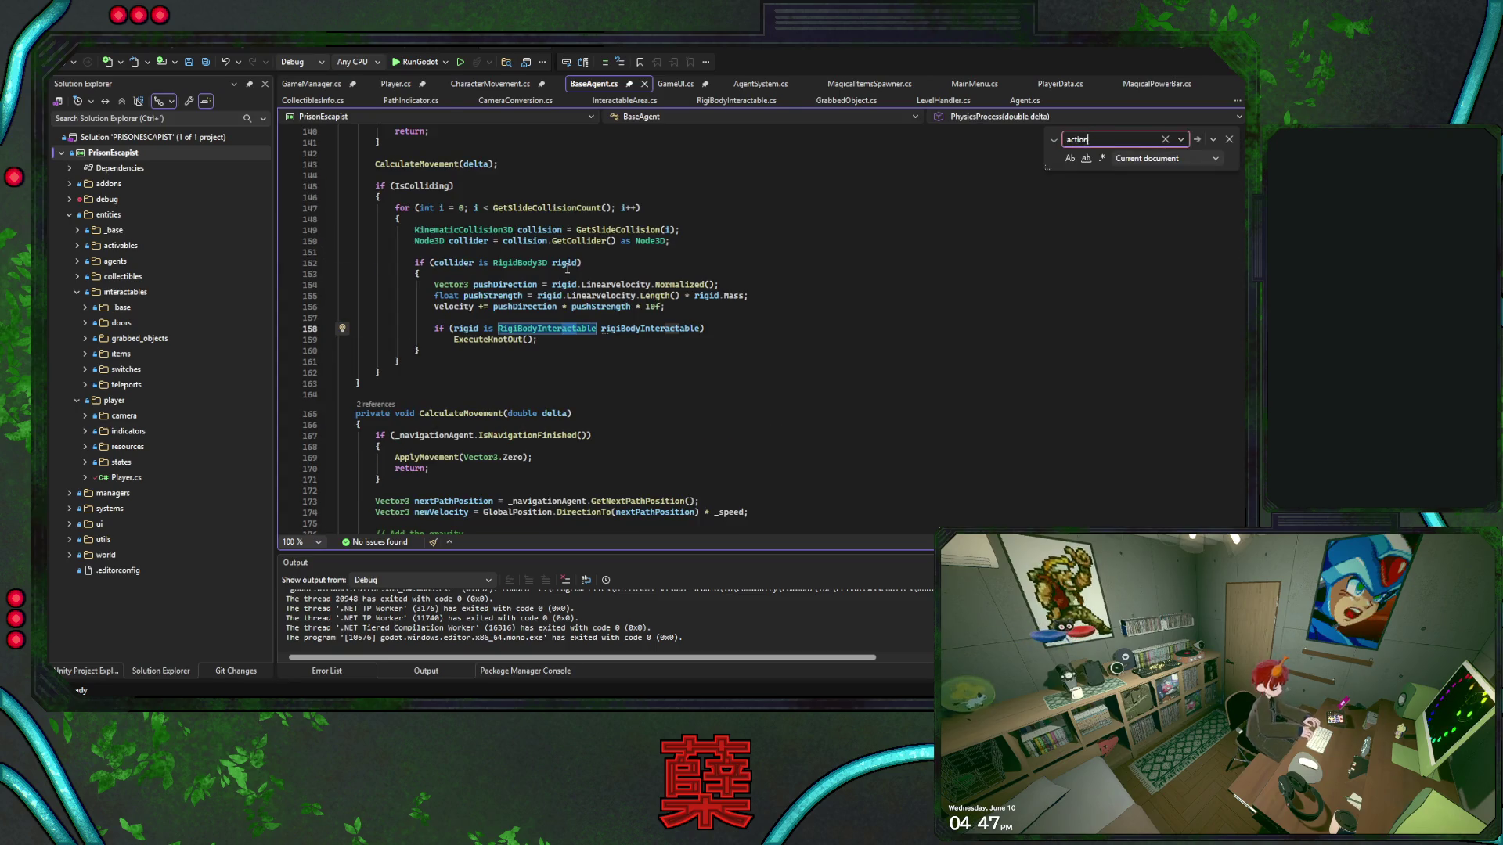
key(Escape)
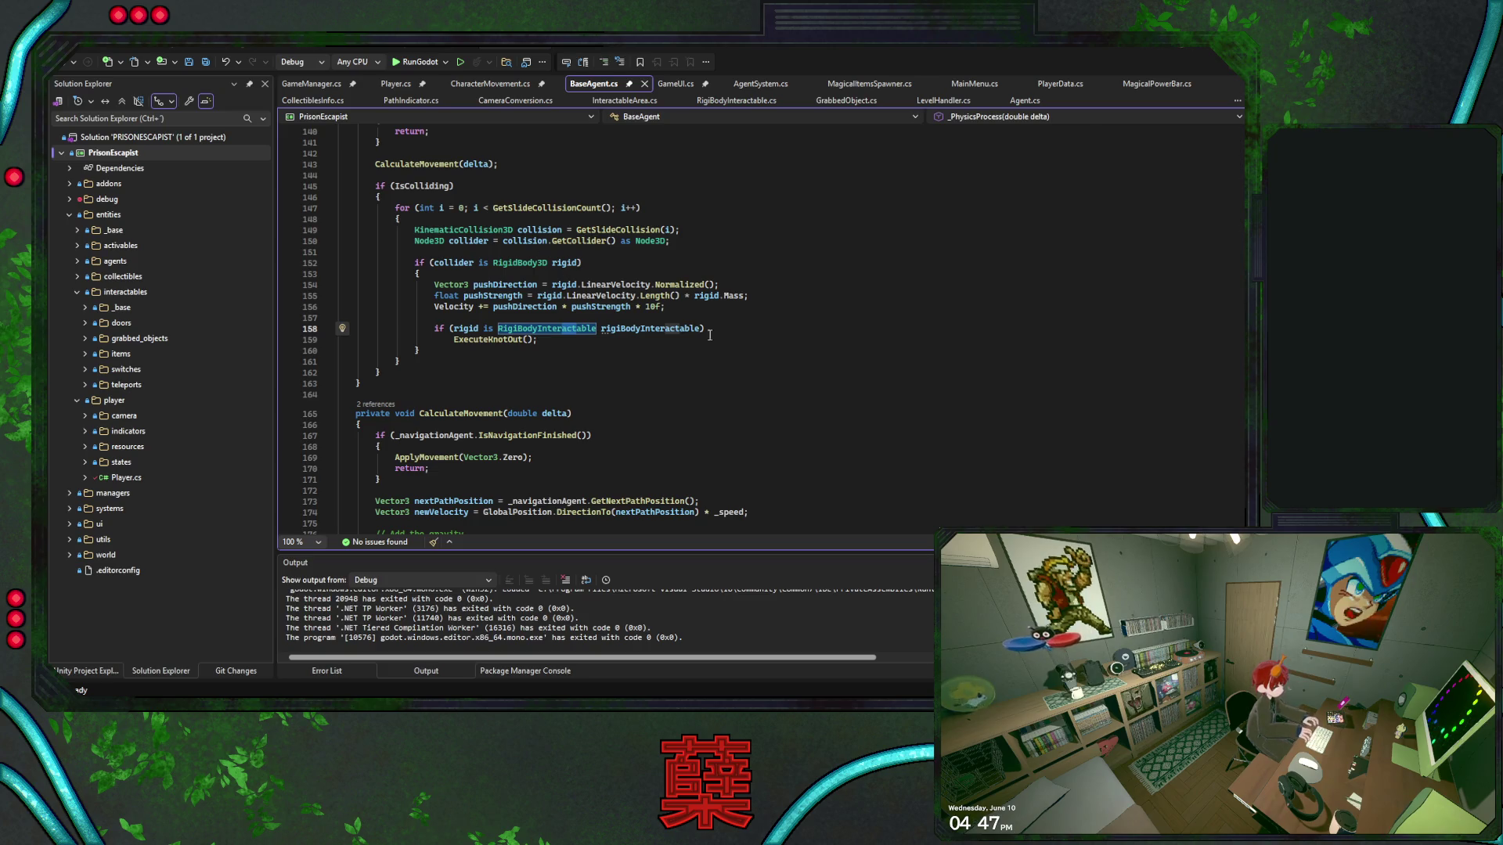
key(alt+Tab)
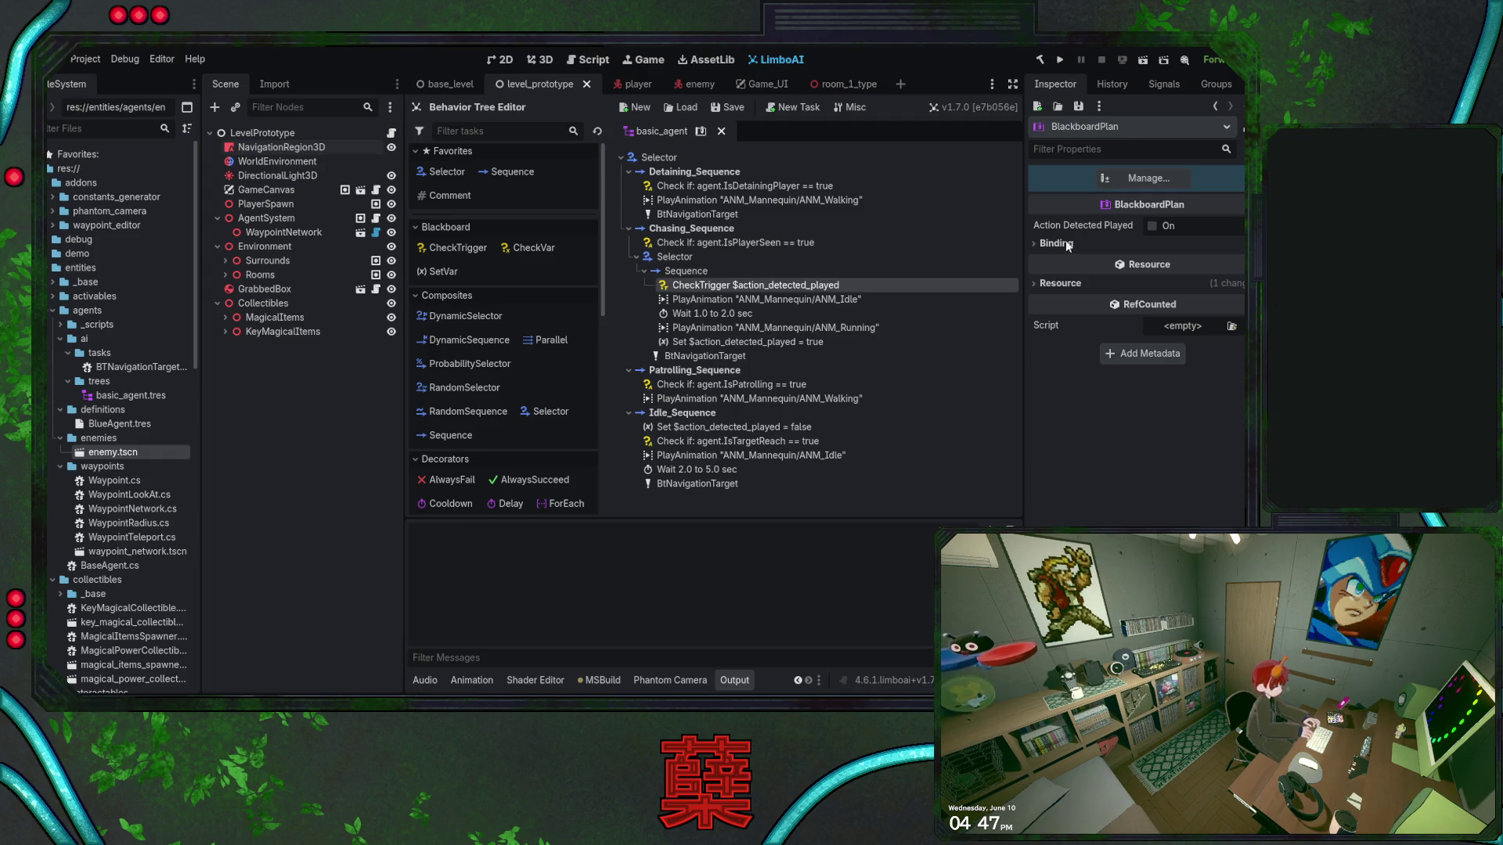
Inspect CheckTrigger and Set $action_detected_played = true, then drag the Set task to the sequence top
click(813, 285)
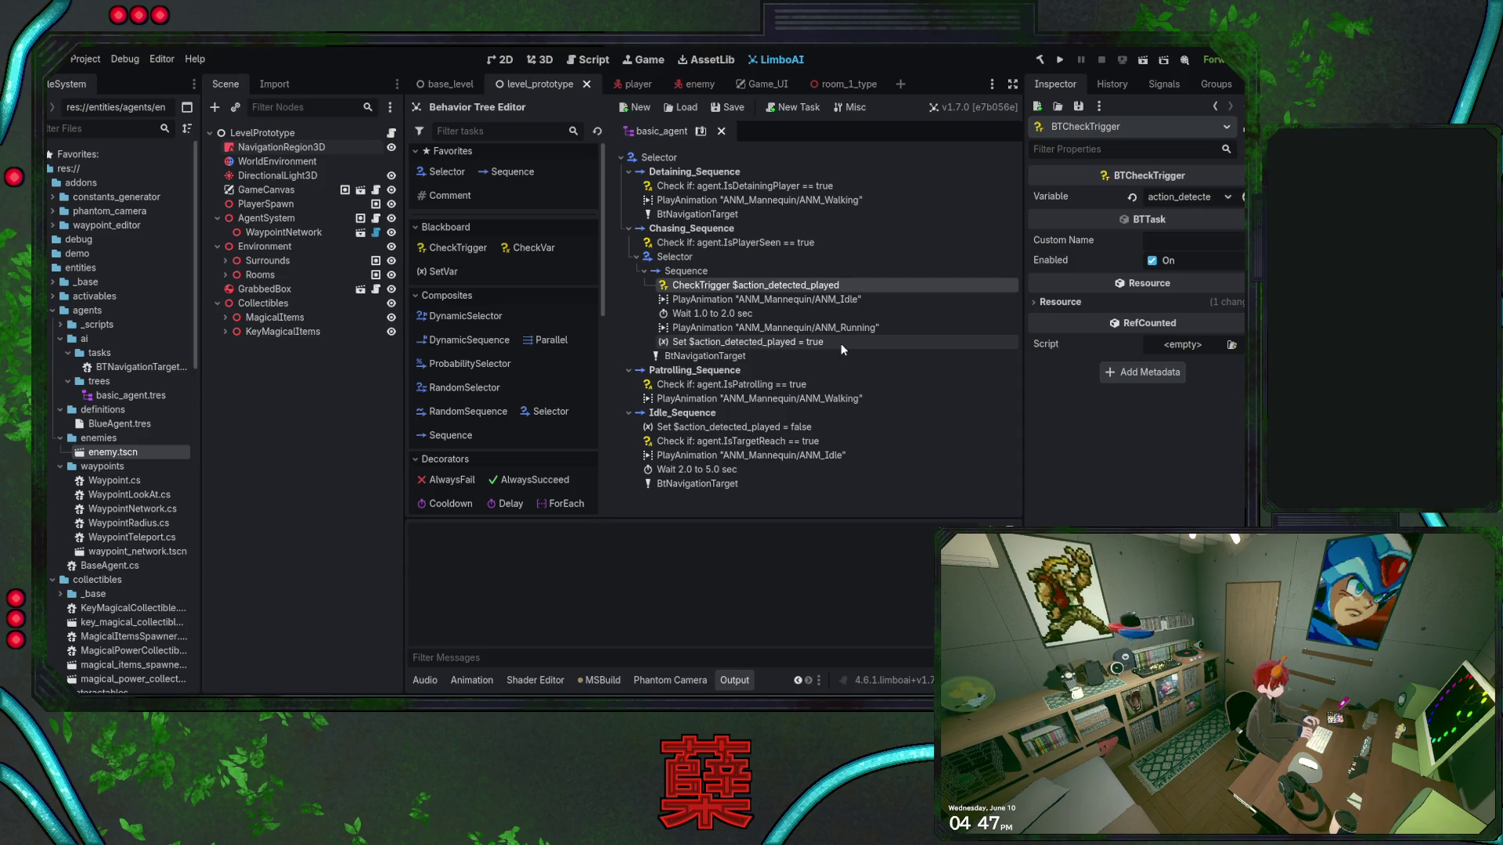
click(841, 344)
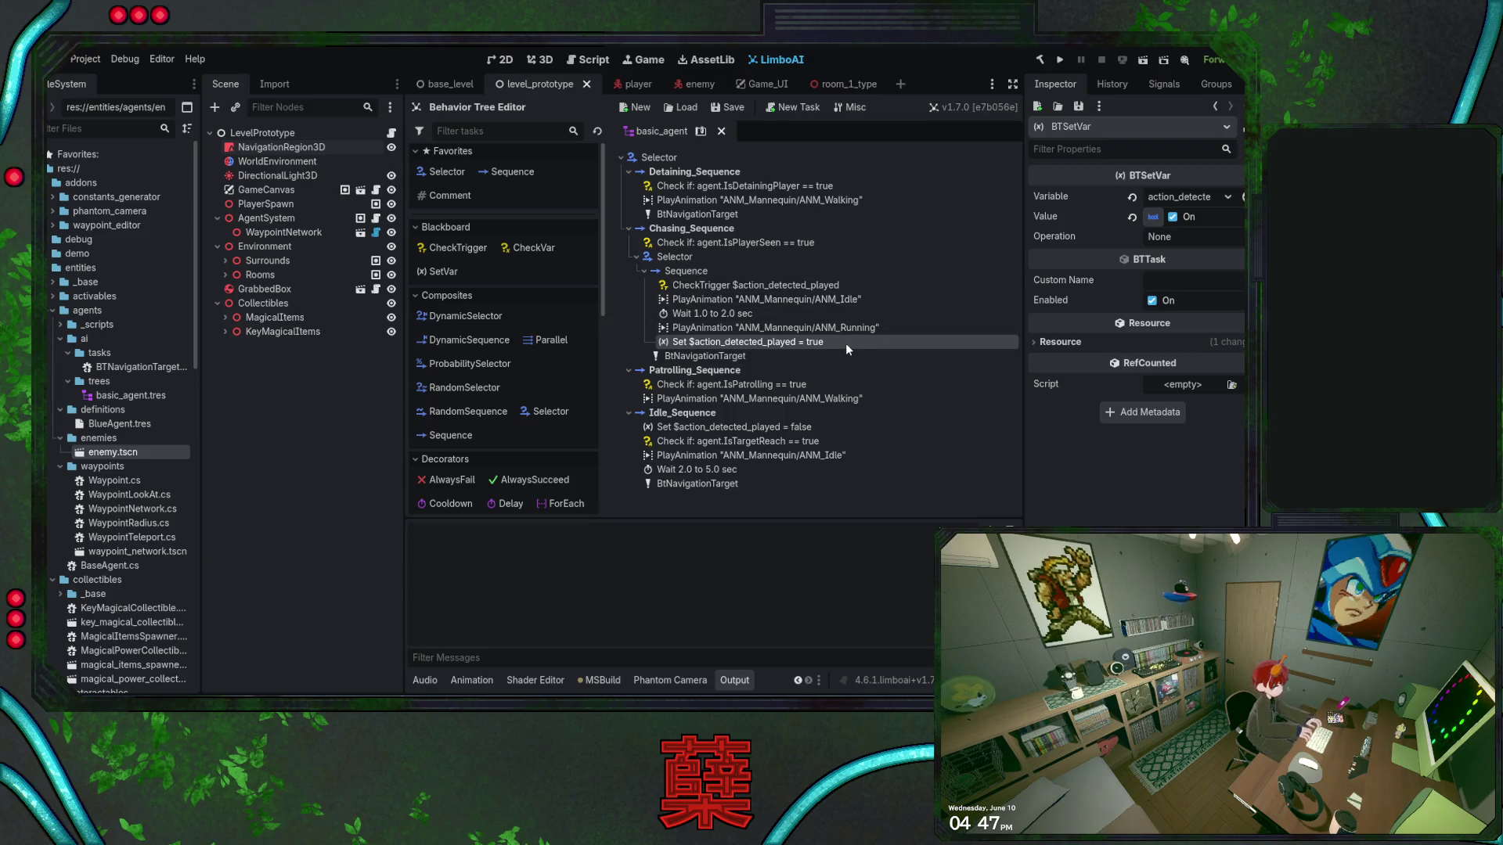
mouse_move(845, 342)
mouse_down()
mouse_move(731, 342)
mouse_move(729, 285)
mouse_up()
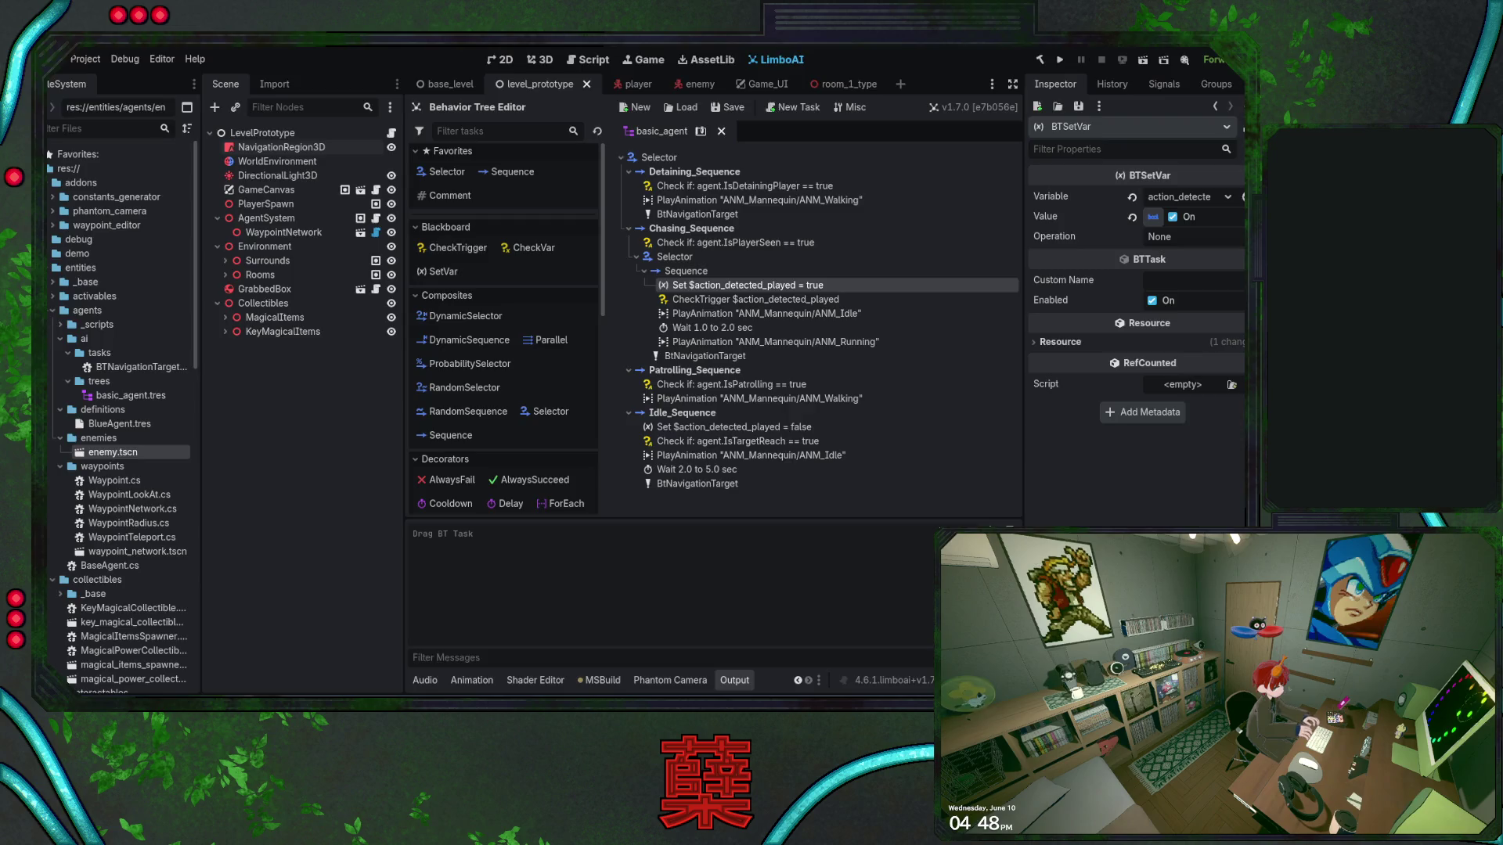
Switch to Visual Studio and focus the BaseAgent.cs code editor
key(alt+Tab)
click(713, 342)
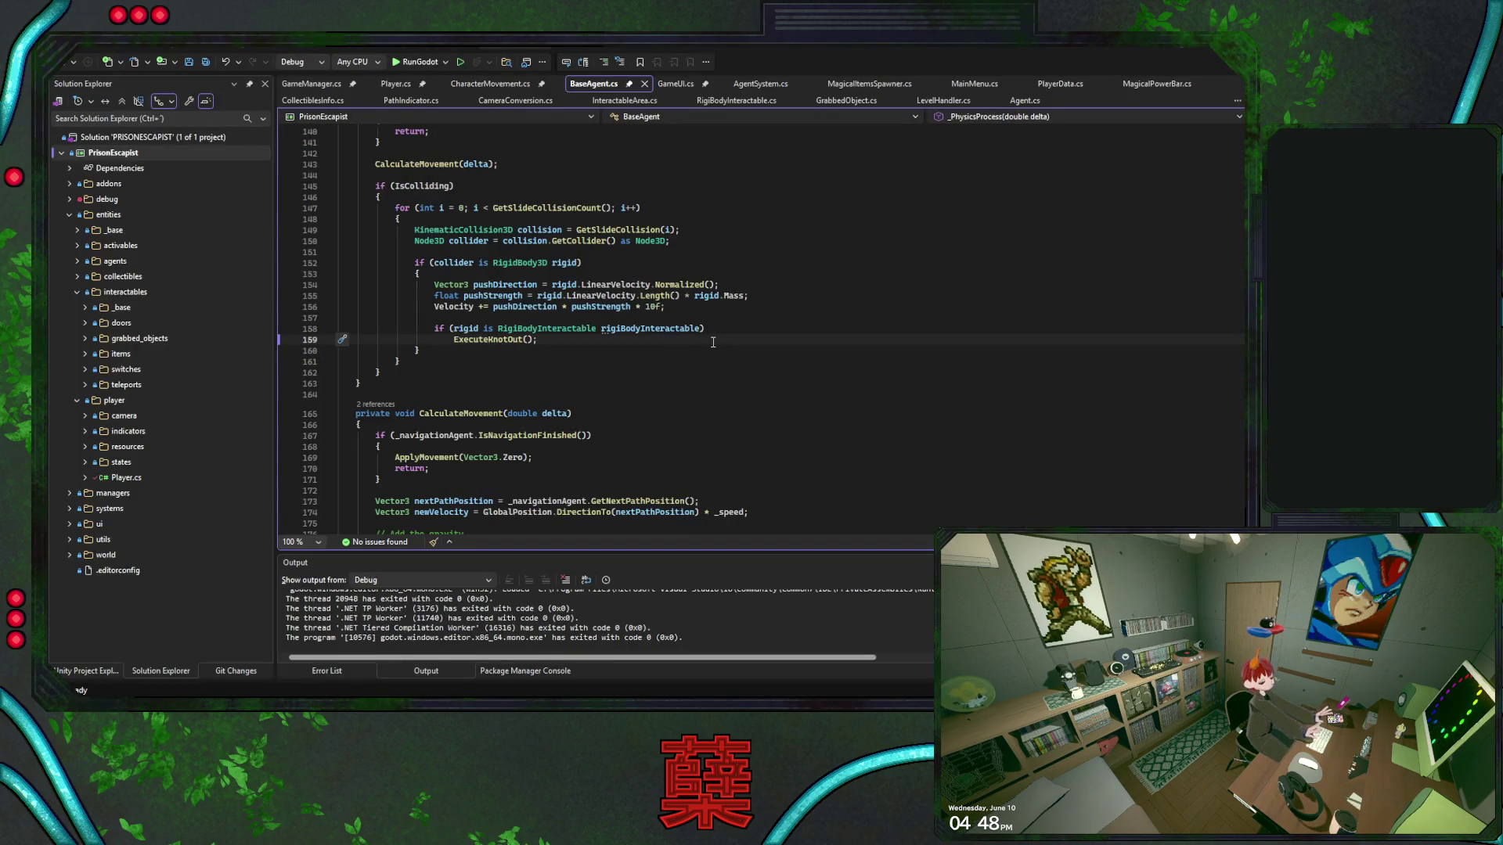
Locate the 'IsPlayerSeen = true' assignment on line 298 of BaseAgent.cs, then return to Godot
key(ctrl+f)
text(IsPlayerSeen)
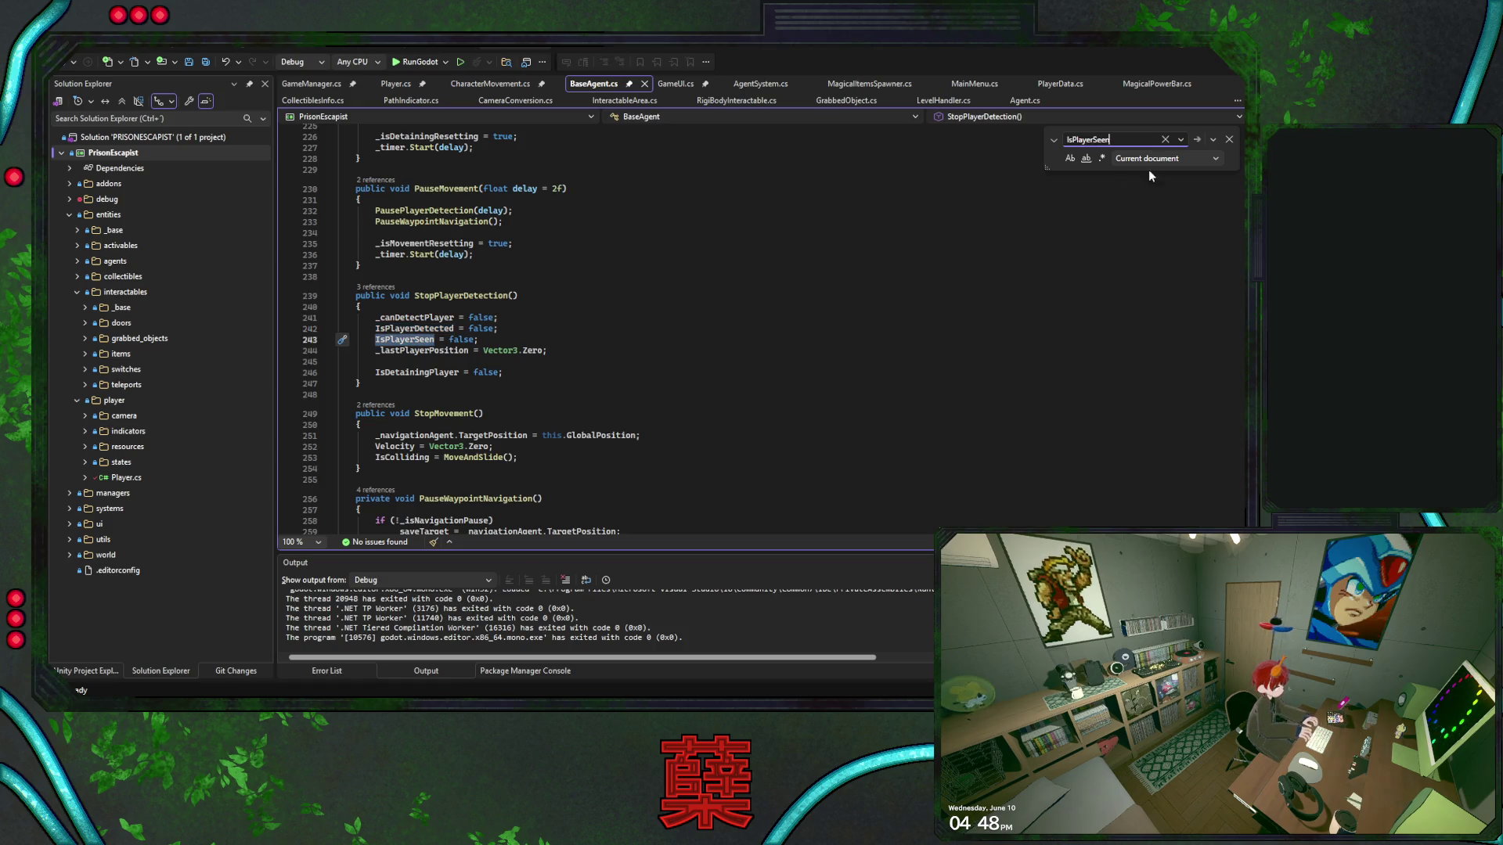
text( = true)
key(Return)
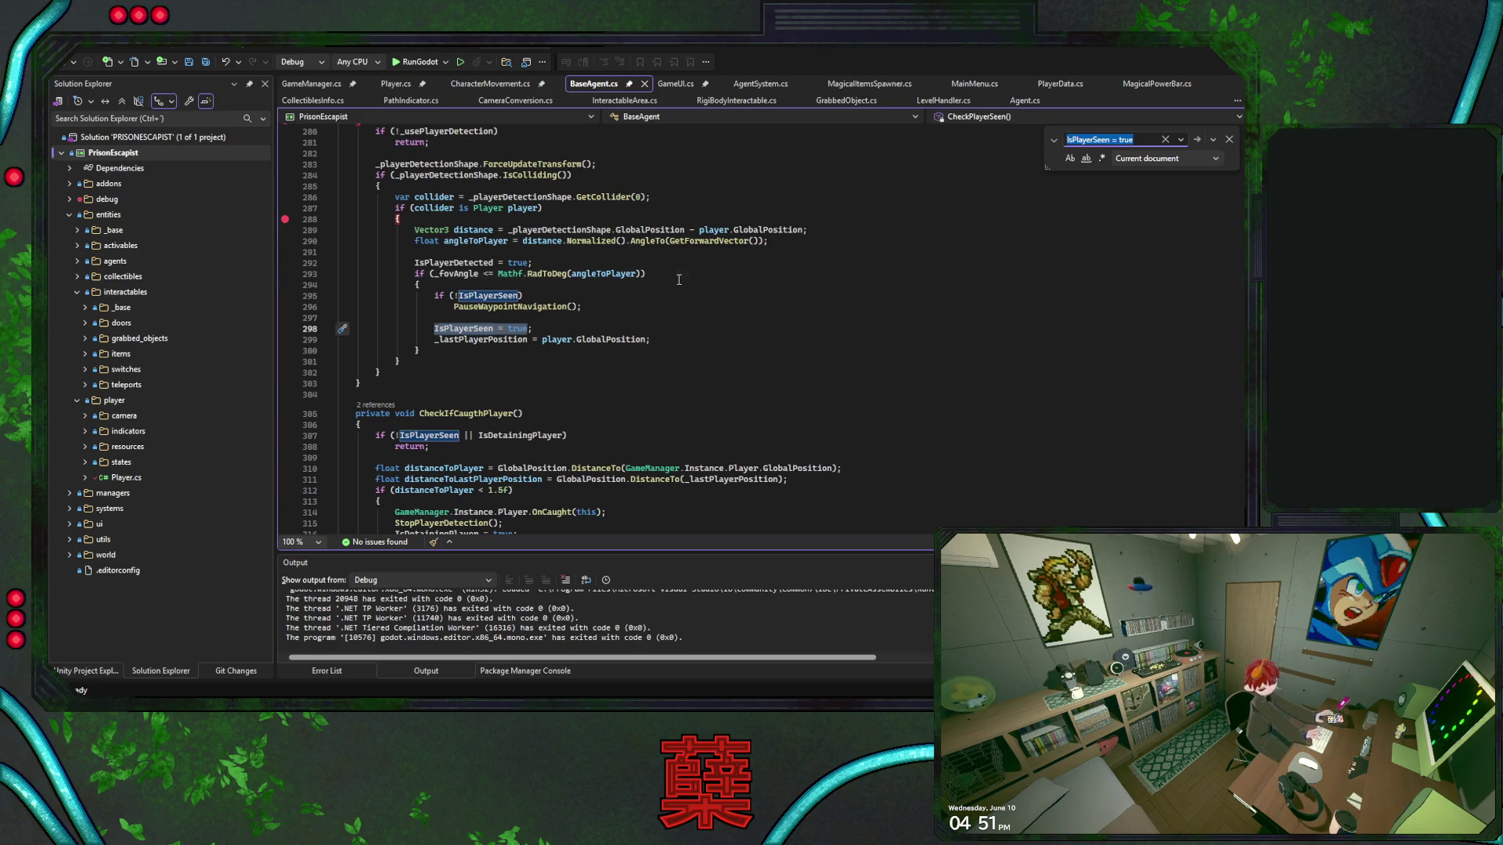
click(675, 308)
click(675, 332)
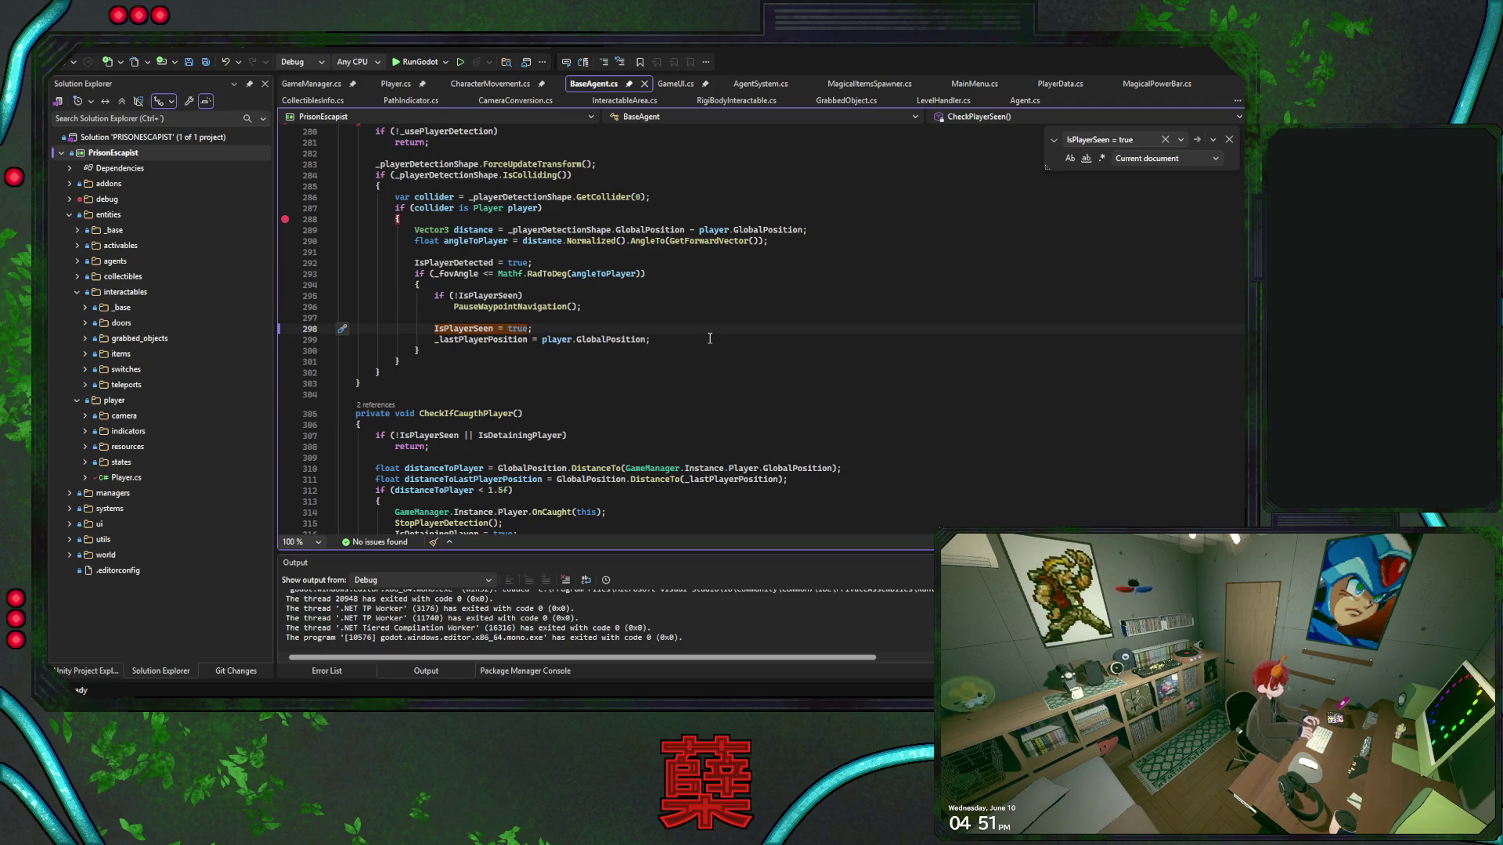
key(alt+Tab)
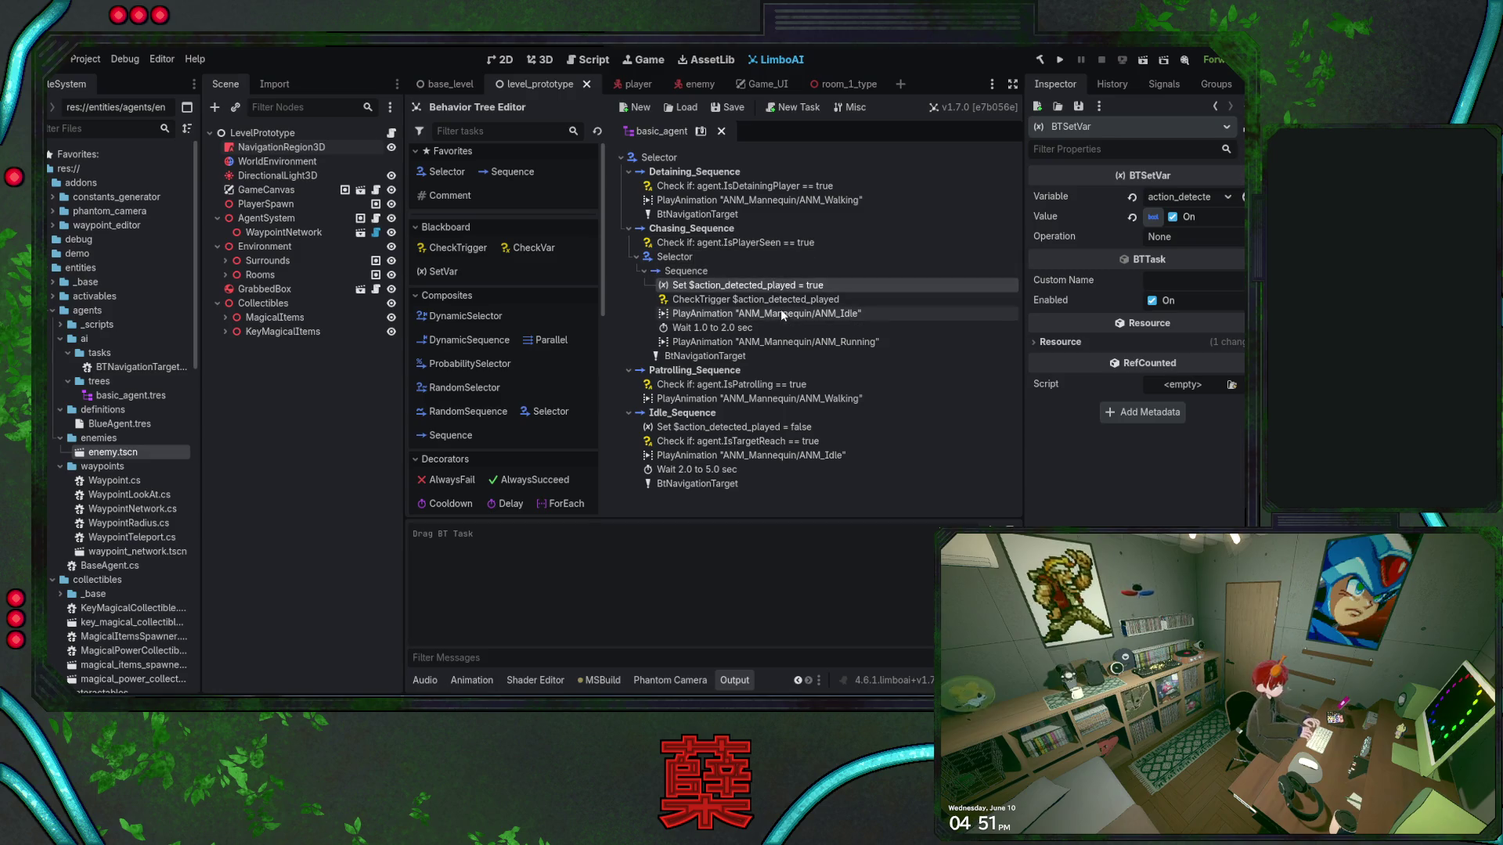
Drag Set $action_detected_played below Wait and PlayAnimation ANM_Running after it
mouse_move(763, 289)
mouse_down()
mouse_move(767, 354)
mouse_move(729, 345)
mouse_move(785, 329)
mouse_up()
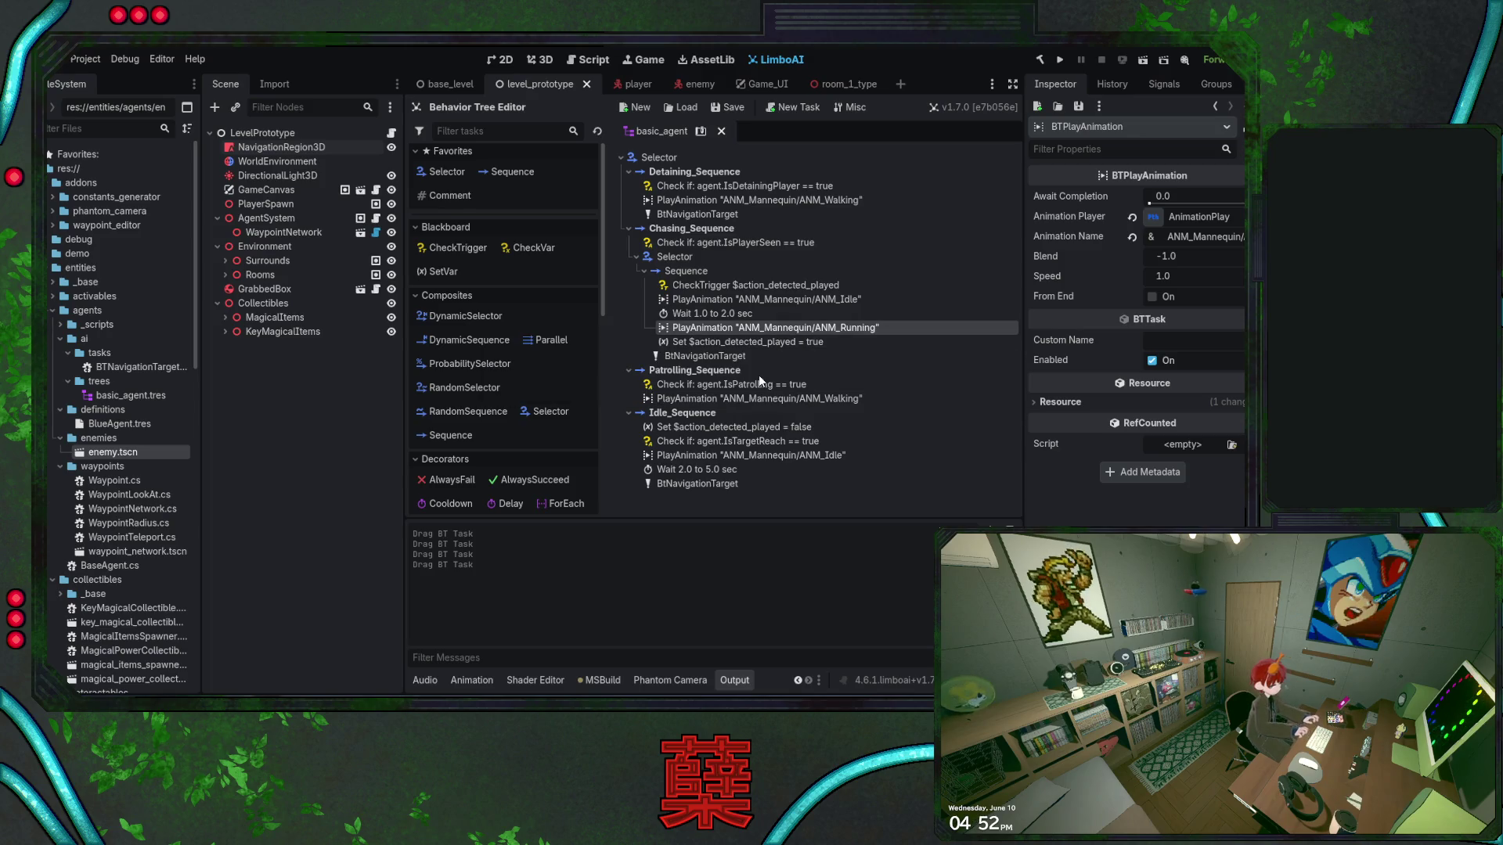
click(807, 286)
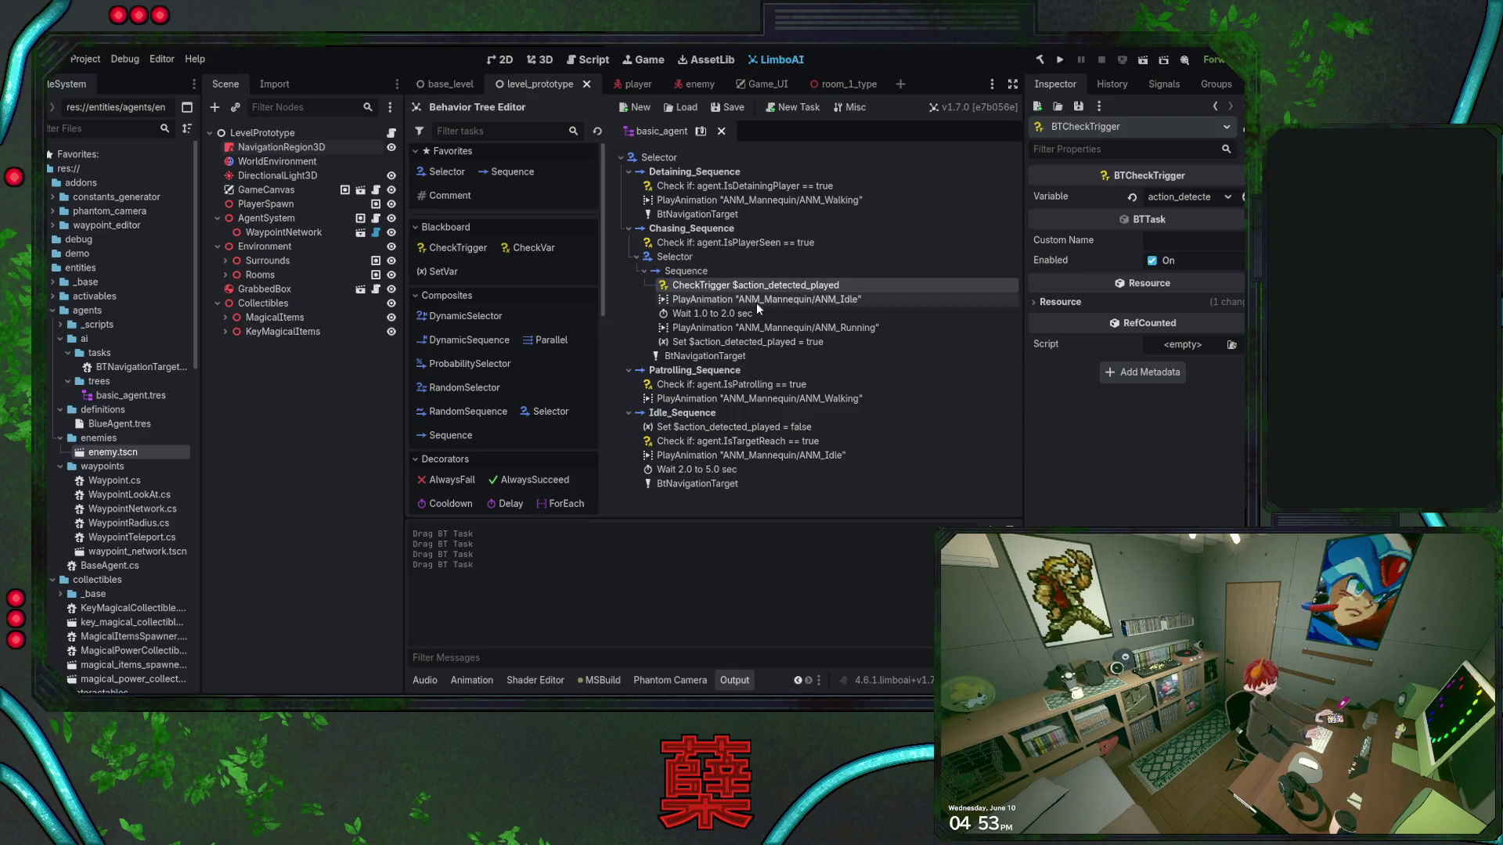
drag(763, 327, 665, 356)
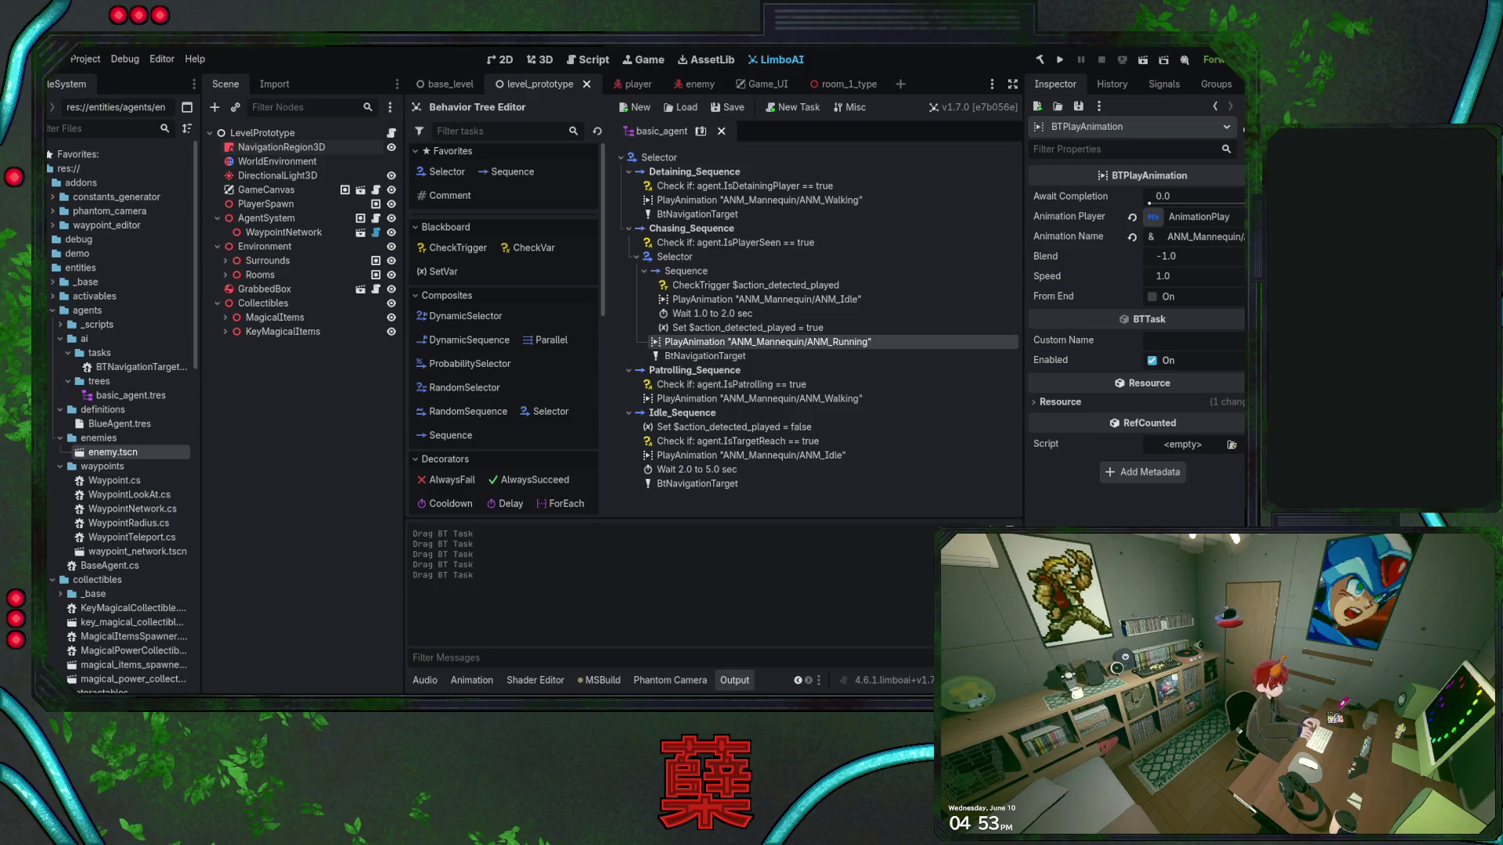
Save and run the game to test the enemy chase, then return to the LimboAI editor
key(alt+Tab)
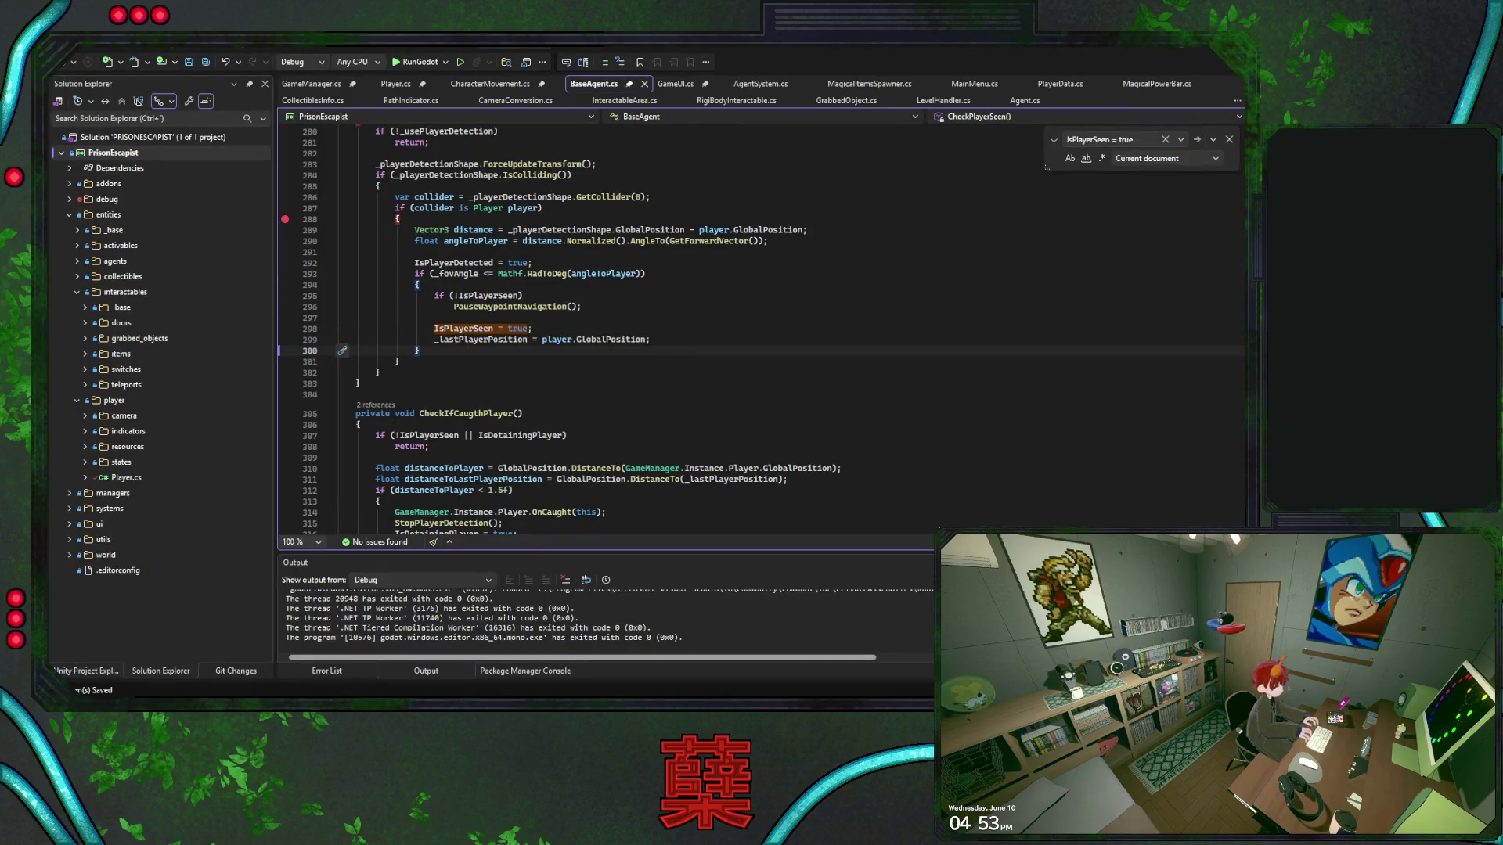
key(alt+Tab)
click(526, 61)
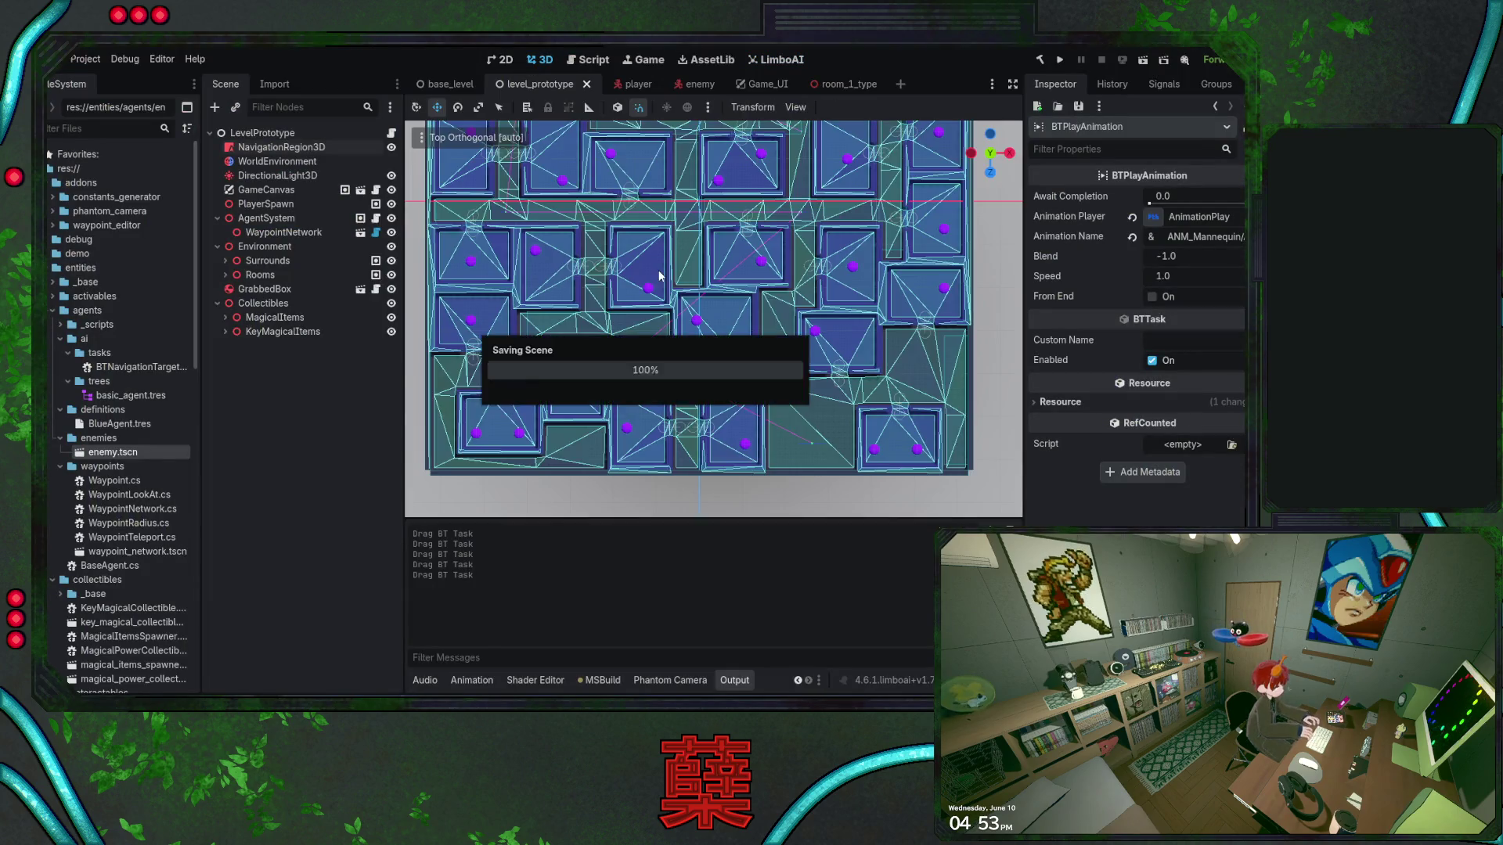
click(1060, 59)
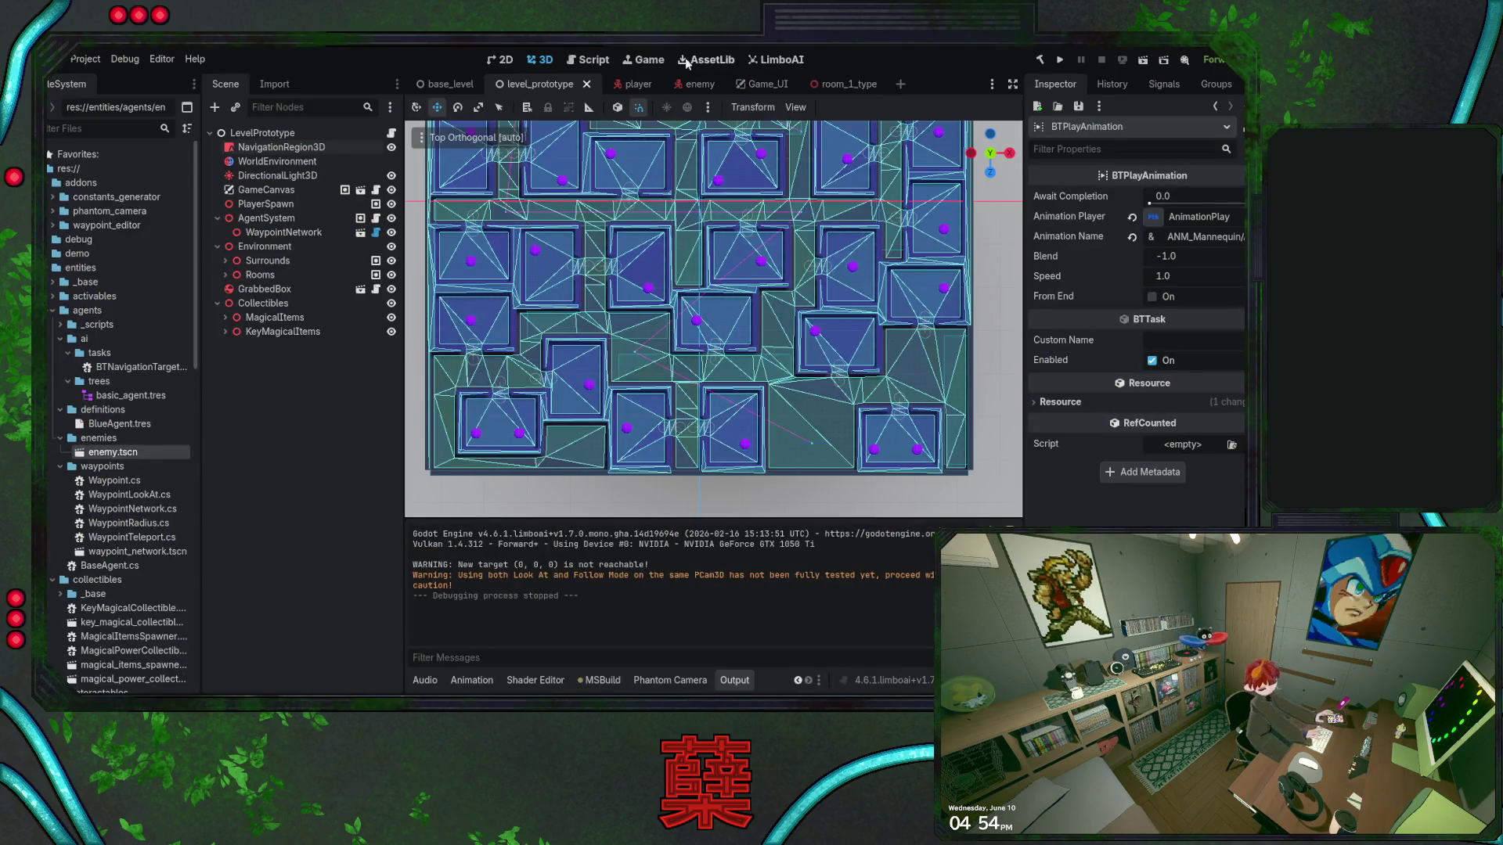
click(759, 61)
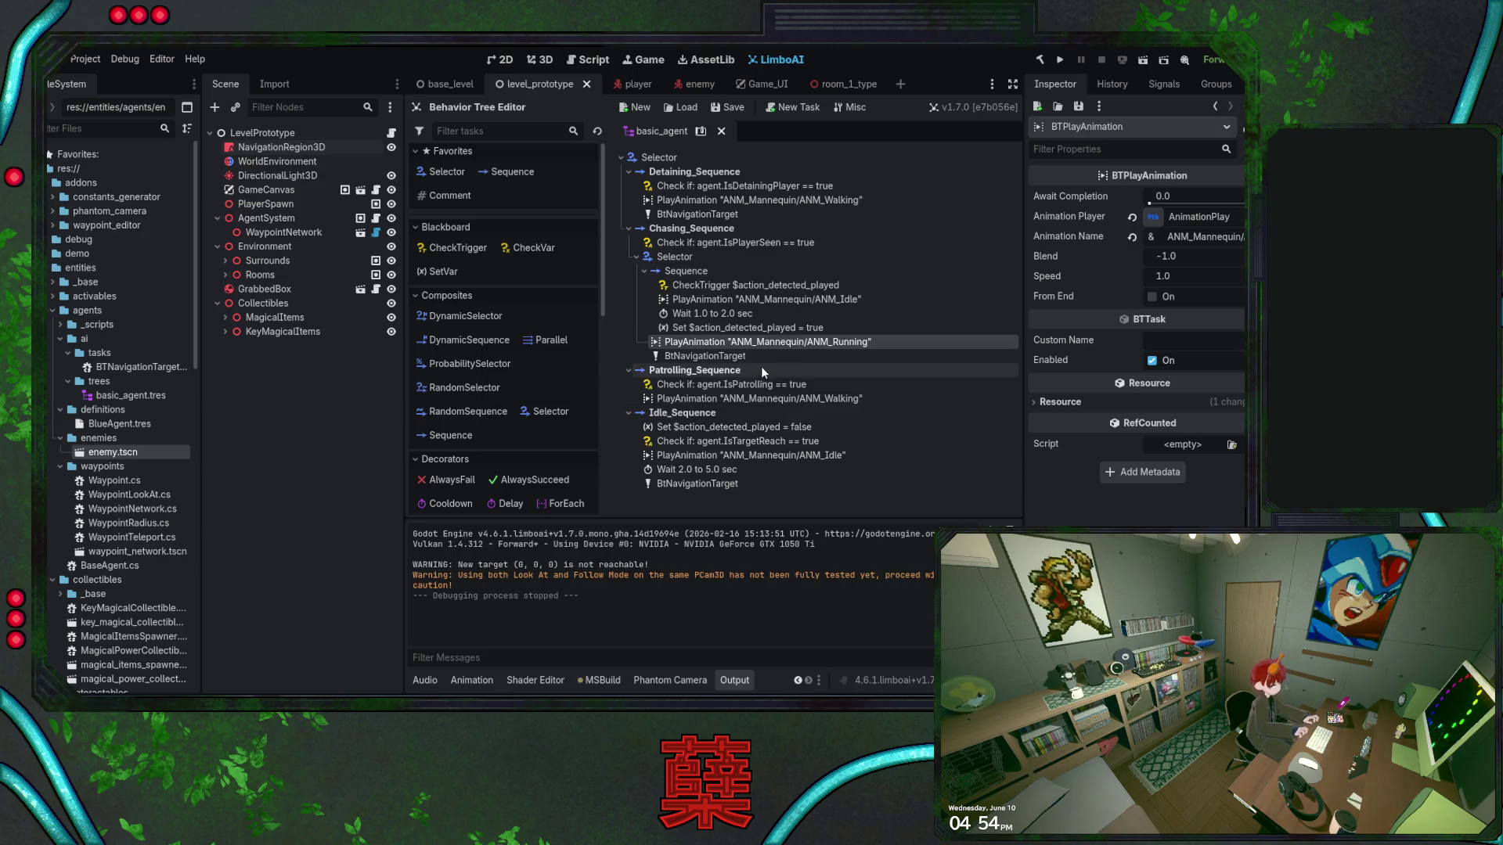
Move BtNavigationTarget above PlayAnimation ANM_Running and run the game to test it
drag(747, 357, 704, 342)
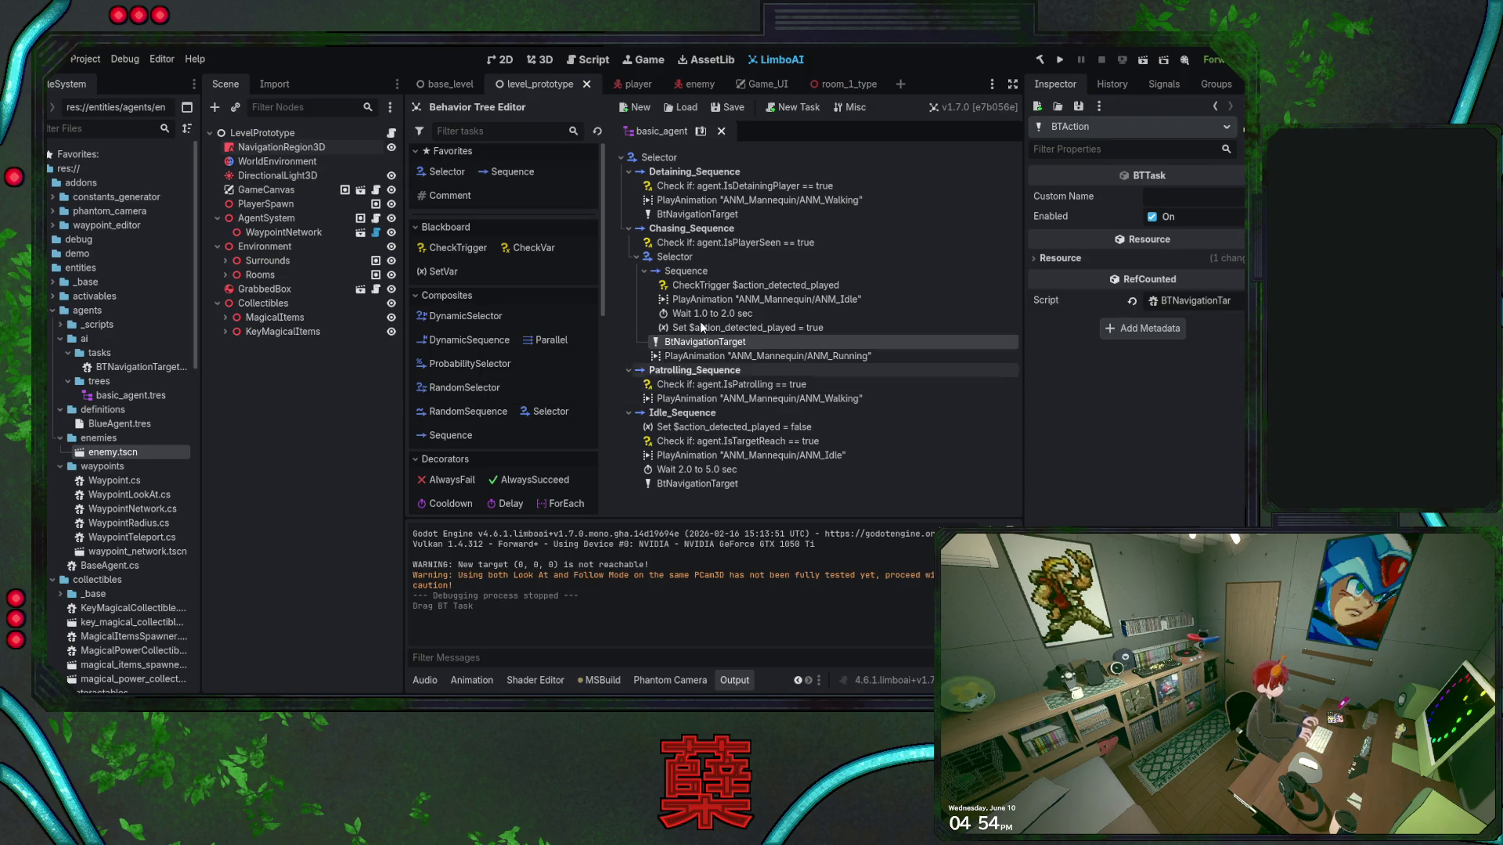
key(alt+Tab)
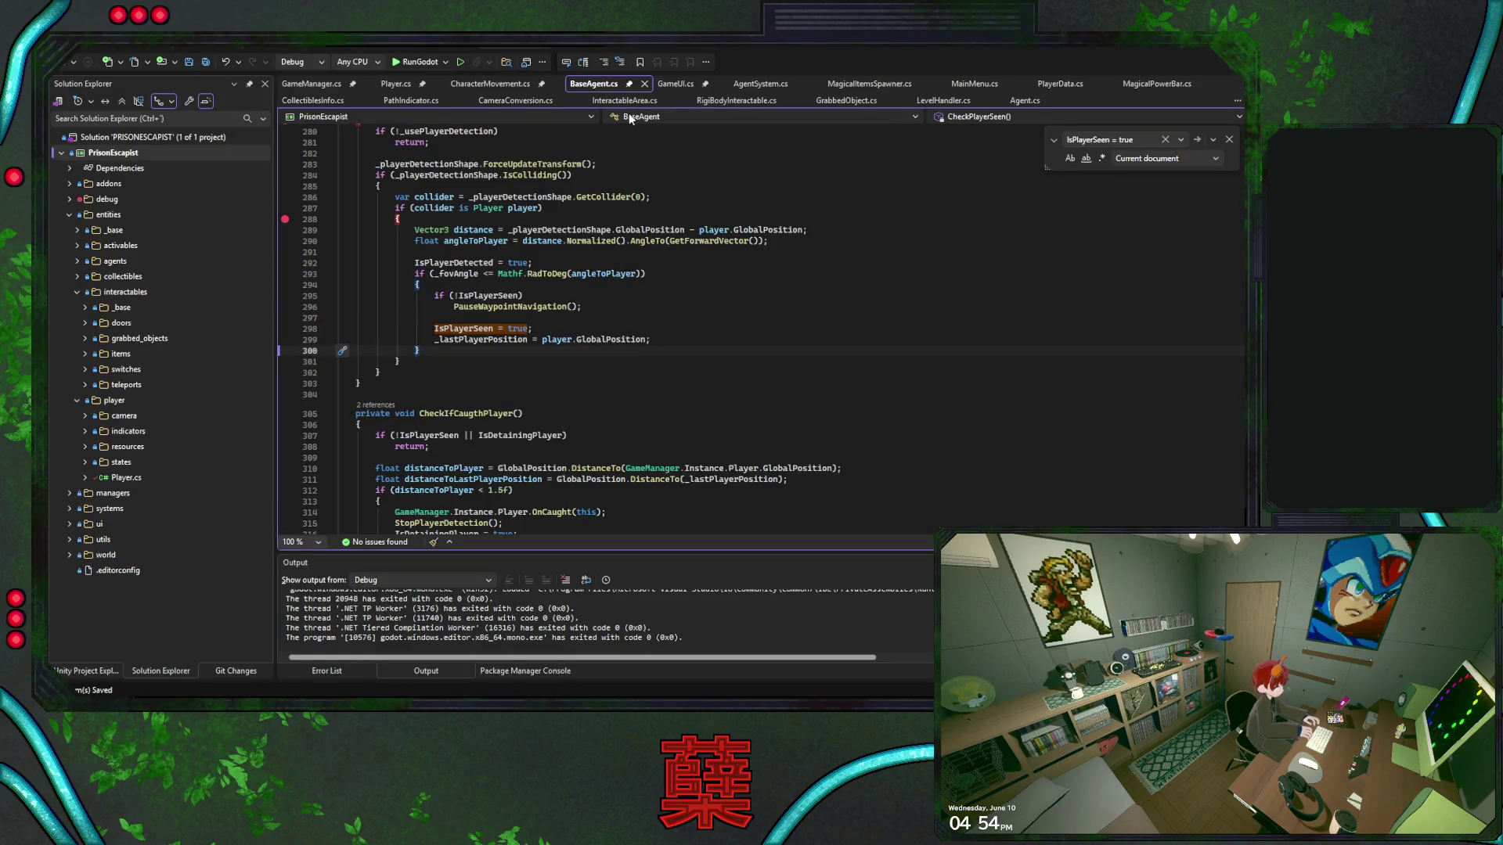
key(alt+Tab)
click(1060, 61)
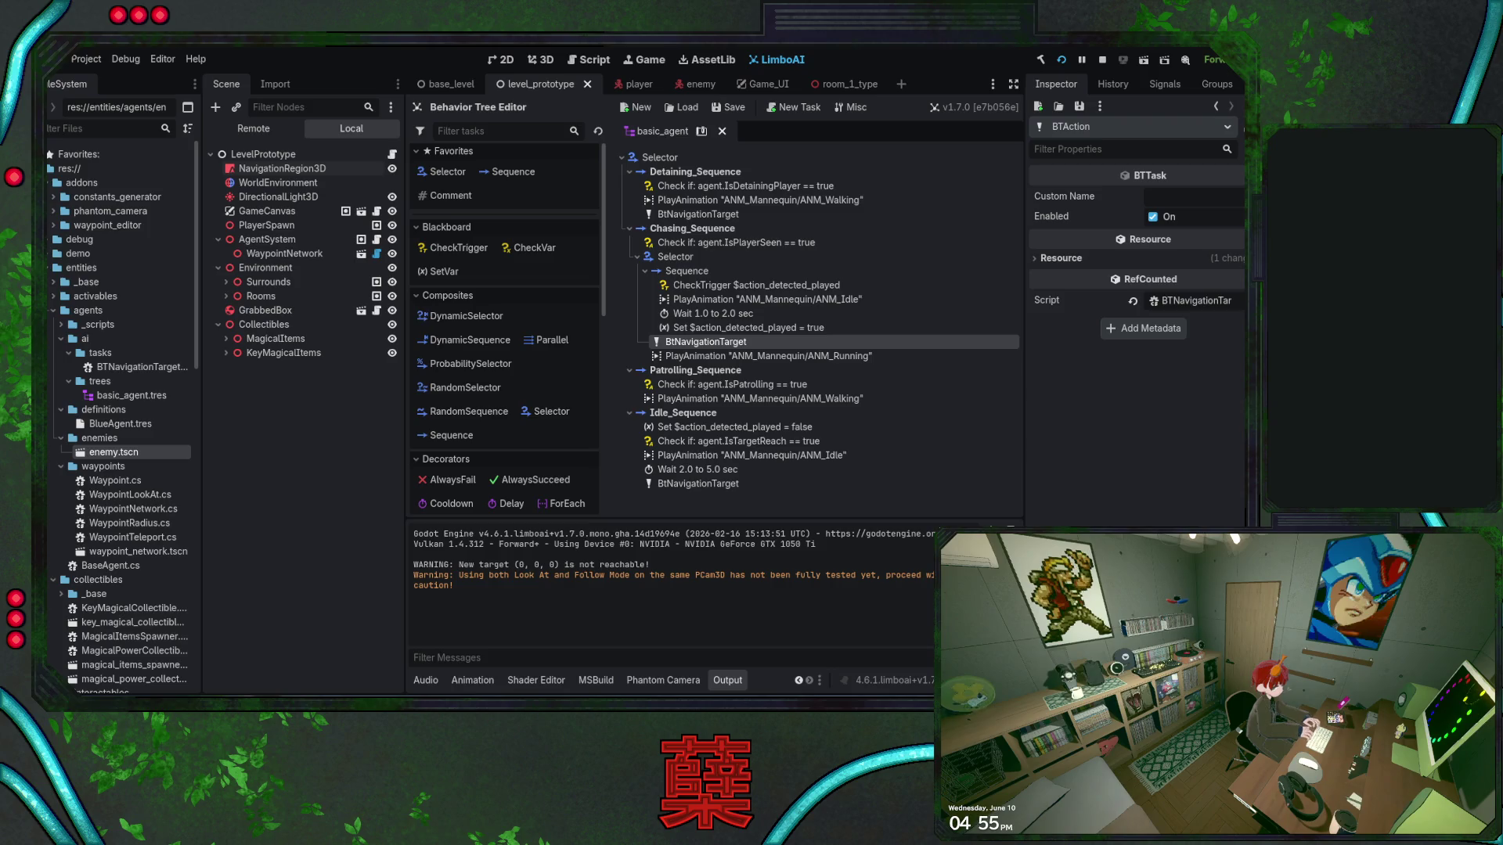
Inspect the Set $action_detected_played and ANM_Running tasks, then run the game again
click(791, 326)
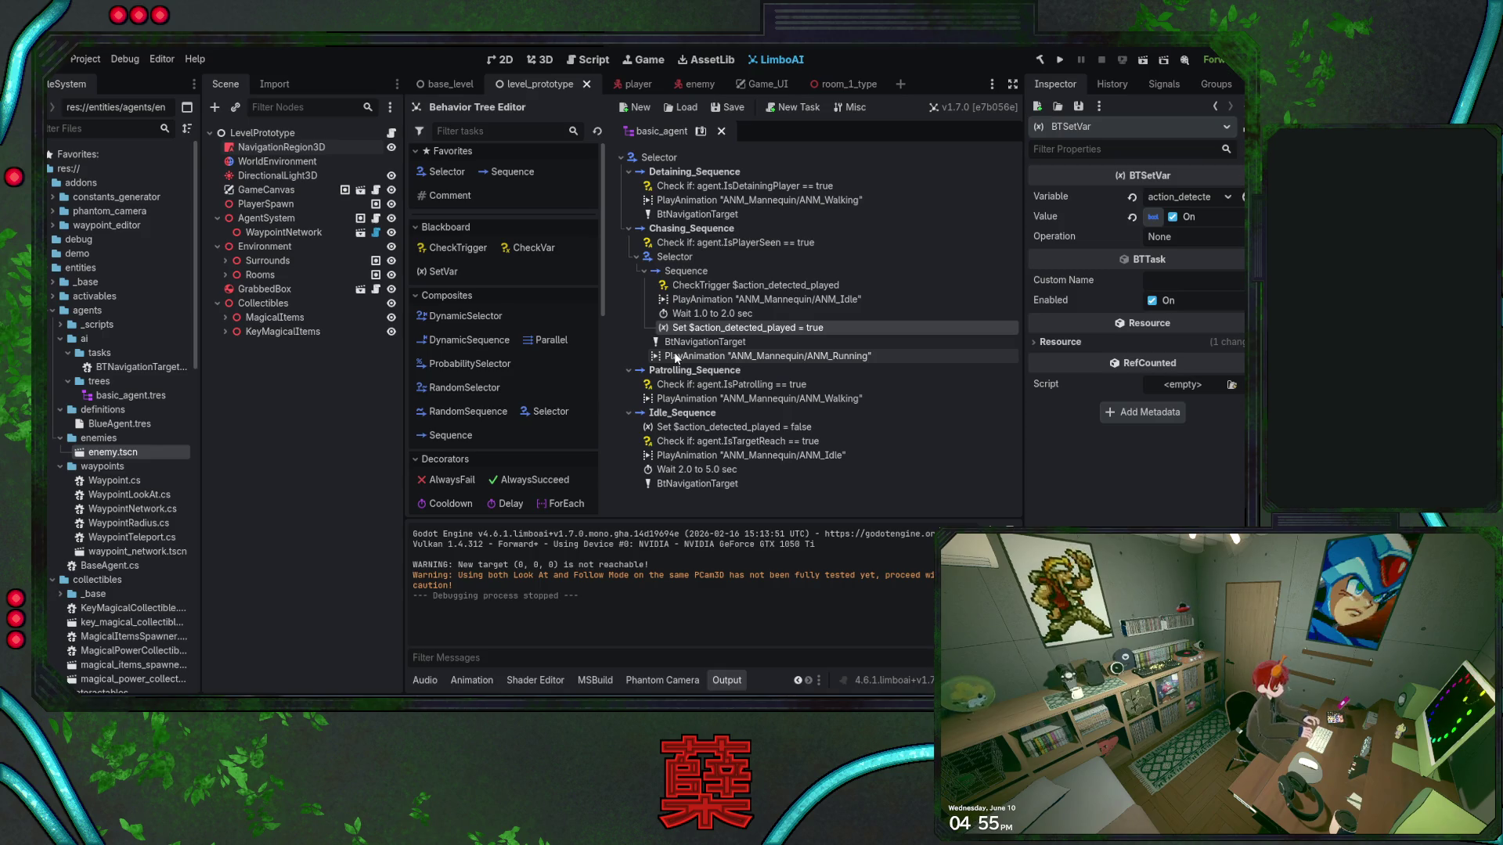
click(674, 354)
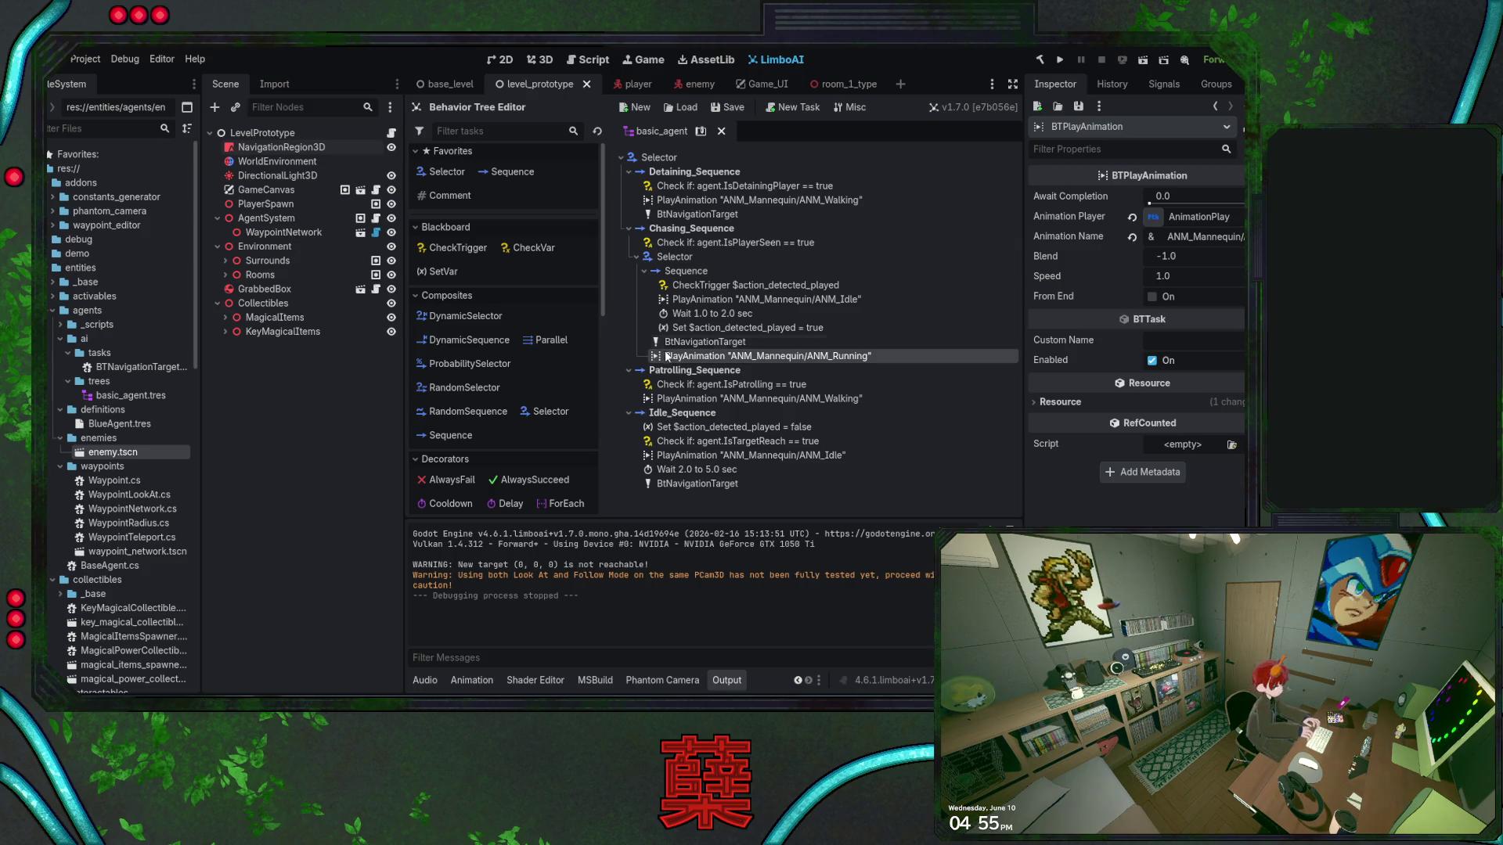
click(1060, 61)
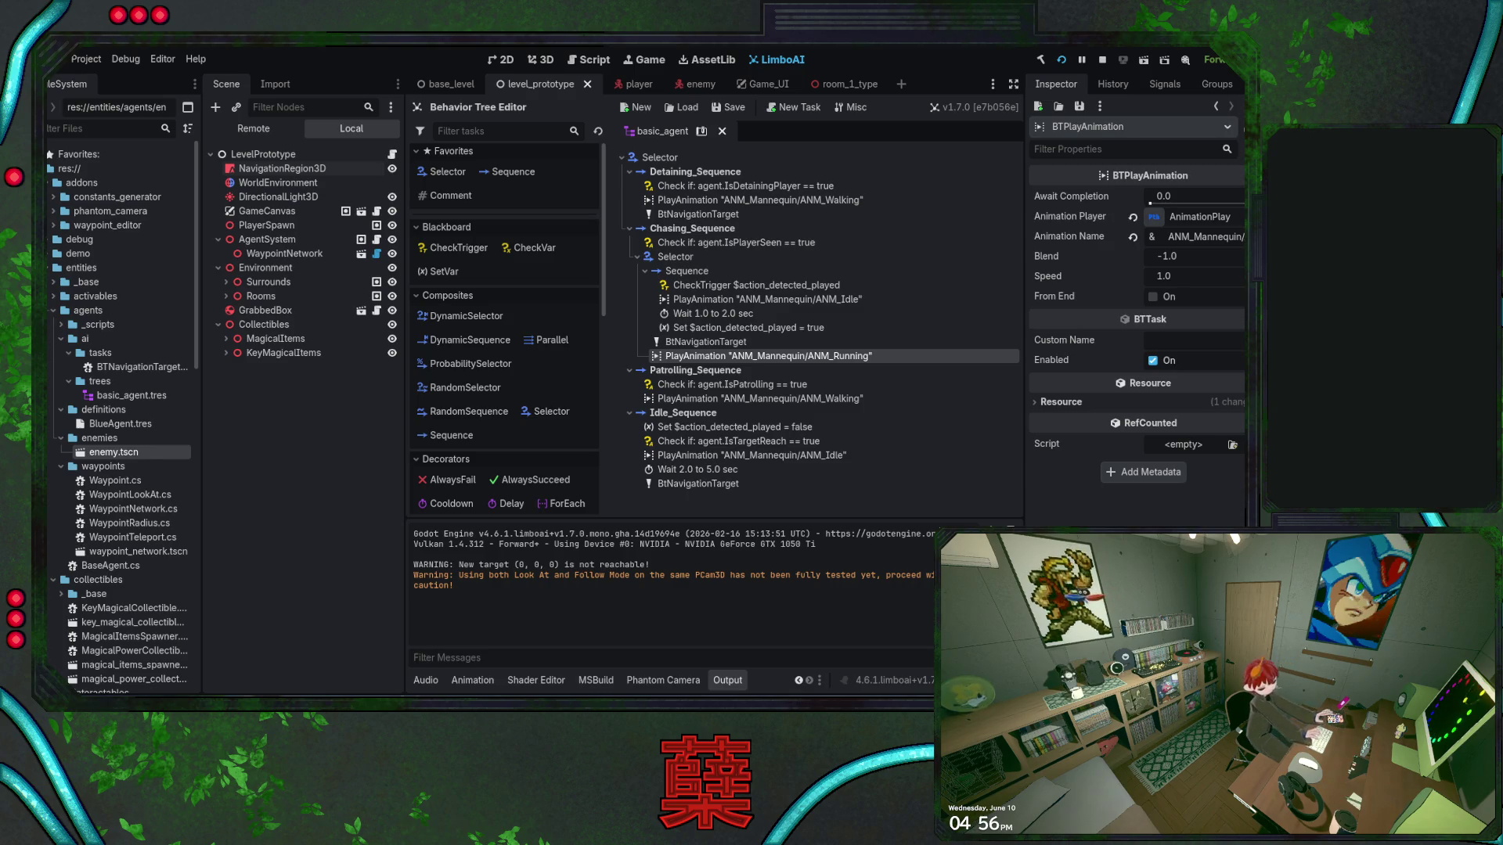
Stop the game and drag PlayAnimation ANM_Running above Set $action_detected_played = true
key(F8)
drag(734, 358, 782, 328)
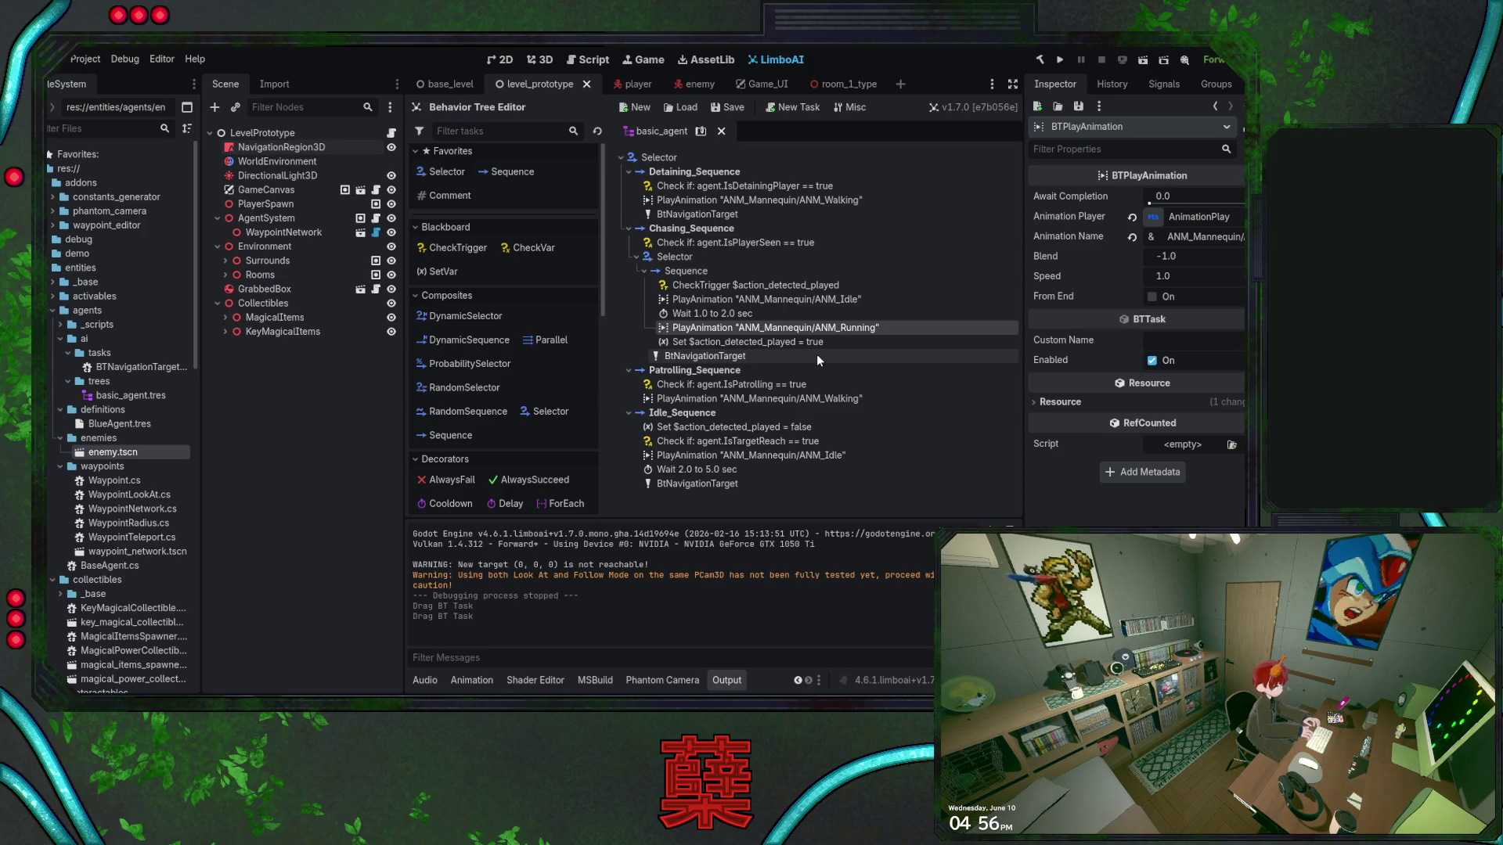
click(814, 344)
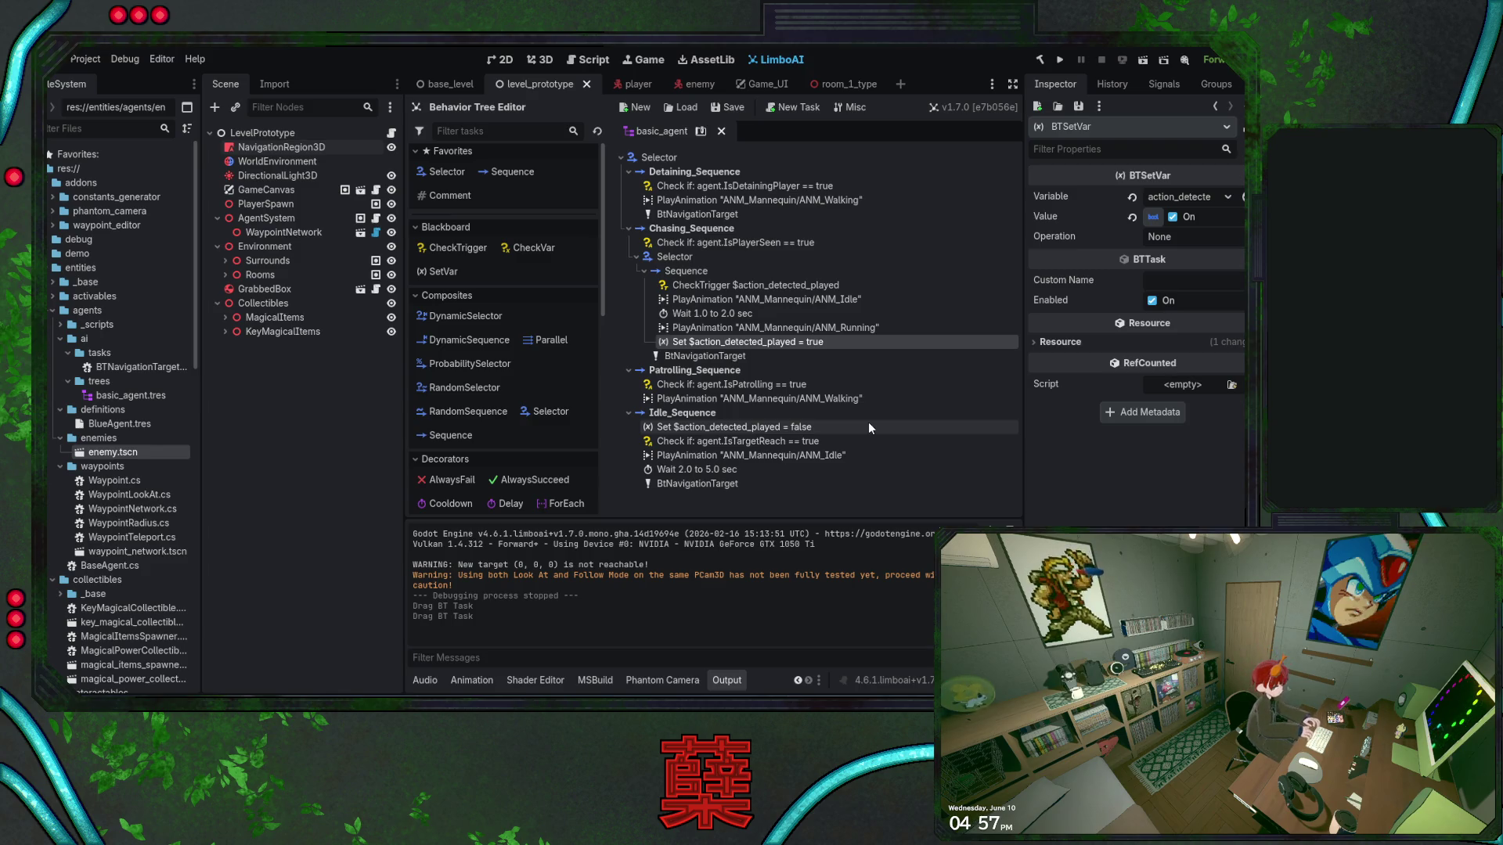
click(842, 288)
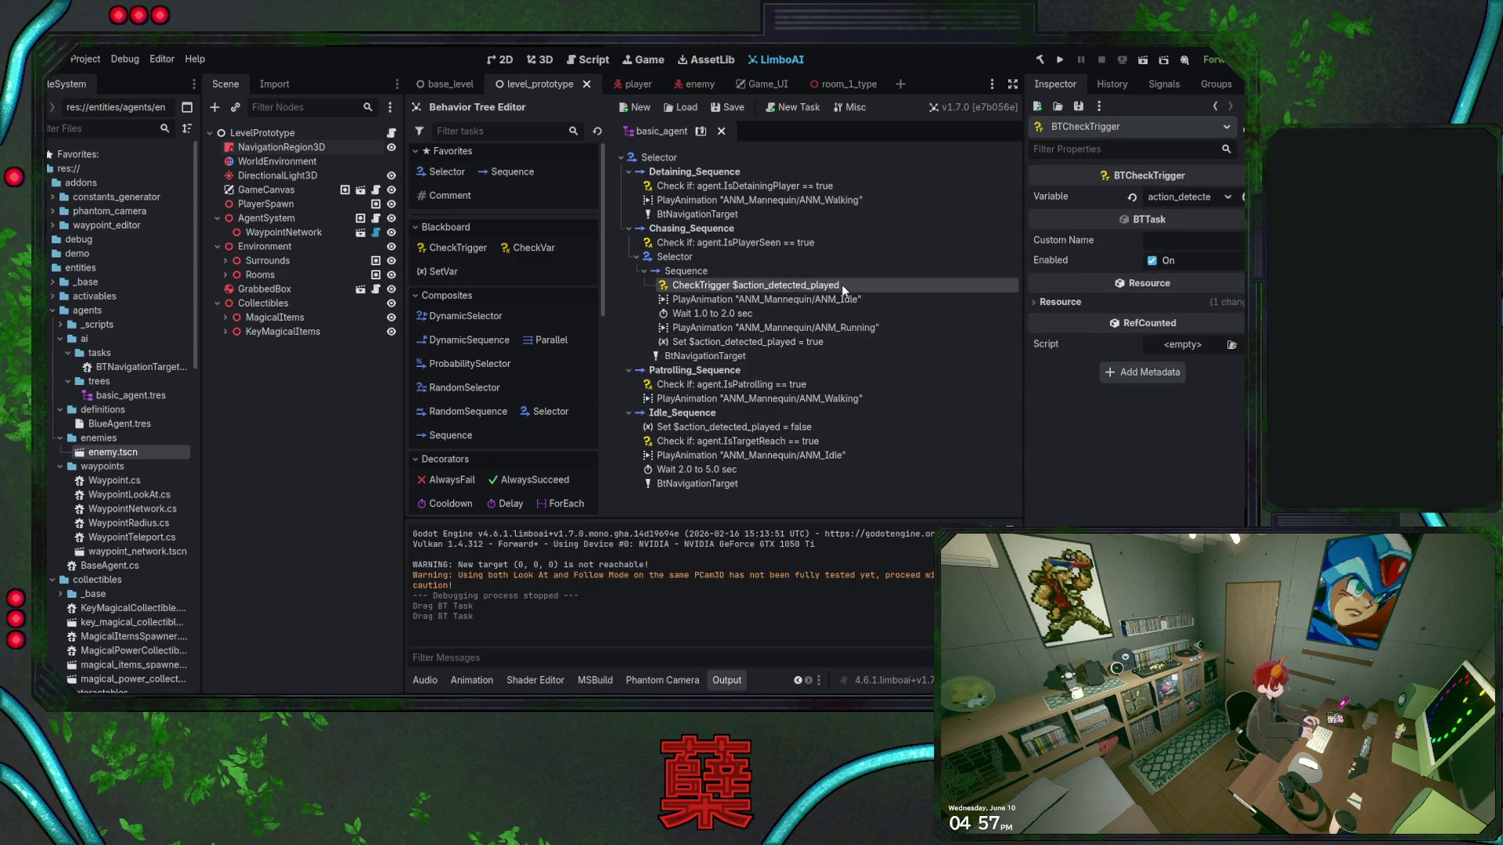
click(660, 130)
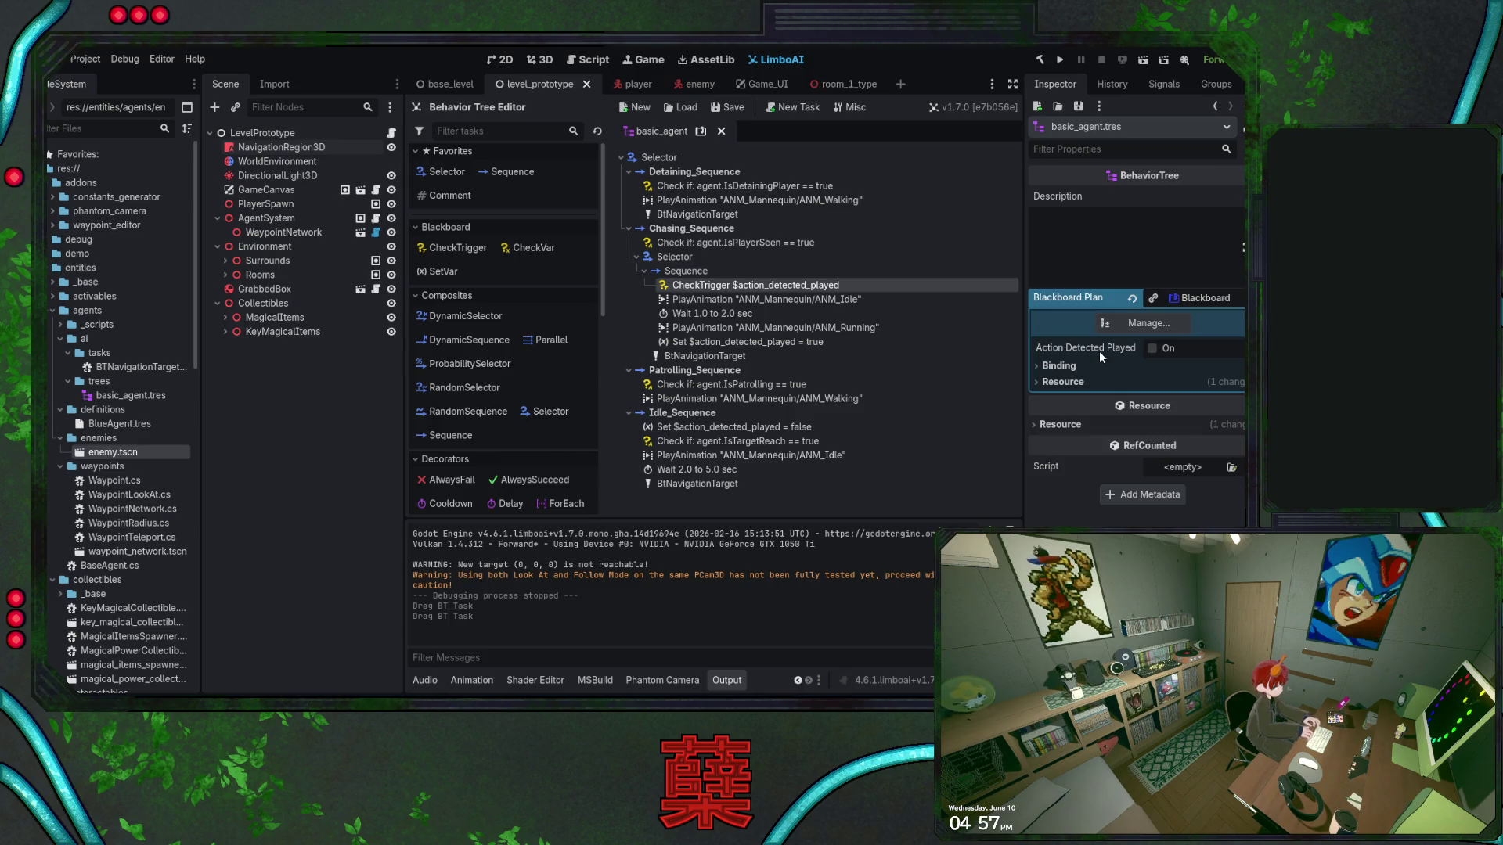
click(793, 287)
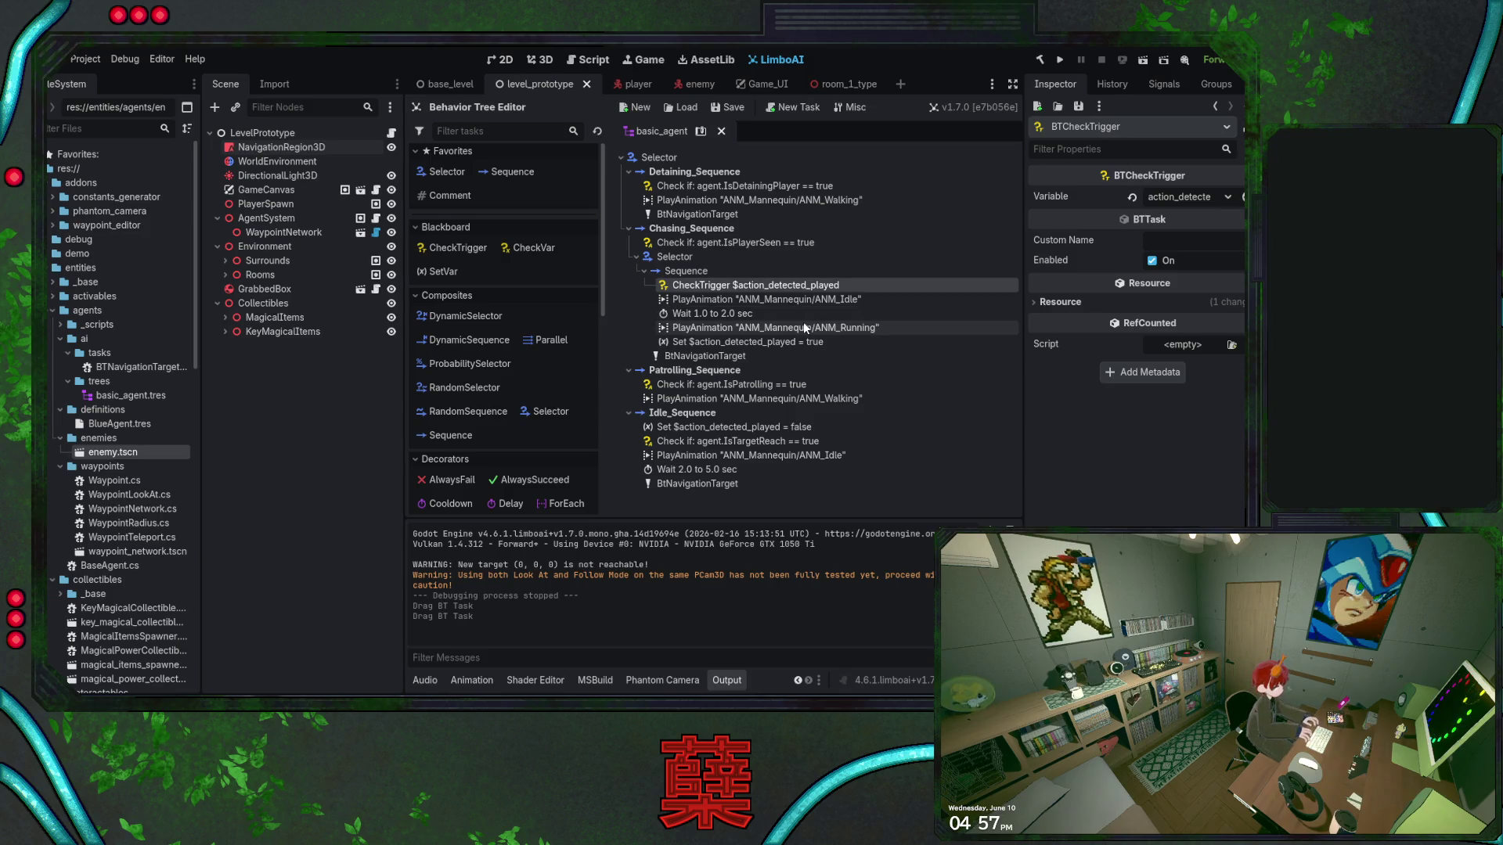
click(808, 327)
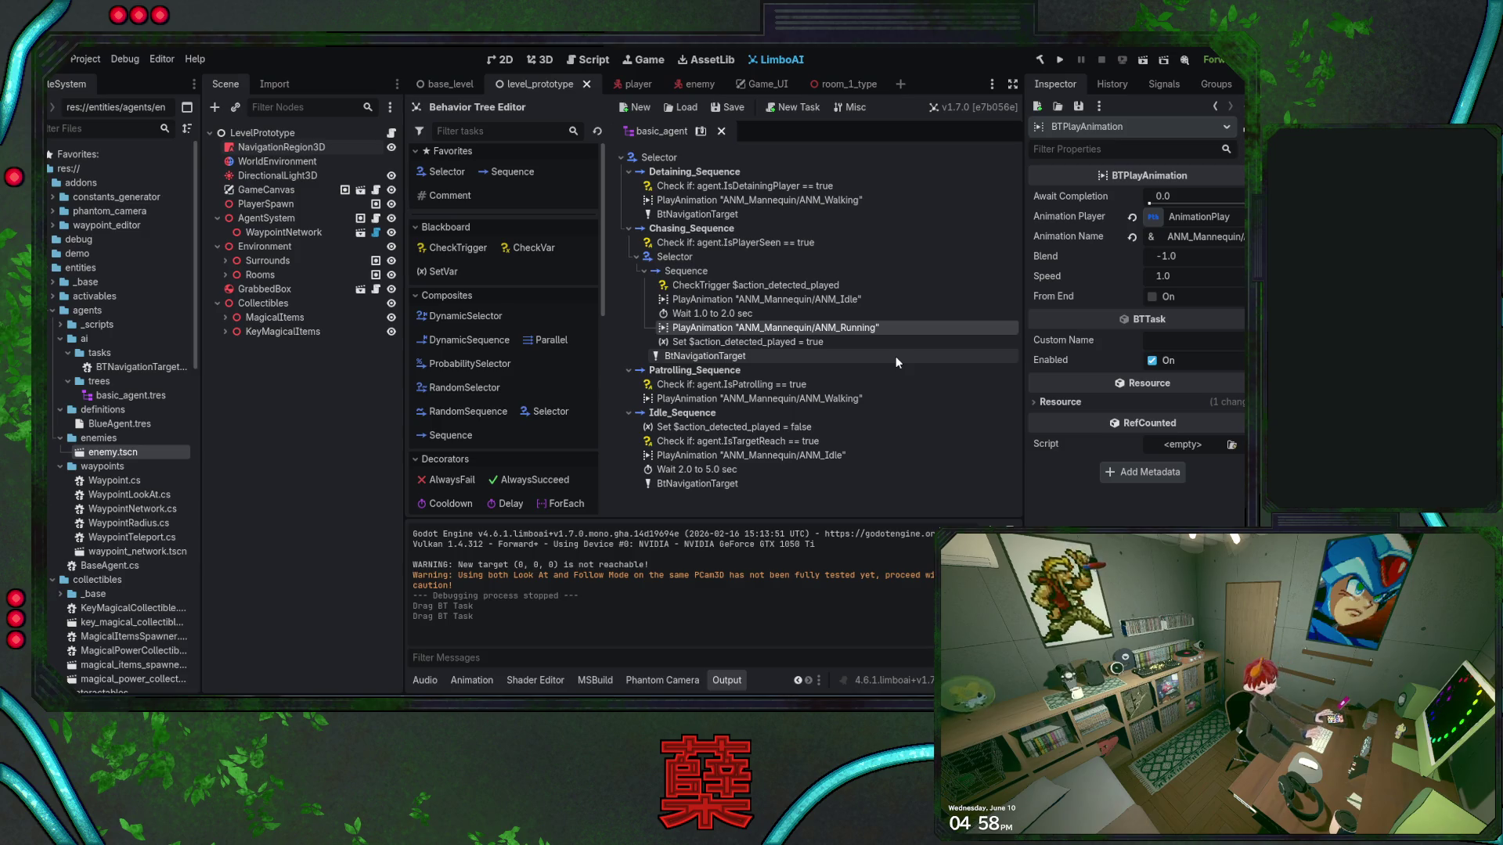
Inspect the CheckTrigger, ANM_Idle and ANM_Running tasks, then collapse the chase Sequence
click(815, 285)
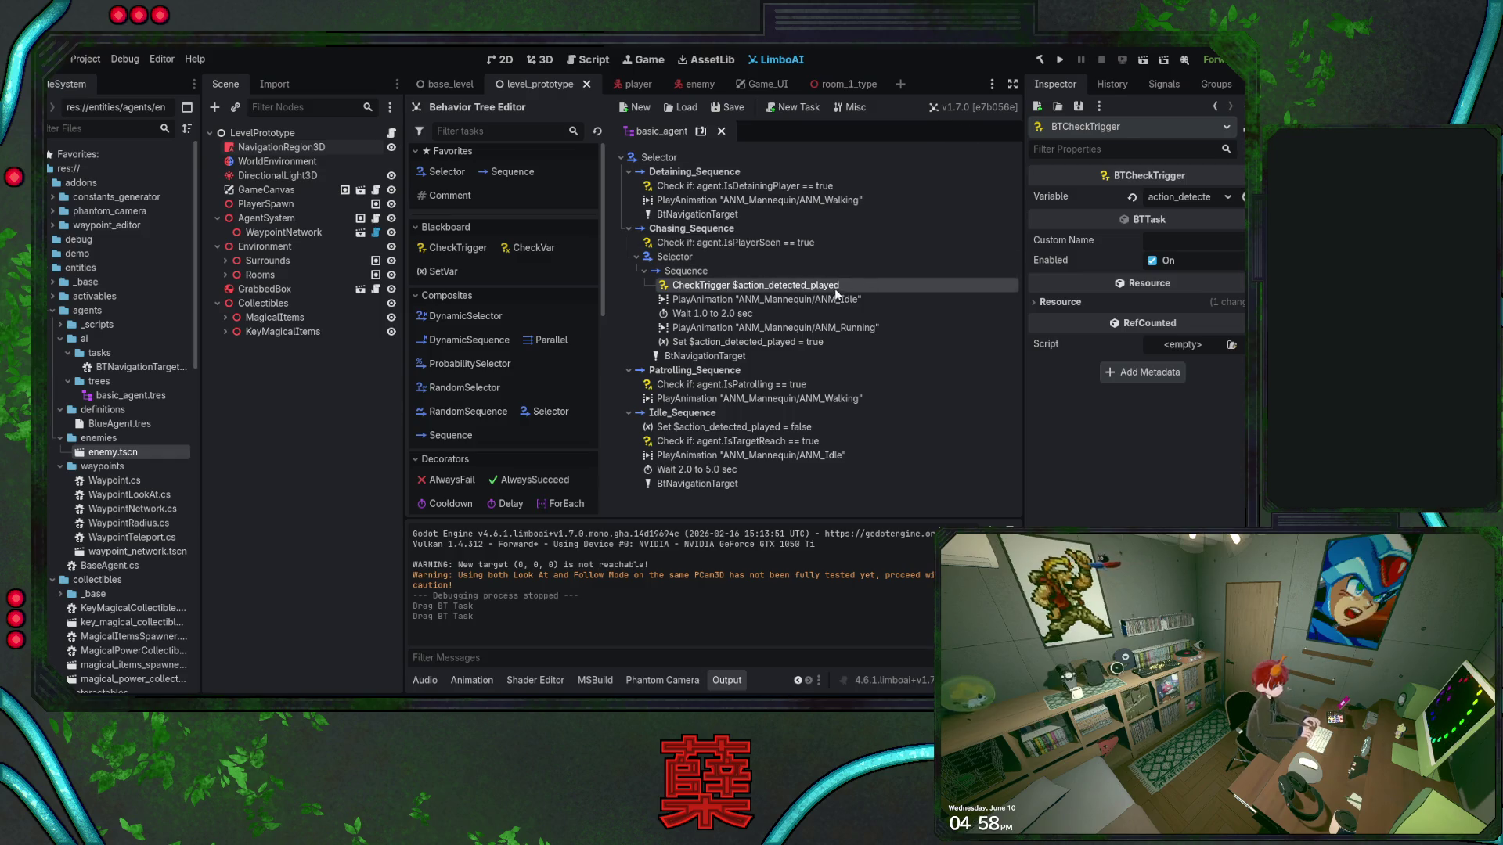
click(820, 299)
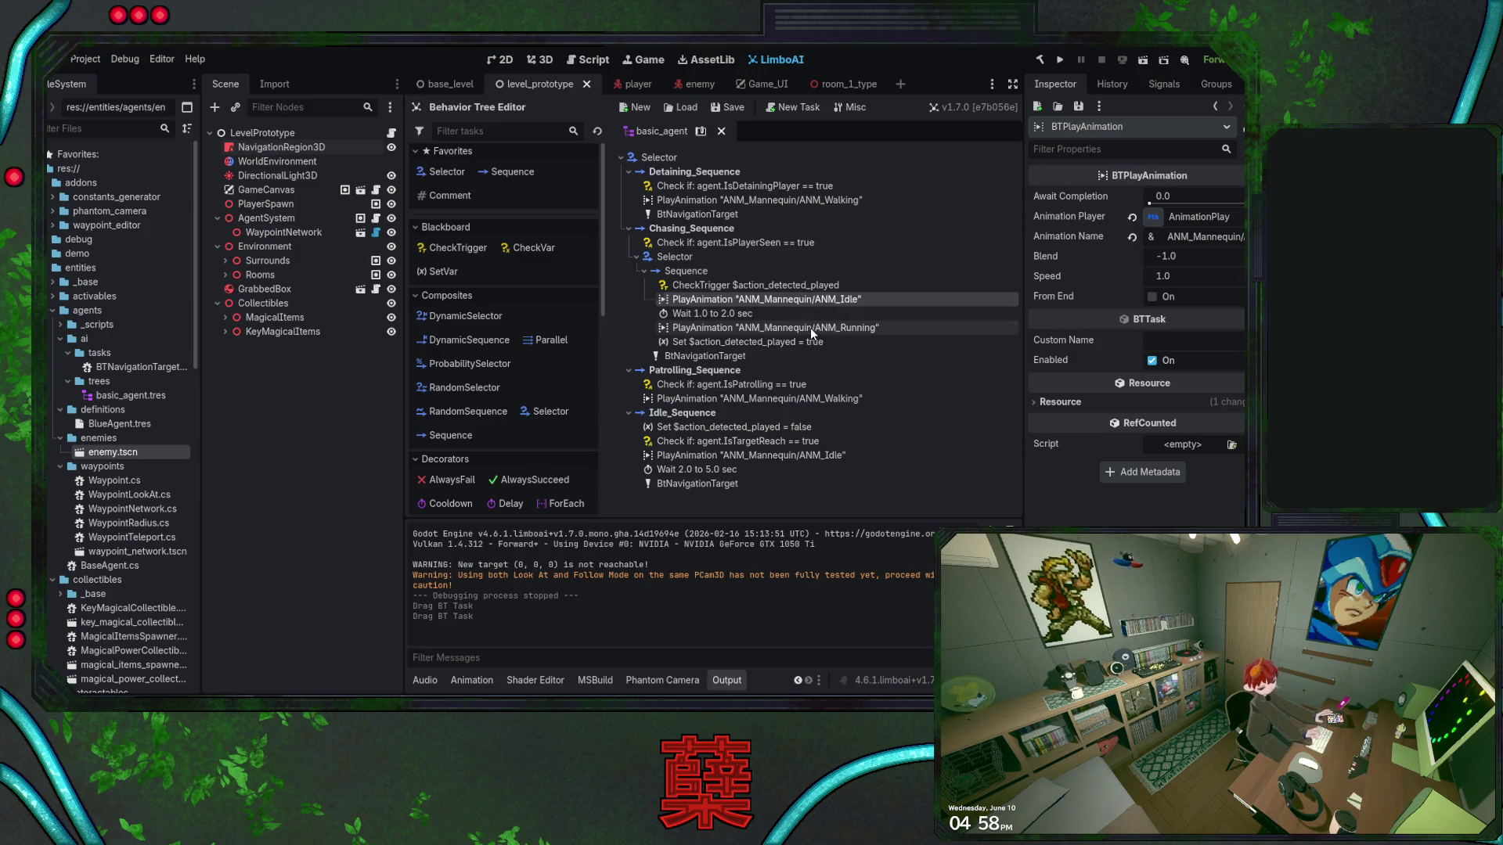
click(811, 329)
click(798, 298)
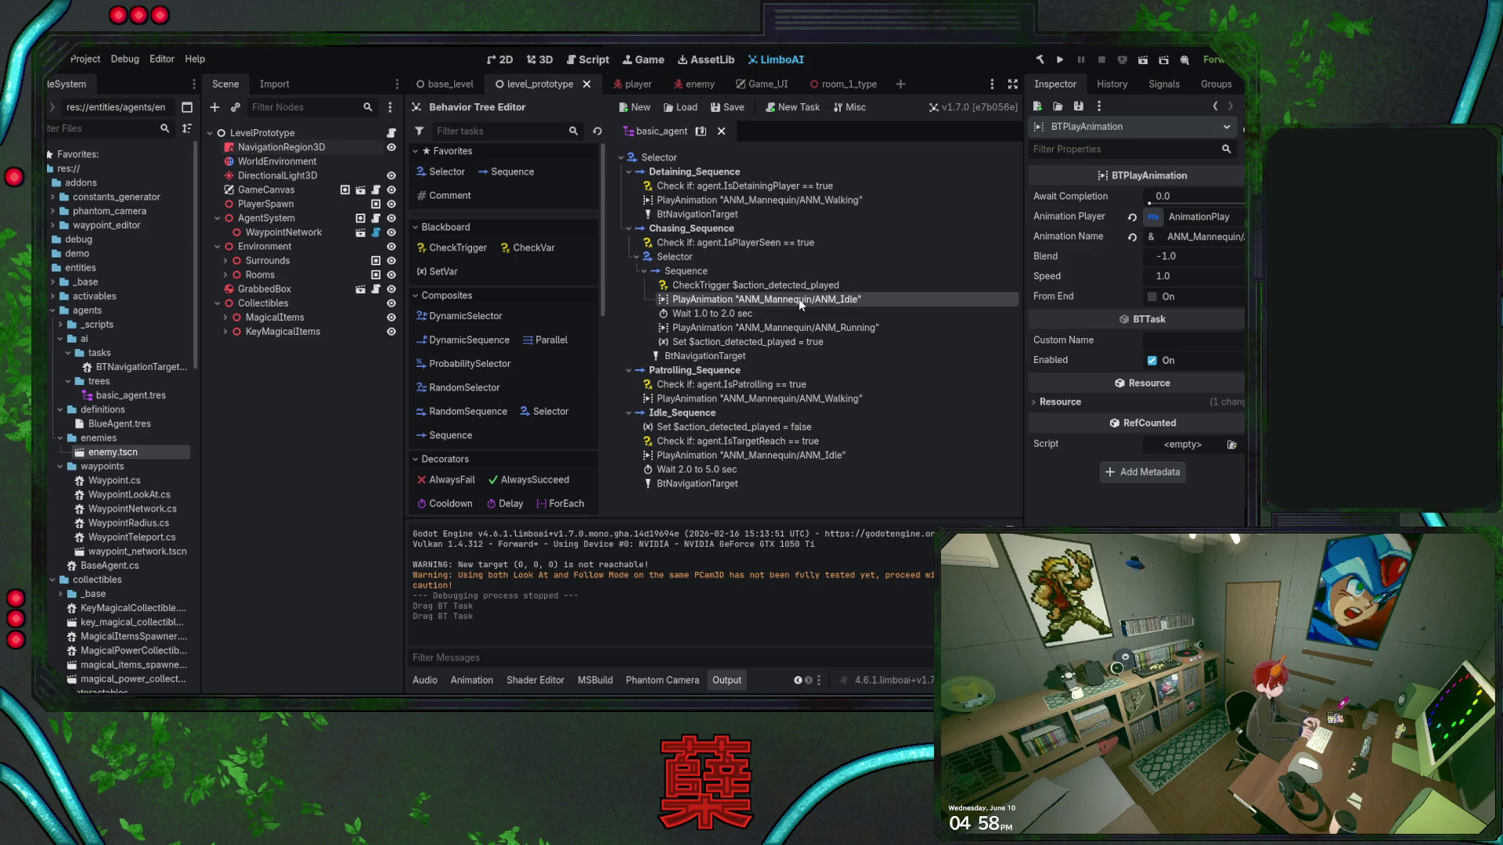
click(816, 331)
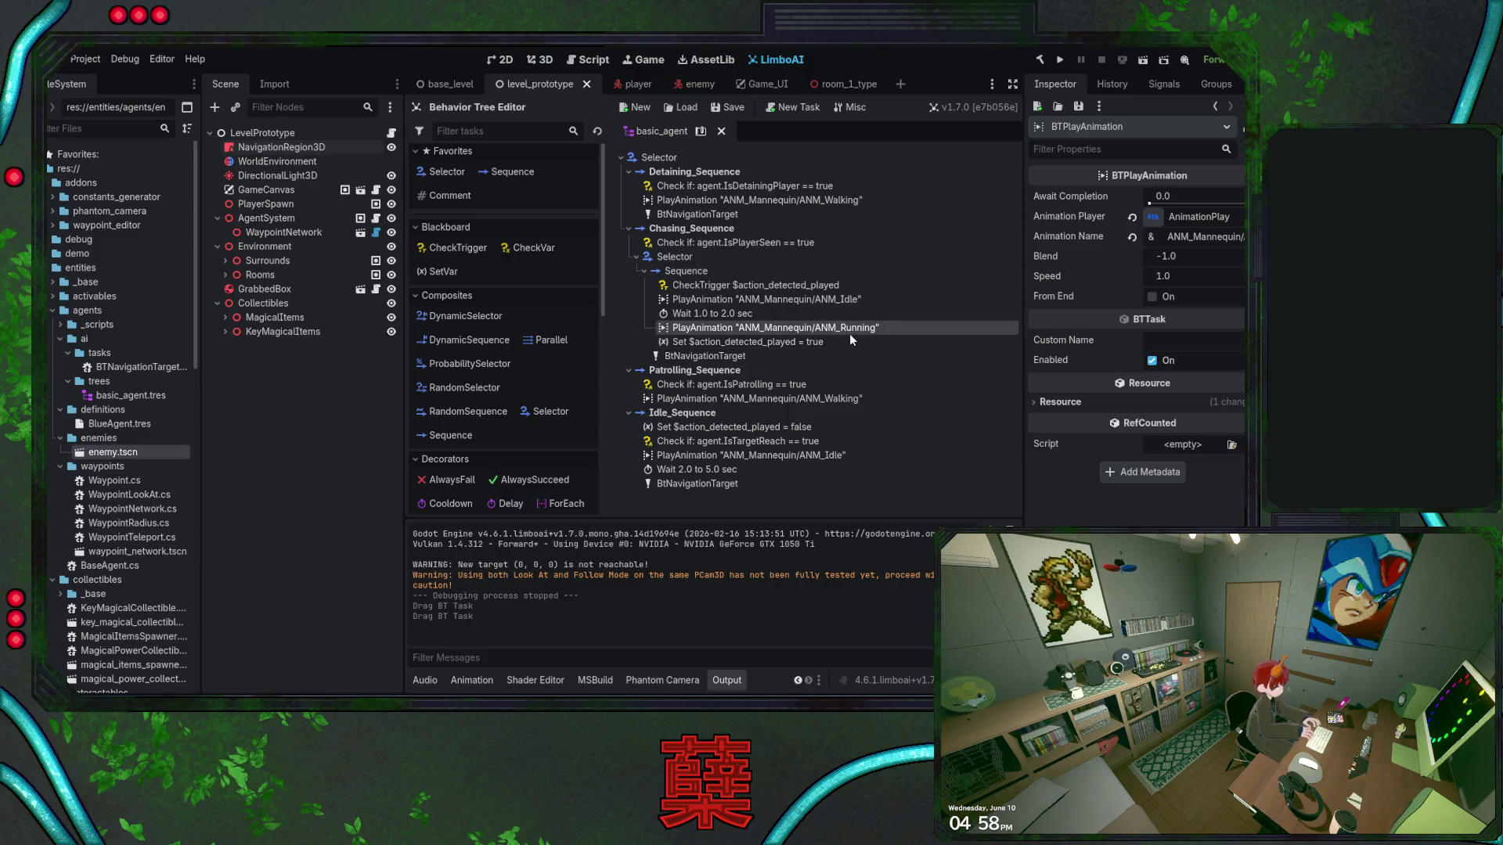
click(643, 271)
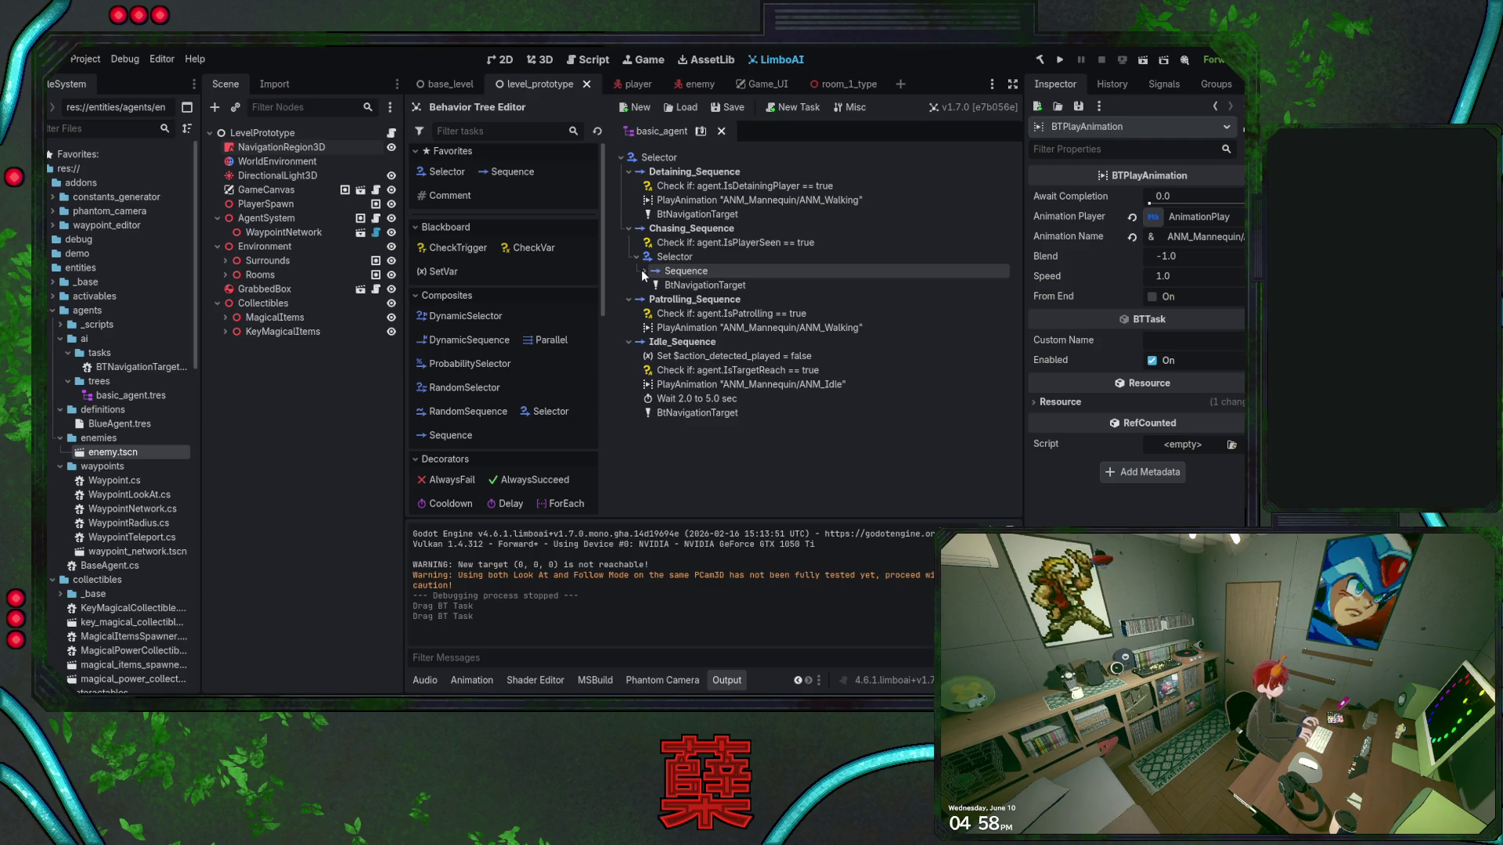
Expand the chase Sequence, collapse and re-expand its Selector, and select the Set $action_detected_played task
click(643, 271)
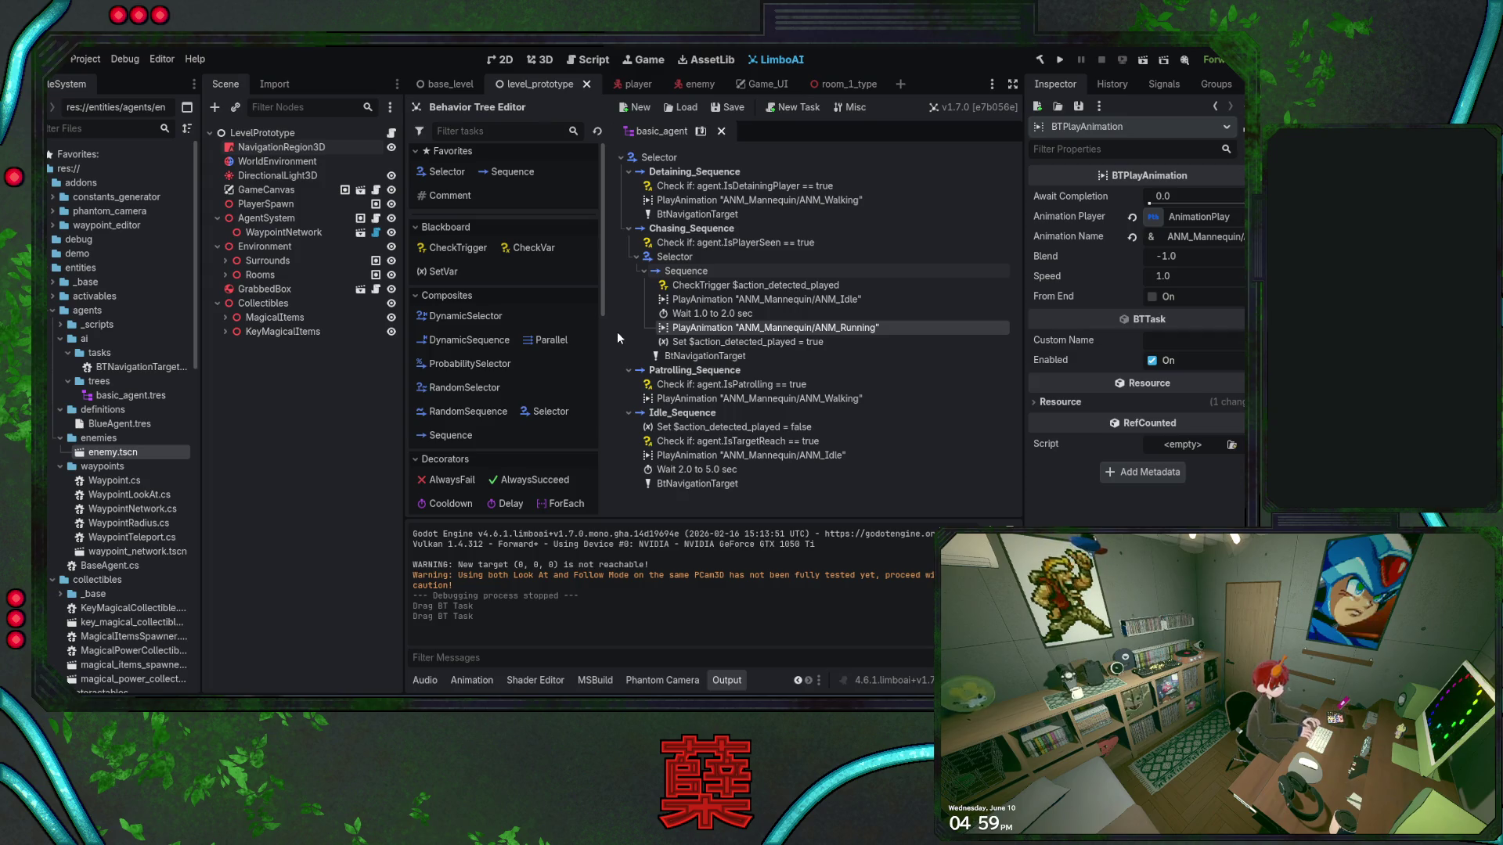
click(636, 258)
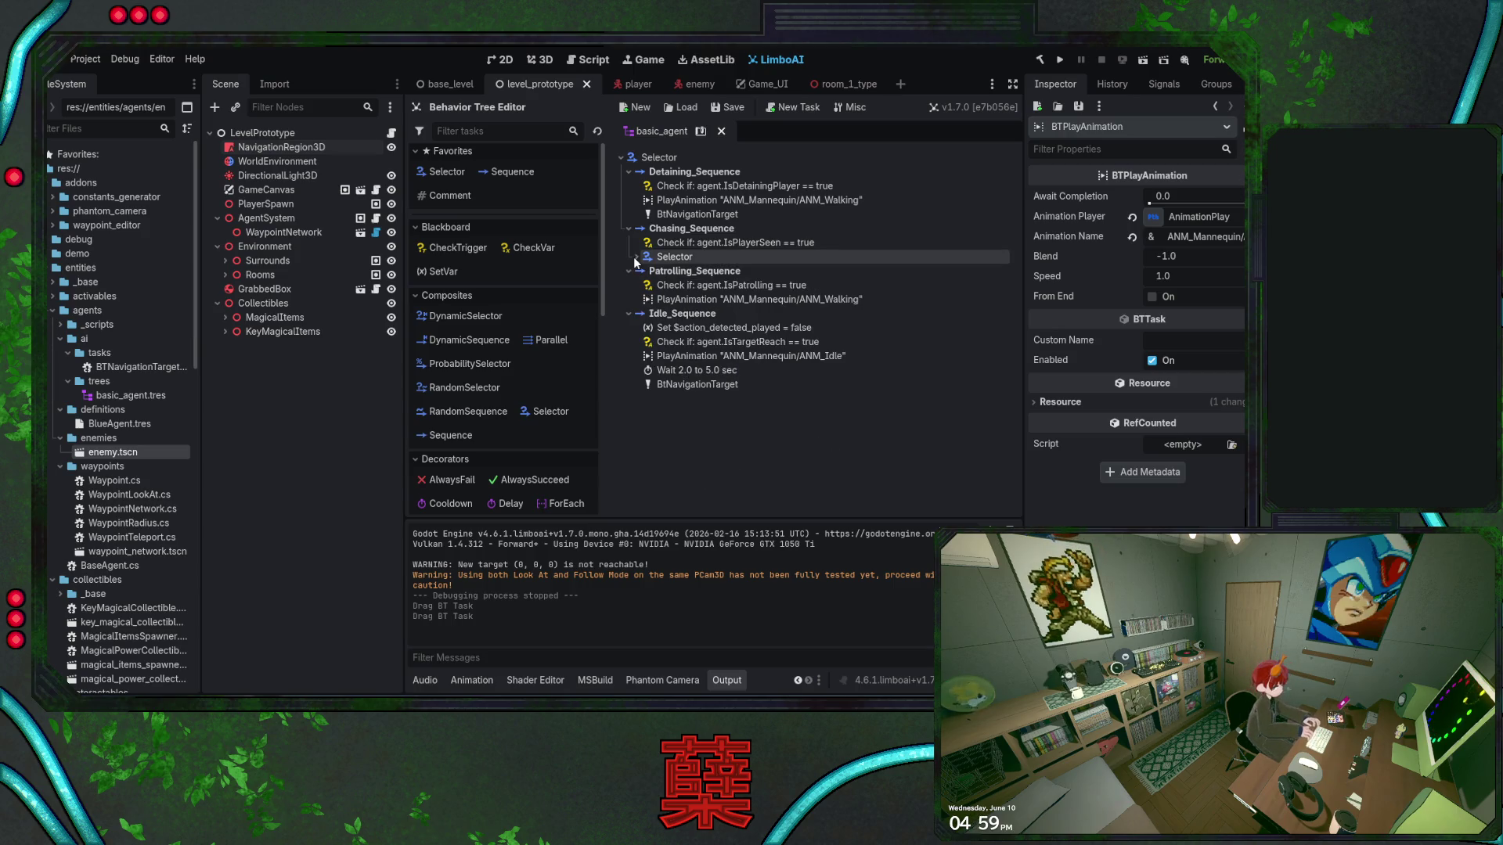
click(636, 257)
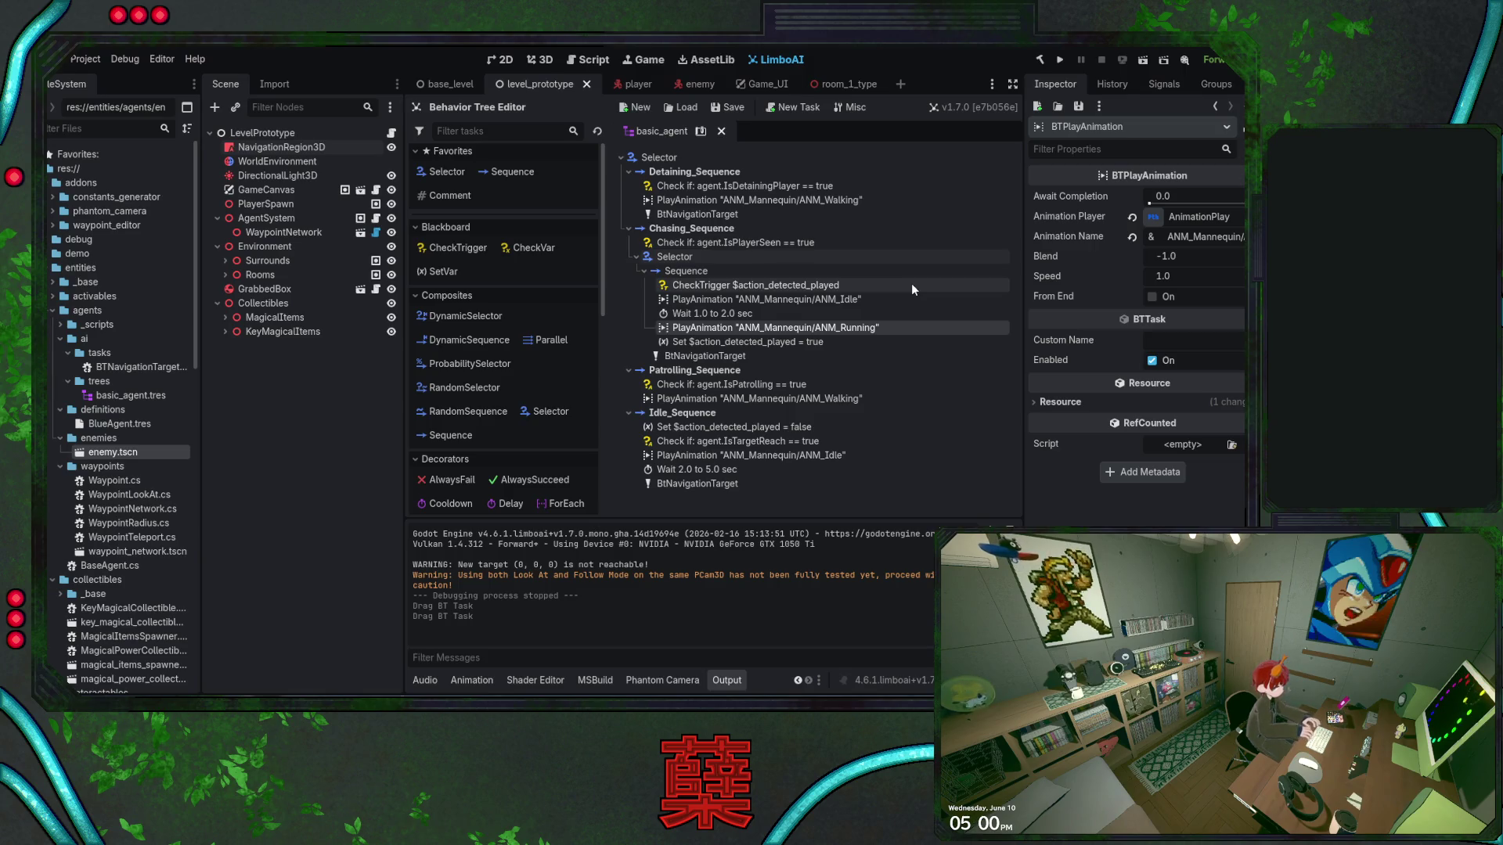
click(829, 341)
Make the BTSetVar task set $action_detected_played to false and default Action Detected Played to on
click(1172, 217)
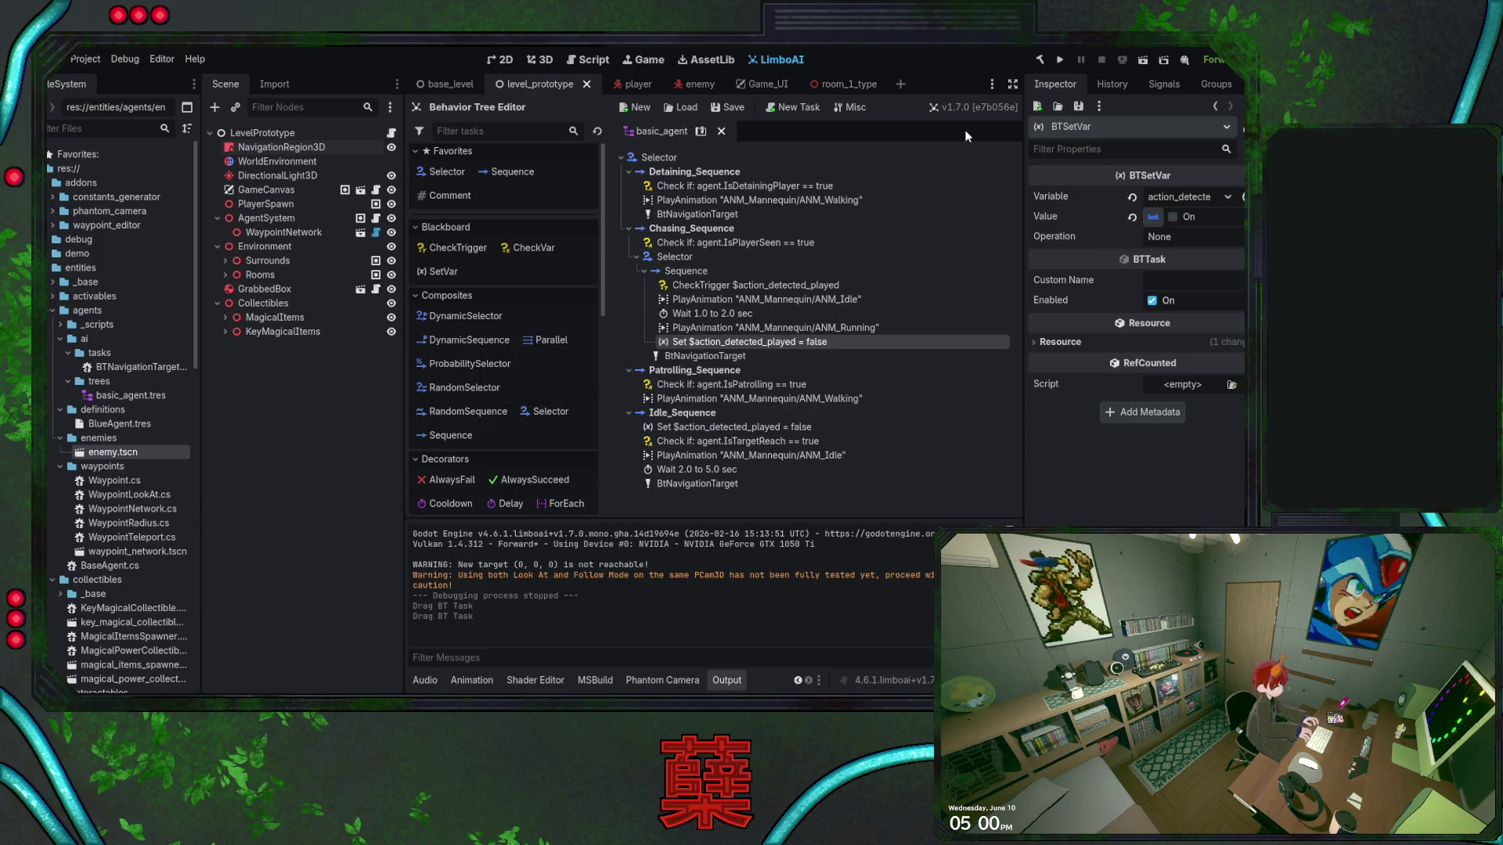
click(697, 133)
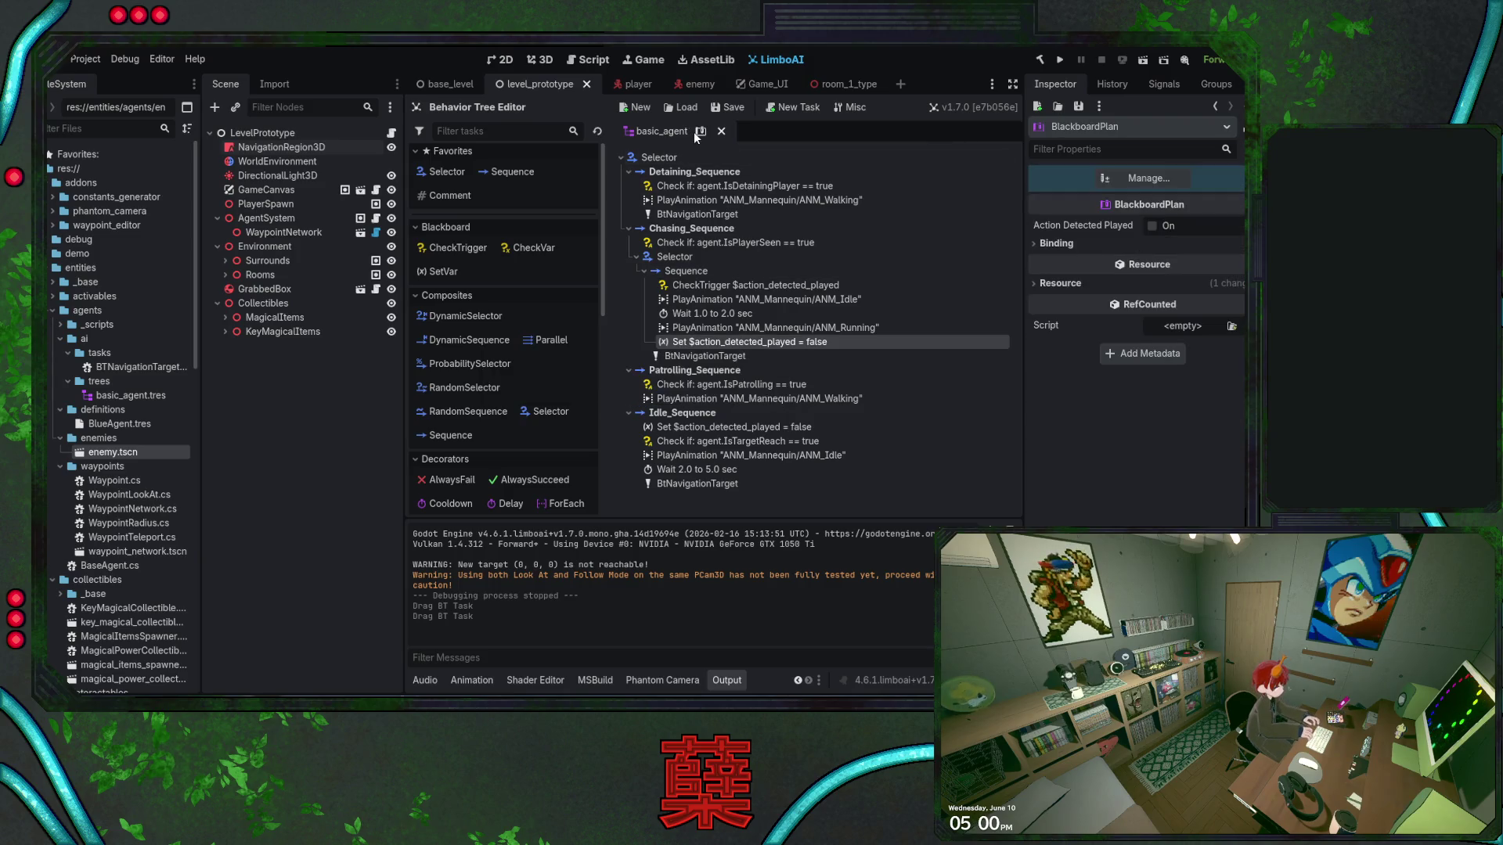
click(1153, 225)
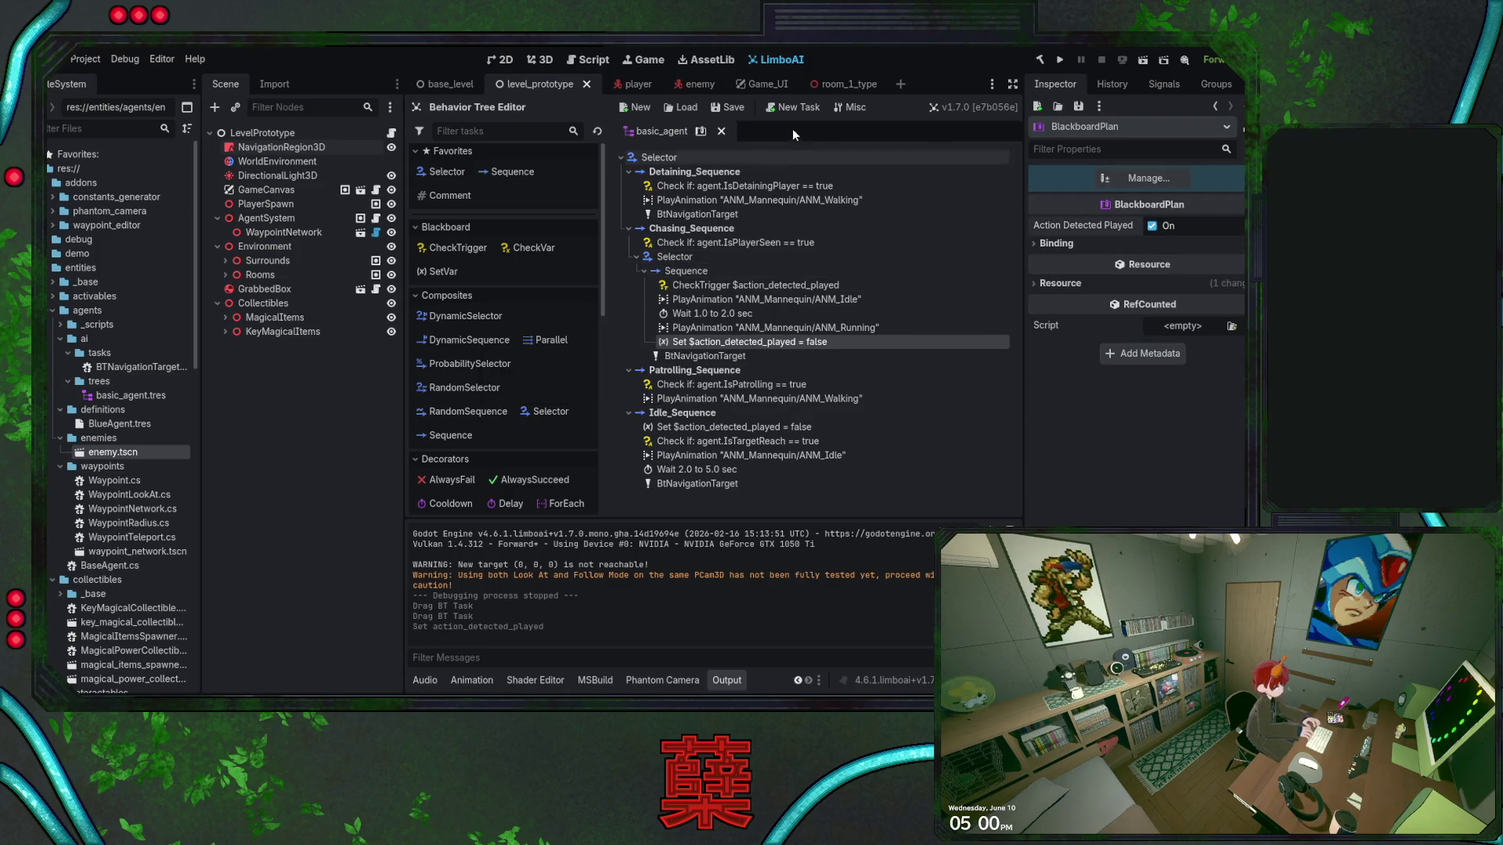
Test-run the game, stop it with F8, save the scene, and expand the blackboard bindings
click(1060, 61)
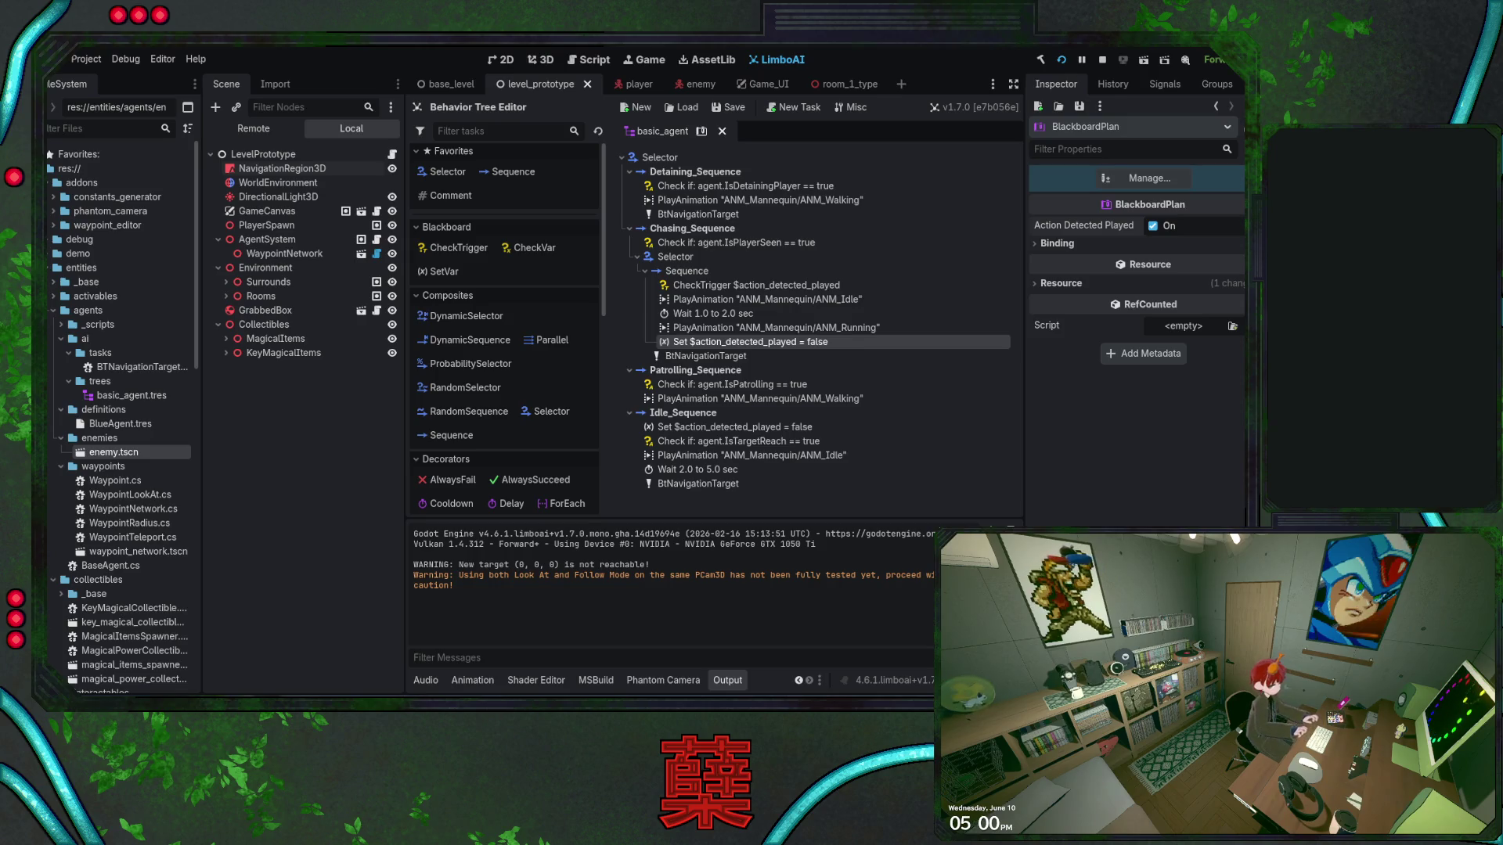
key(F8)
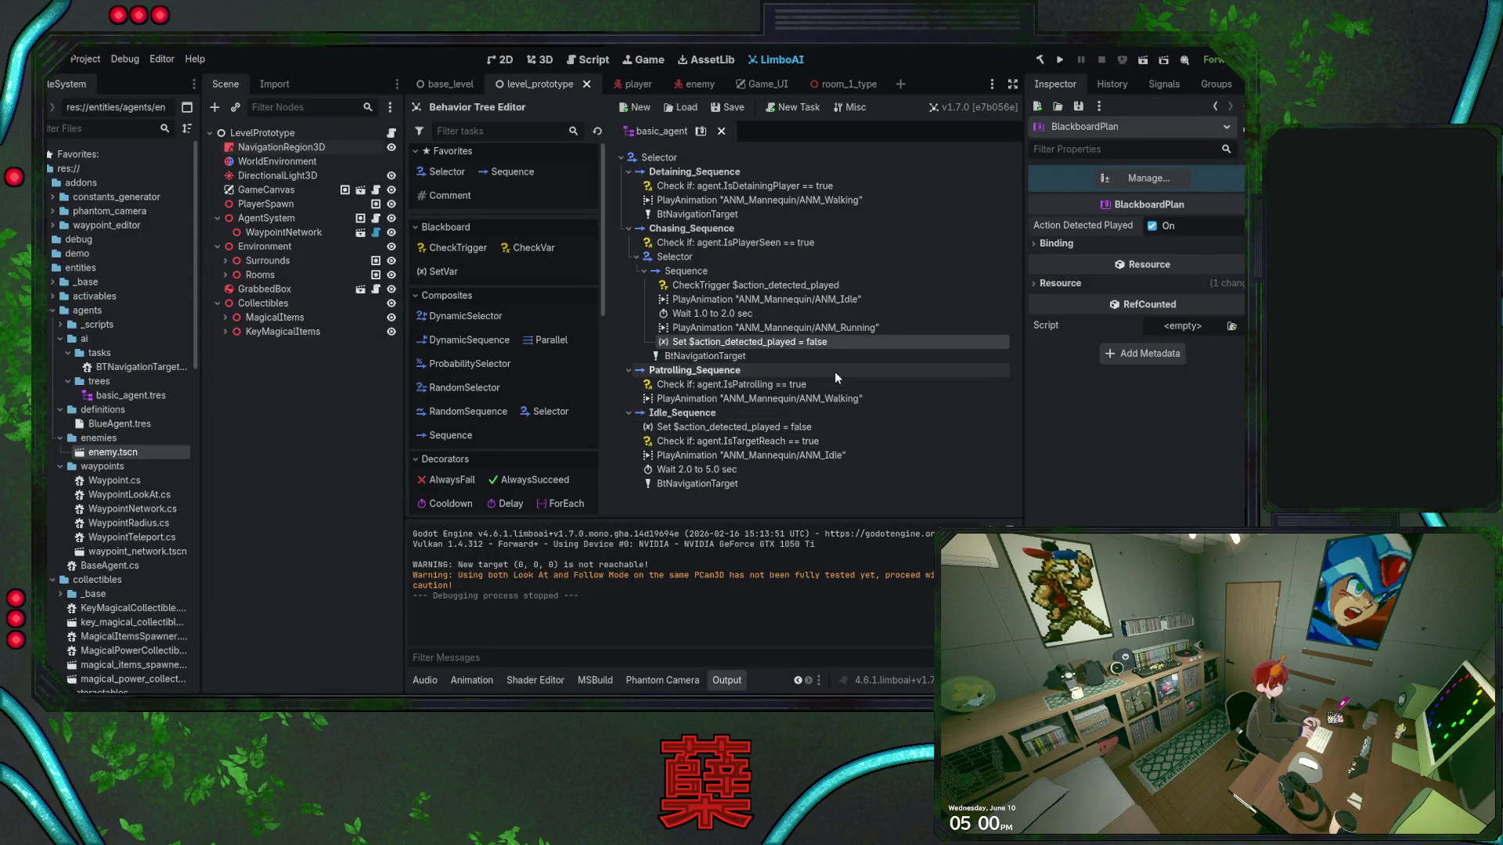
click(850, 284)
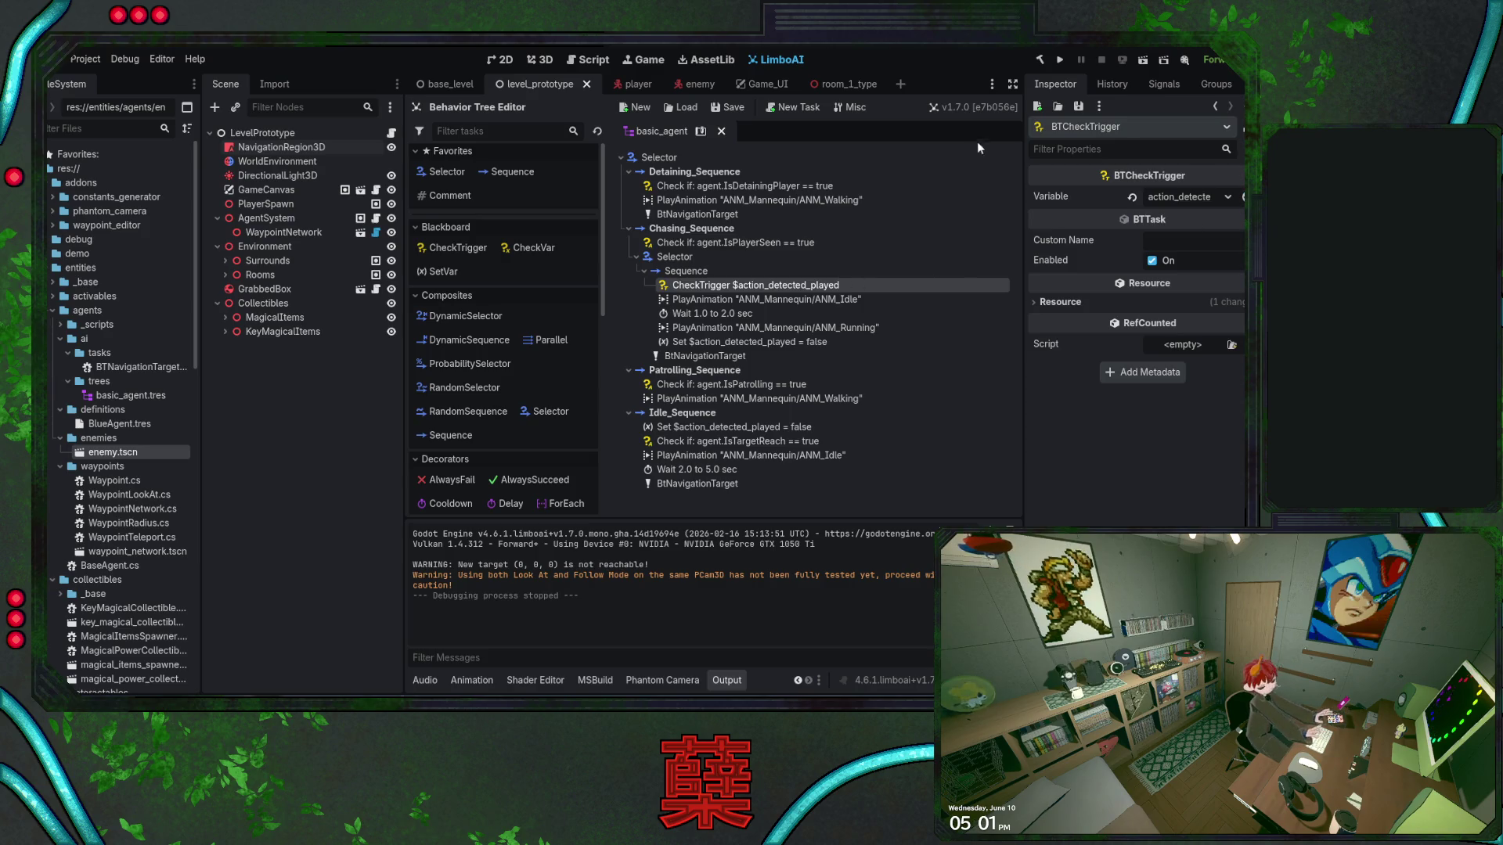
key(ctrl+s)
click(701, 131)
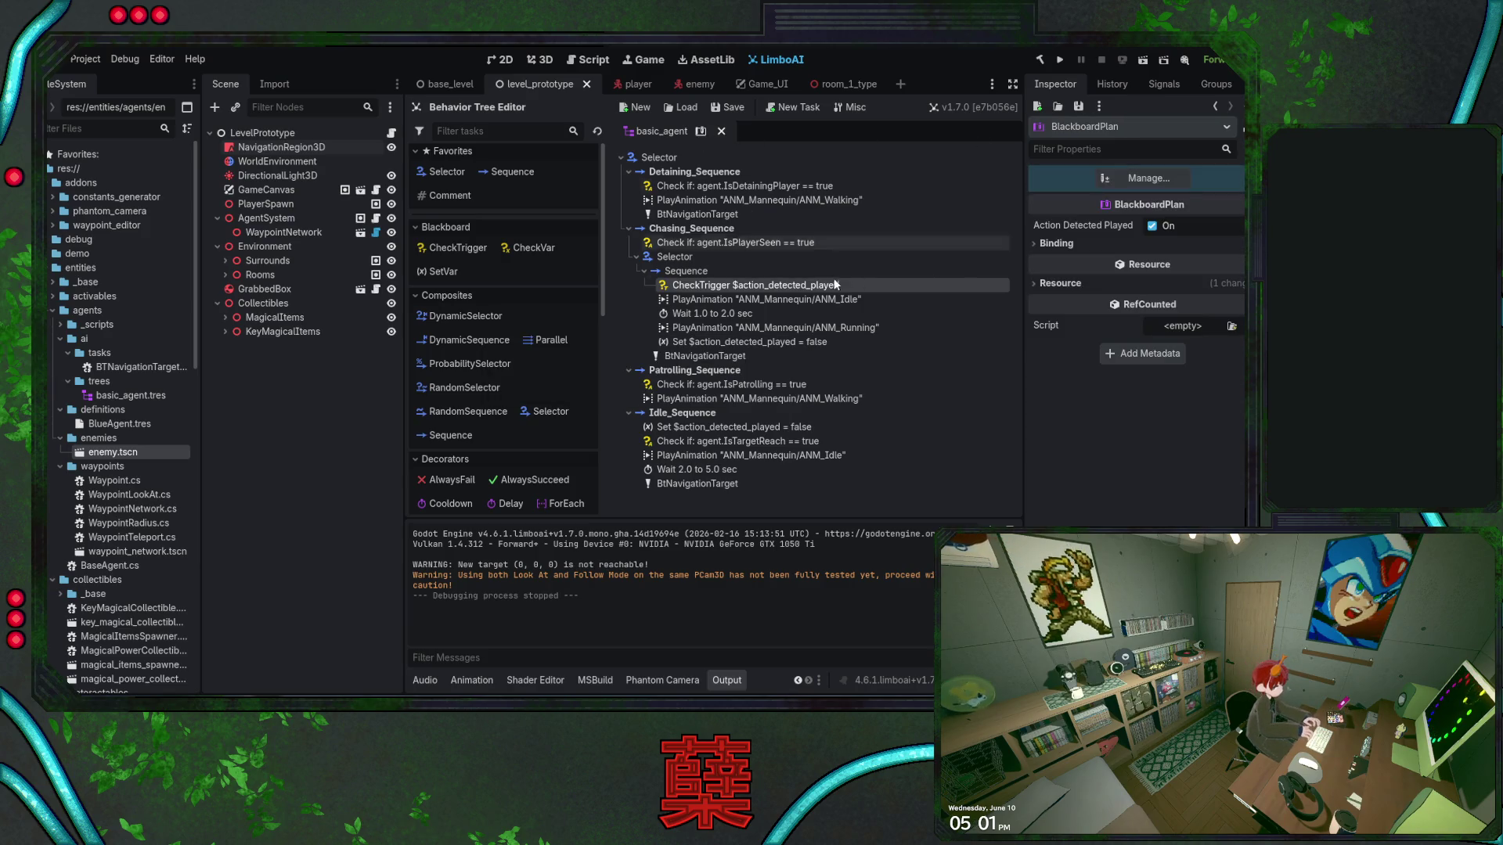
click(1059, 244)
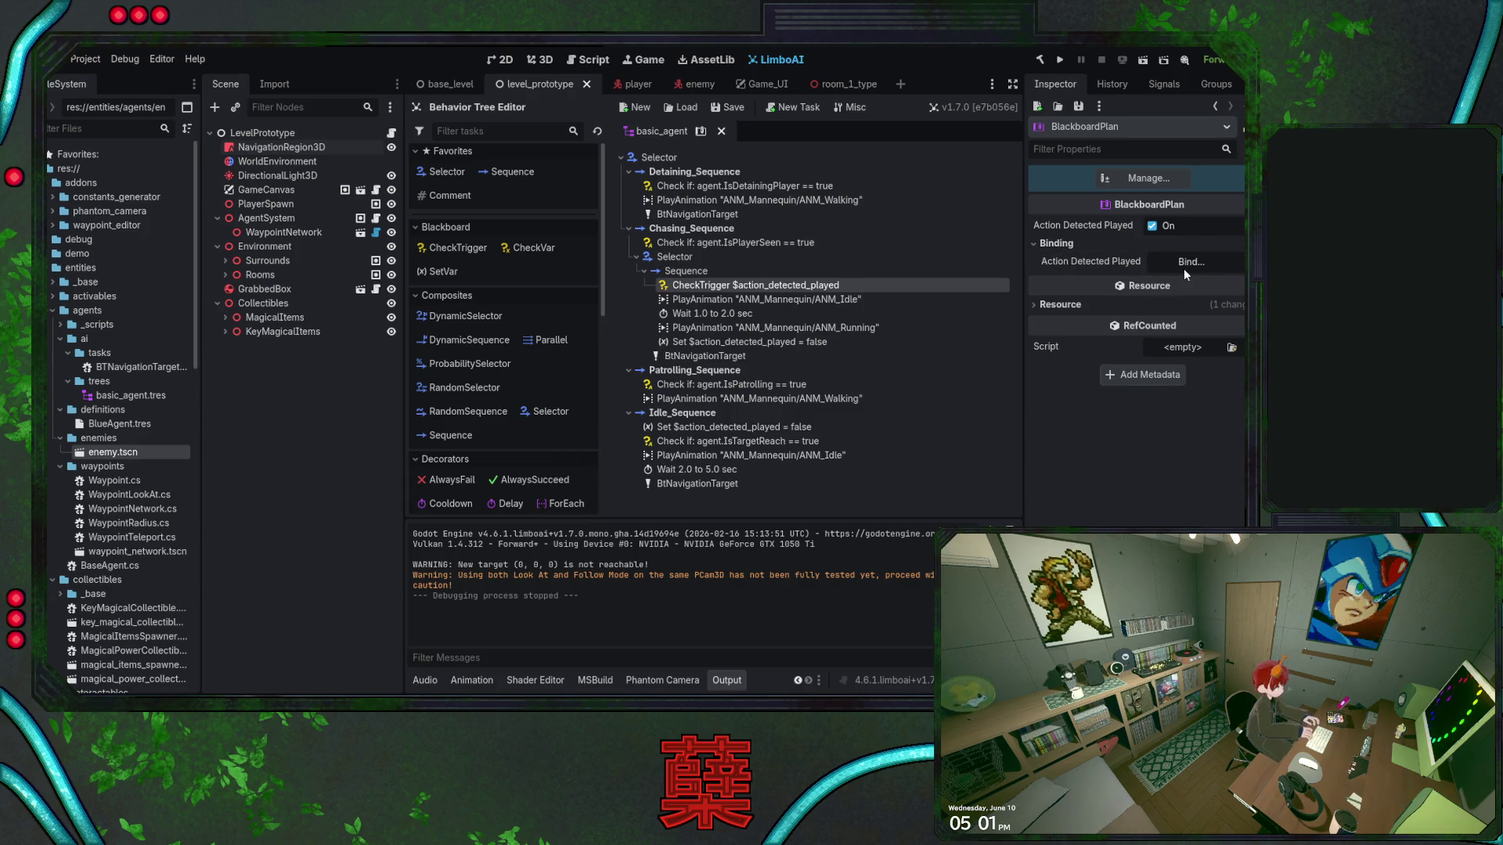
key(ctrl+s)
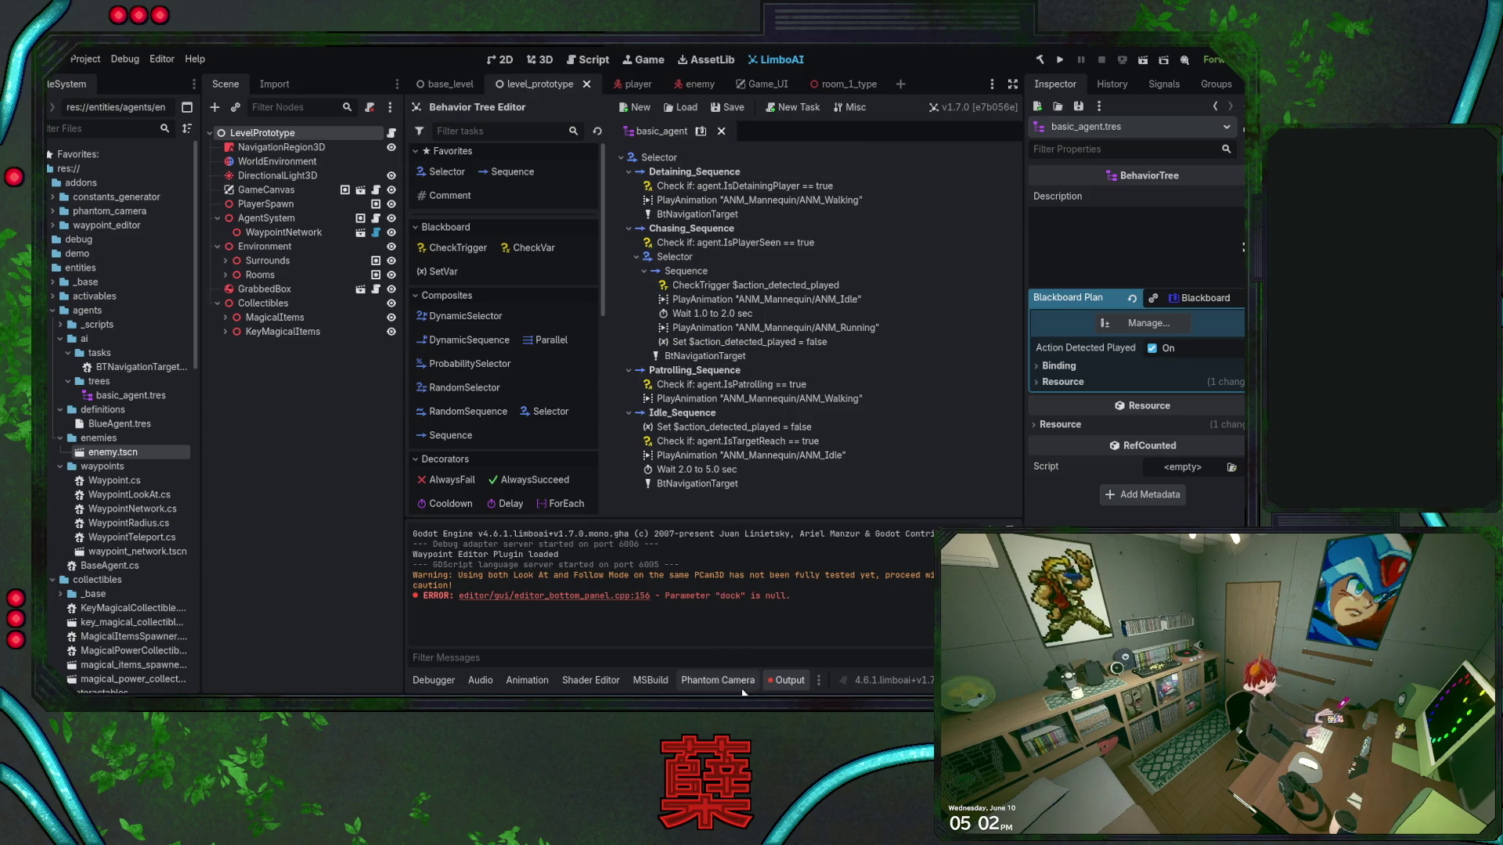
Move the Output tab to the front of the bottom panel, browse Debugger, Phantom Camera, Animation and Audio, then return to Output
drag(779, 680, 418, 687)
click(469, 683)
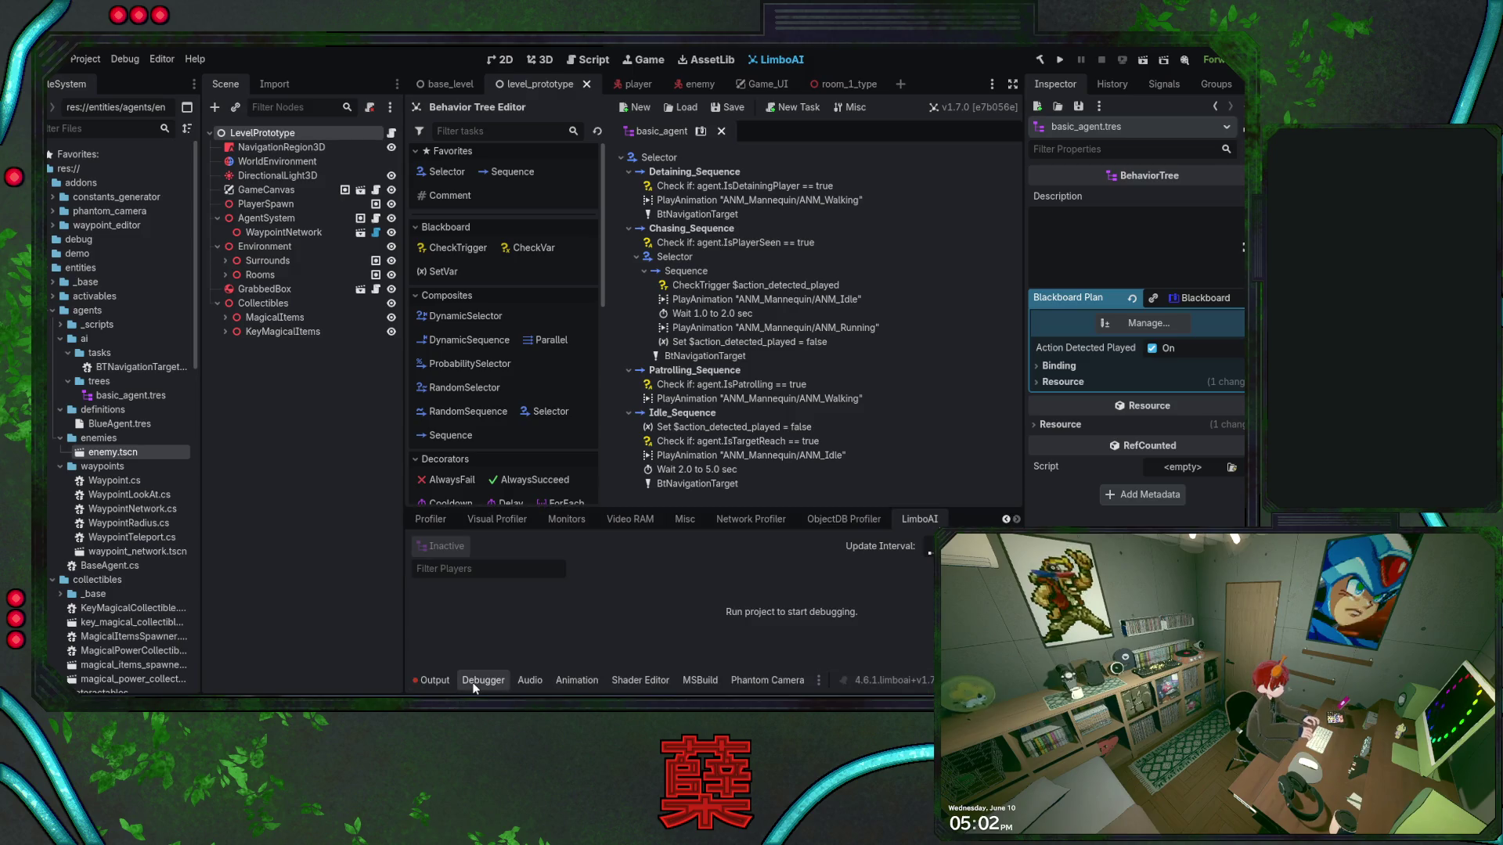
click(530, 680)
click(576, 680)
click(640, 681)
click(794, 680)
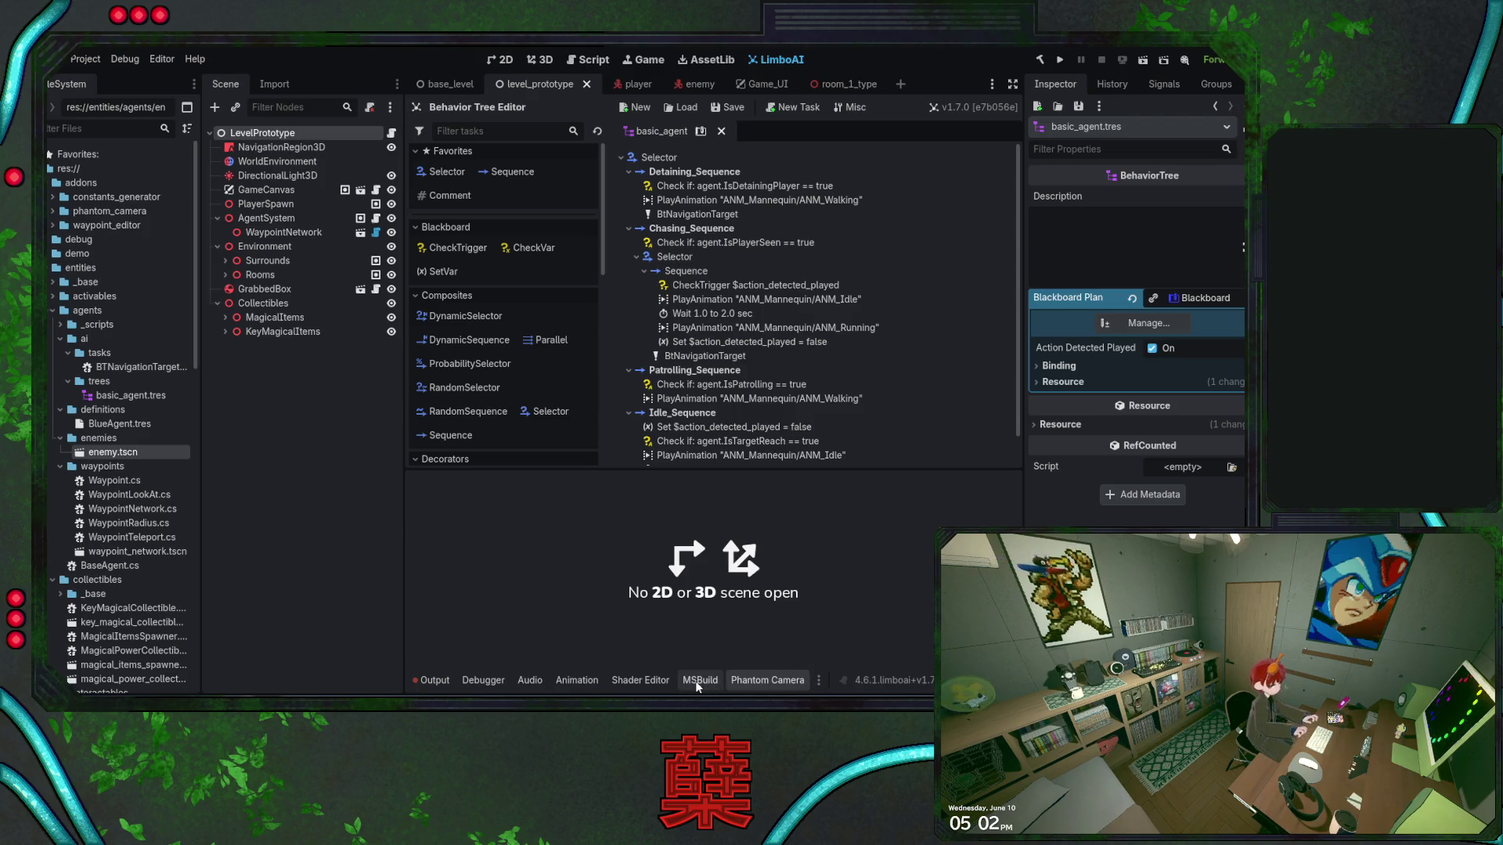
click(641, 680)
click(577, 679)
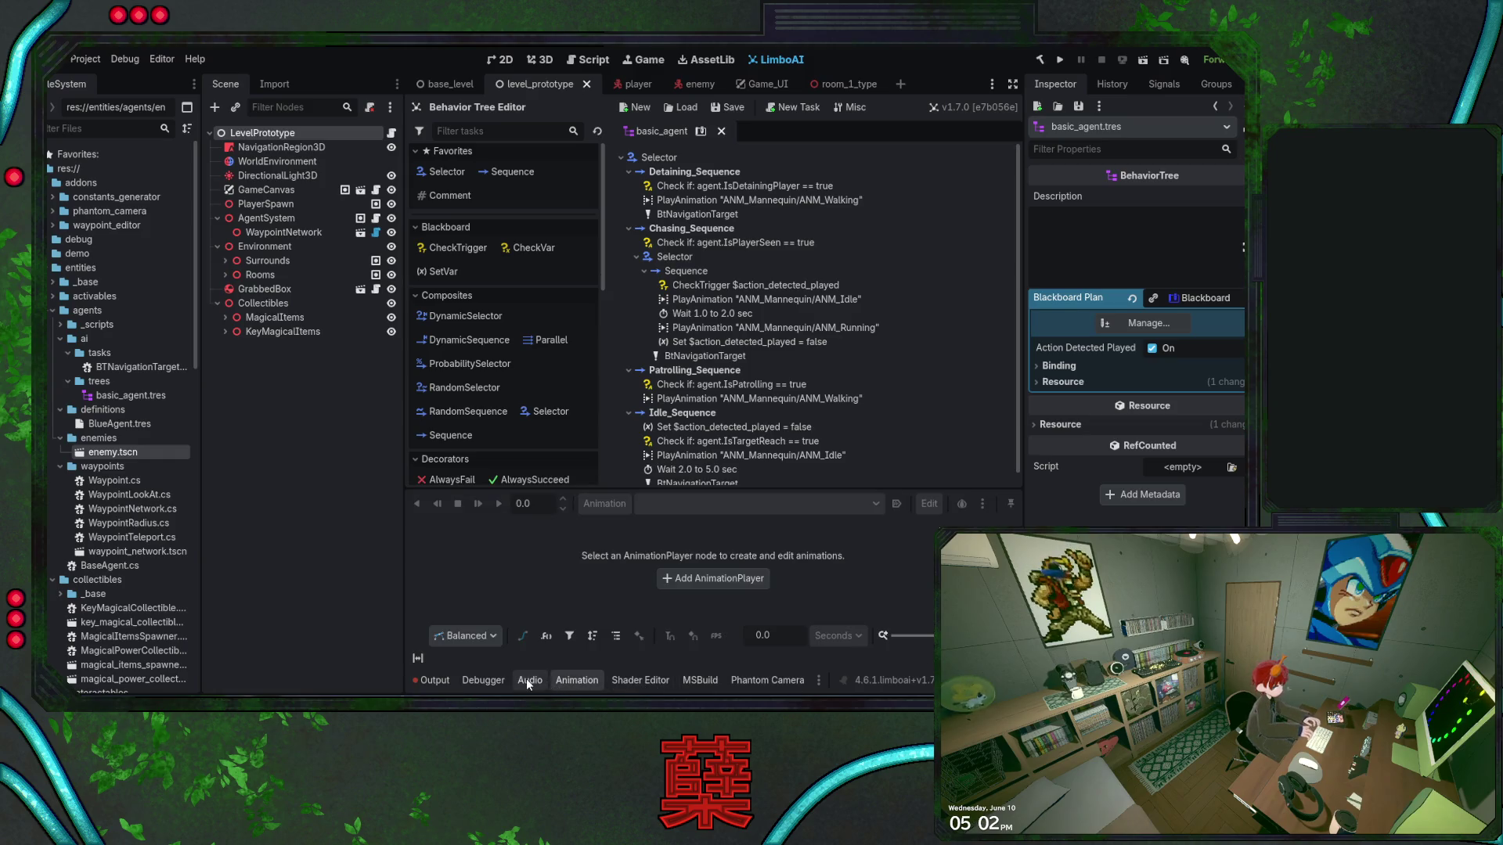
key(alt+a)
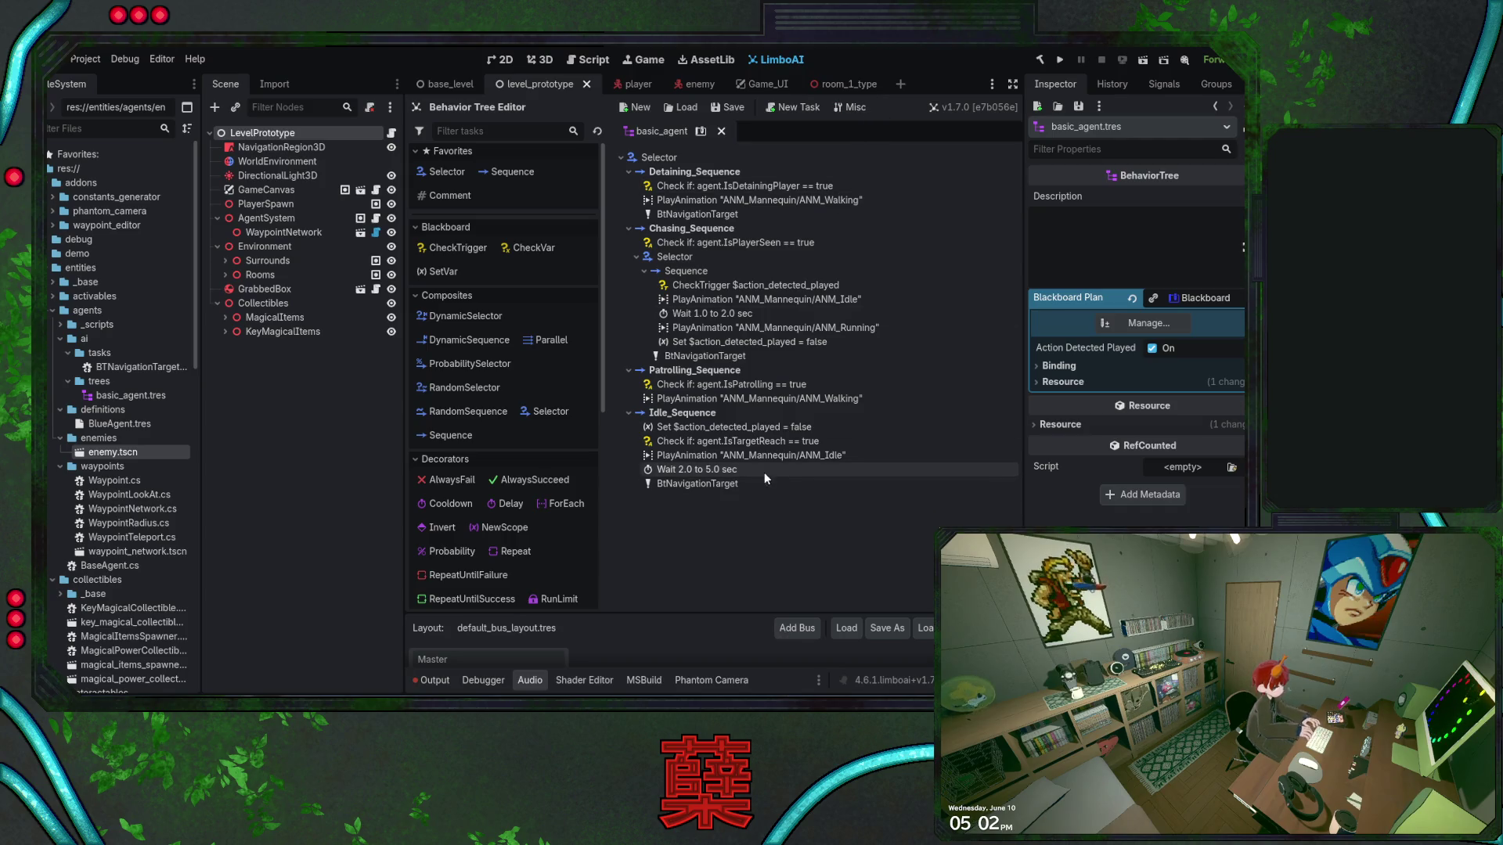
click(432, 681)
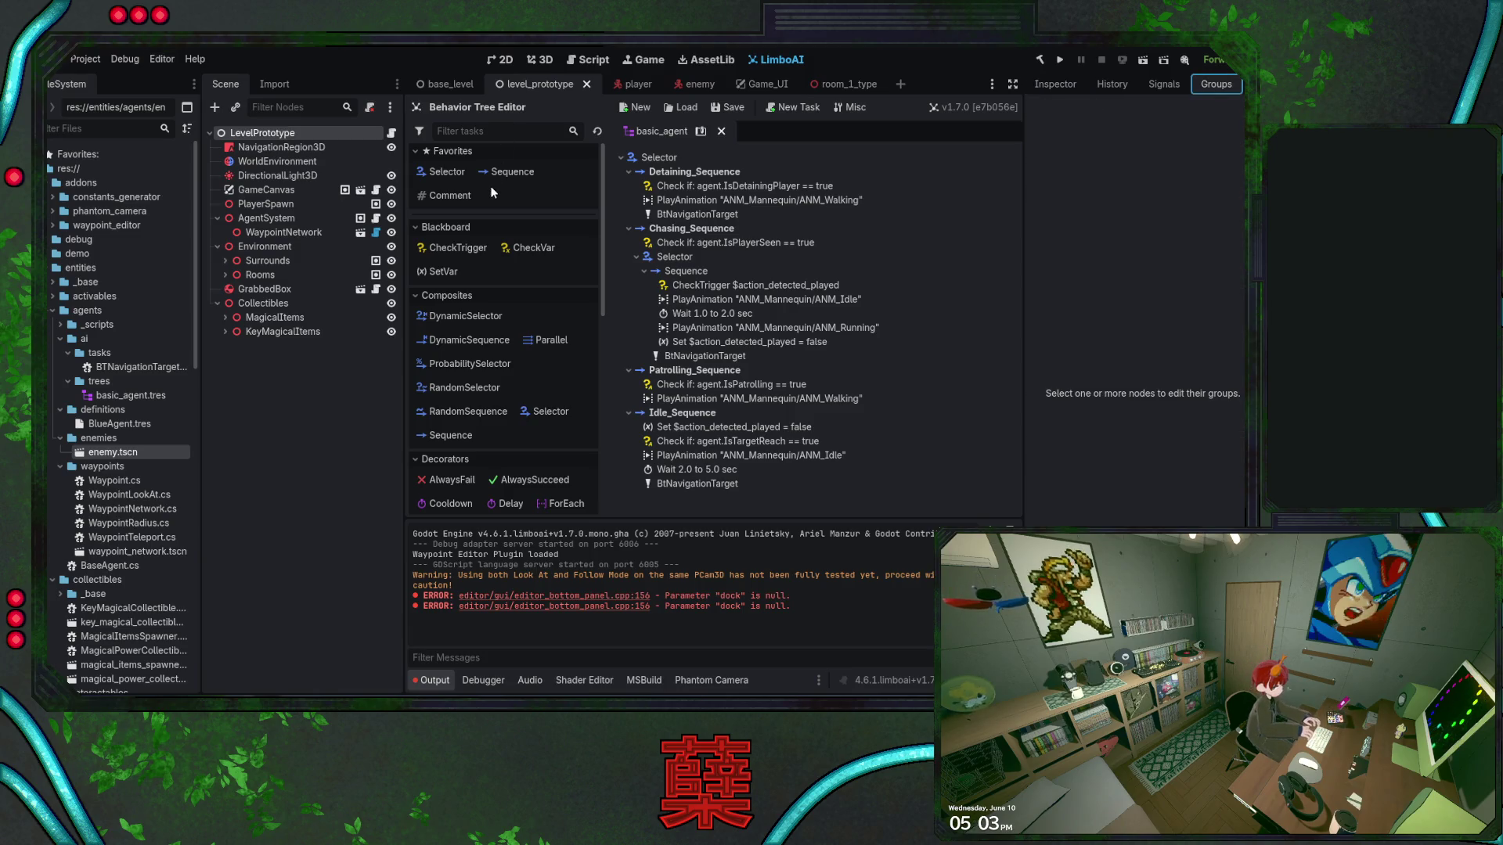
Restore the Output log and show basic_agent's BlackboardPlan in the Inspector, with Action Detected Played on
click(1073, 84)
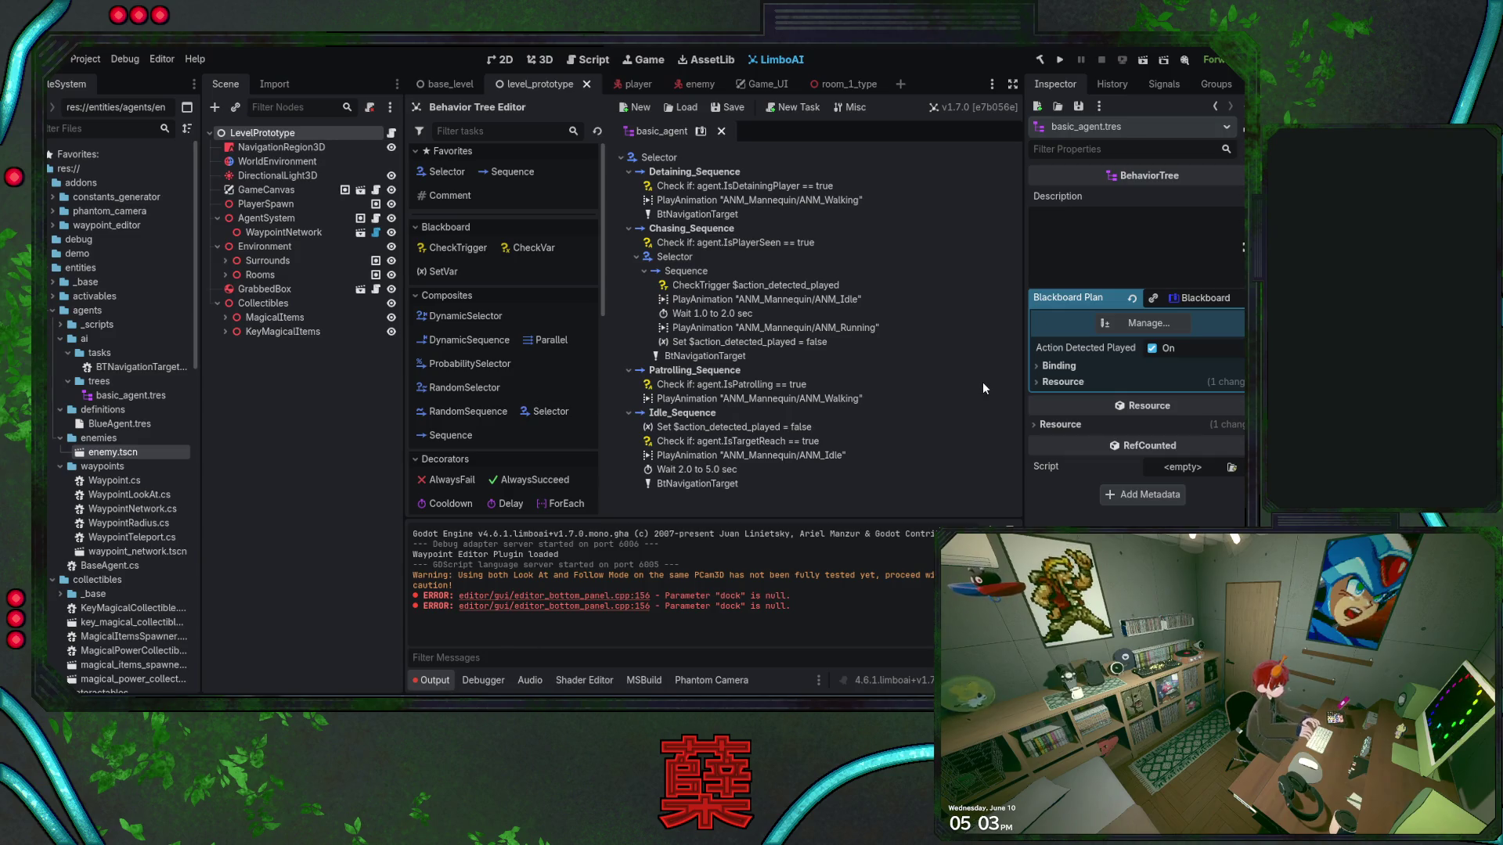
key(alt+n)
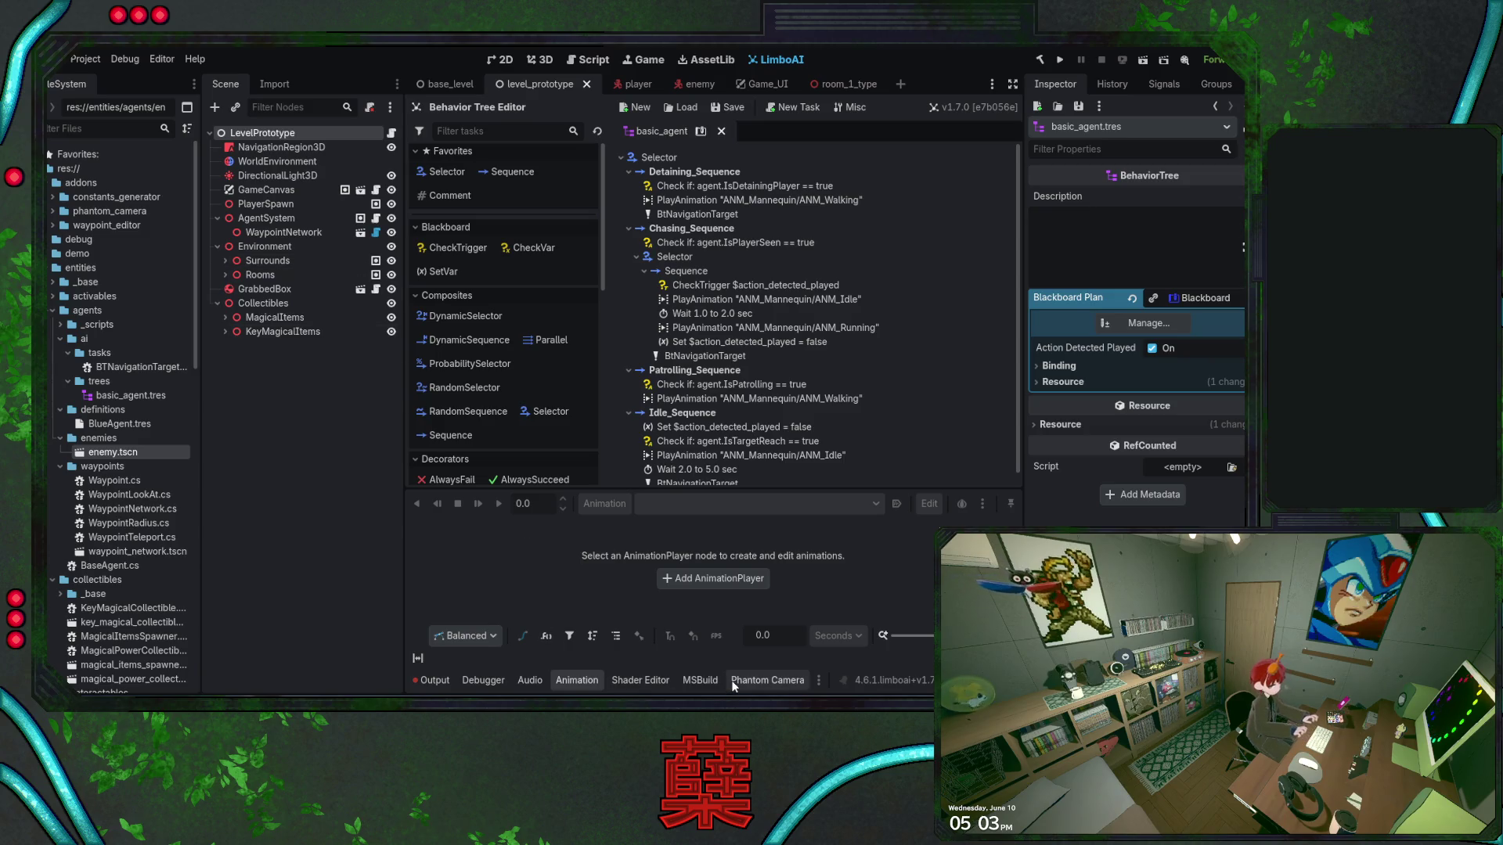
click(432, 680)
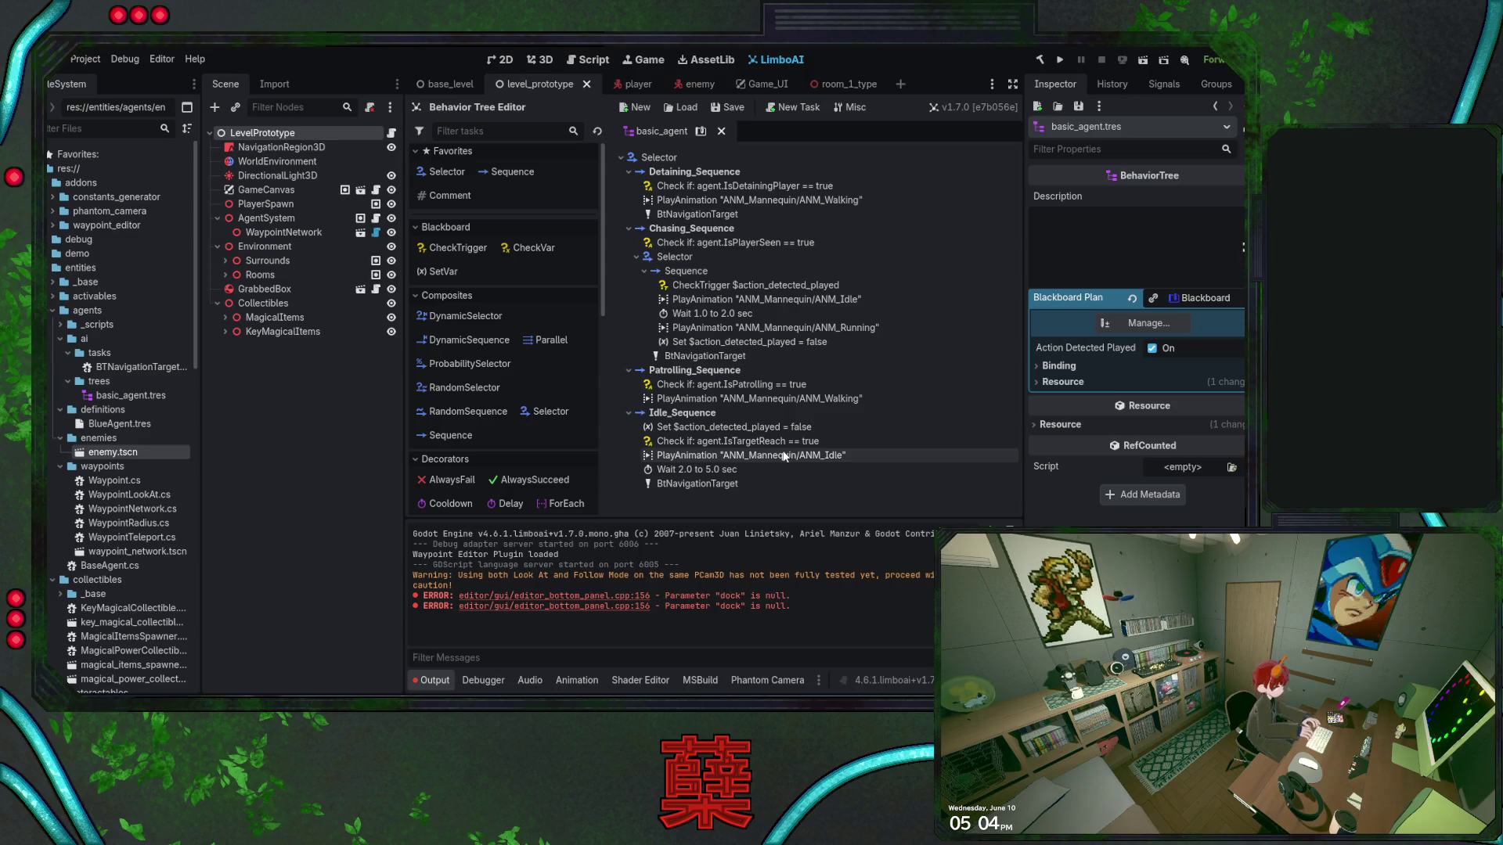
click(1200, 297)
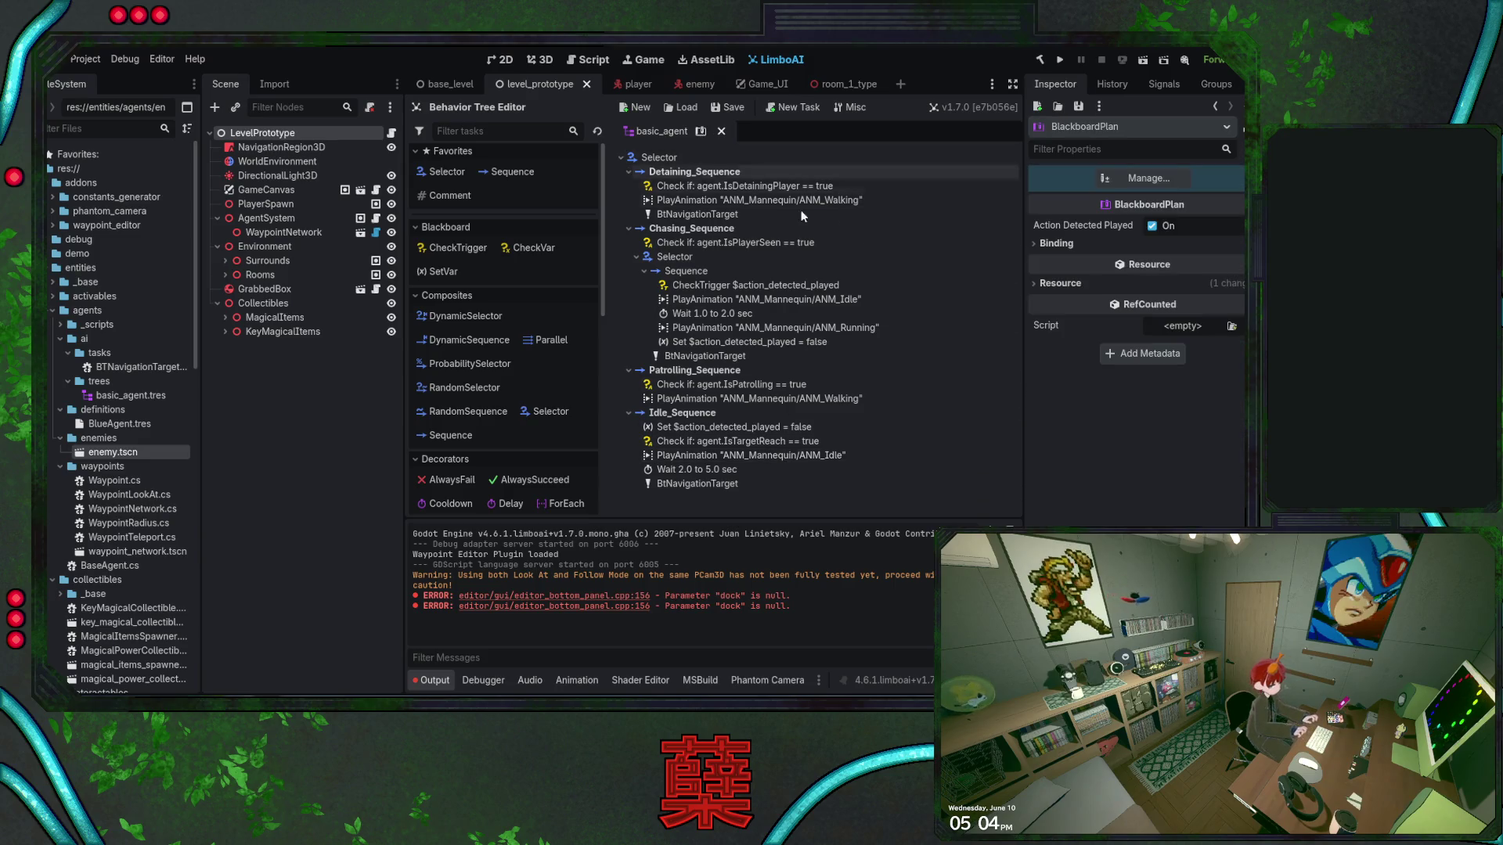
click(703, 287)
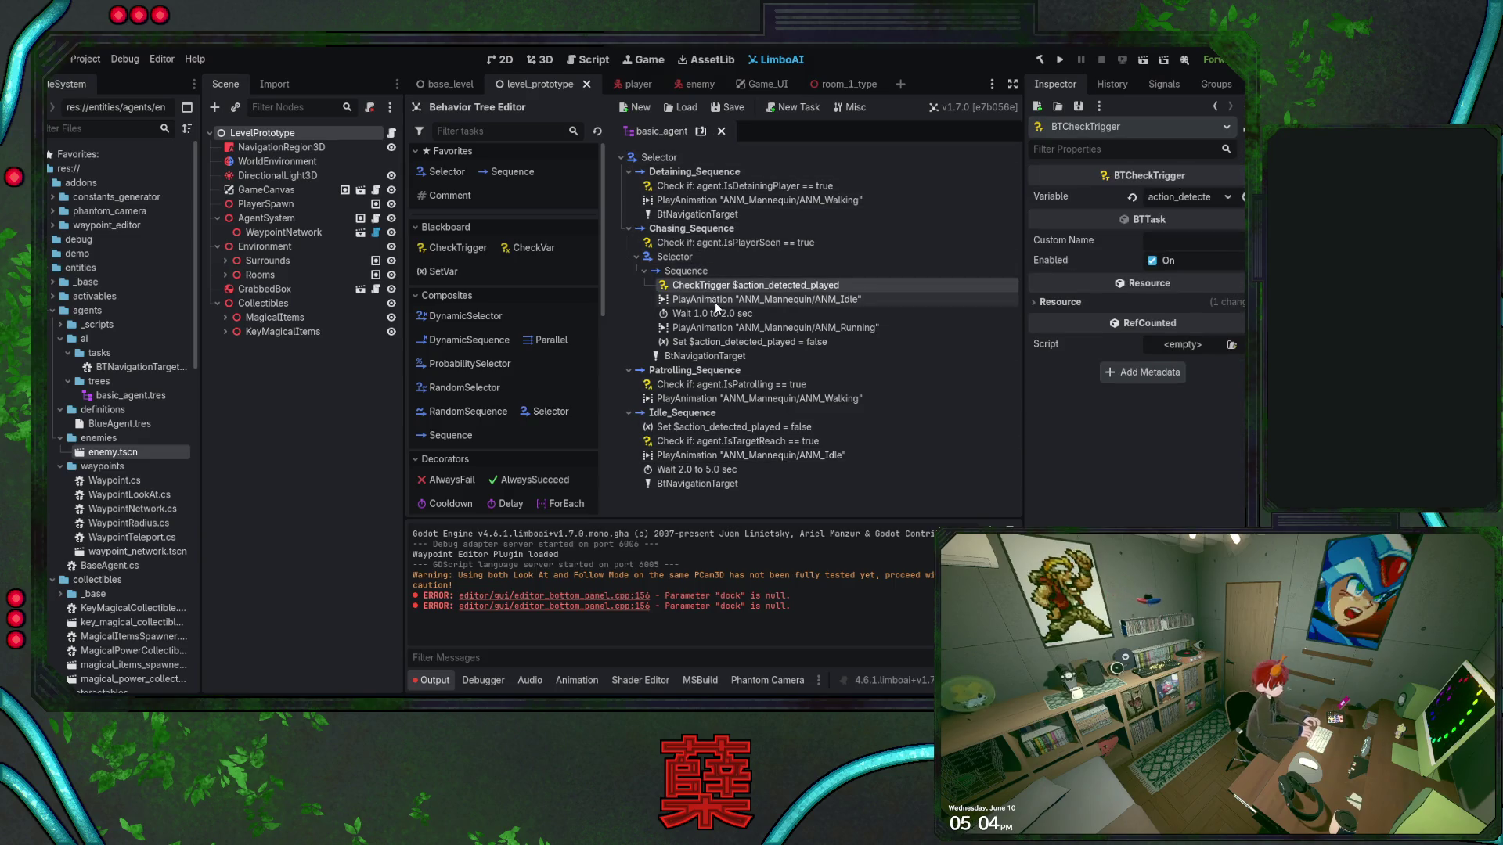
click(744, 343)
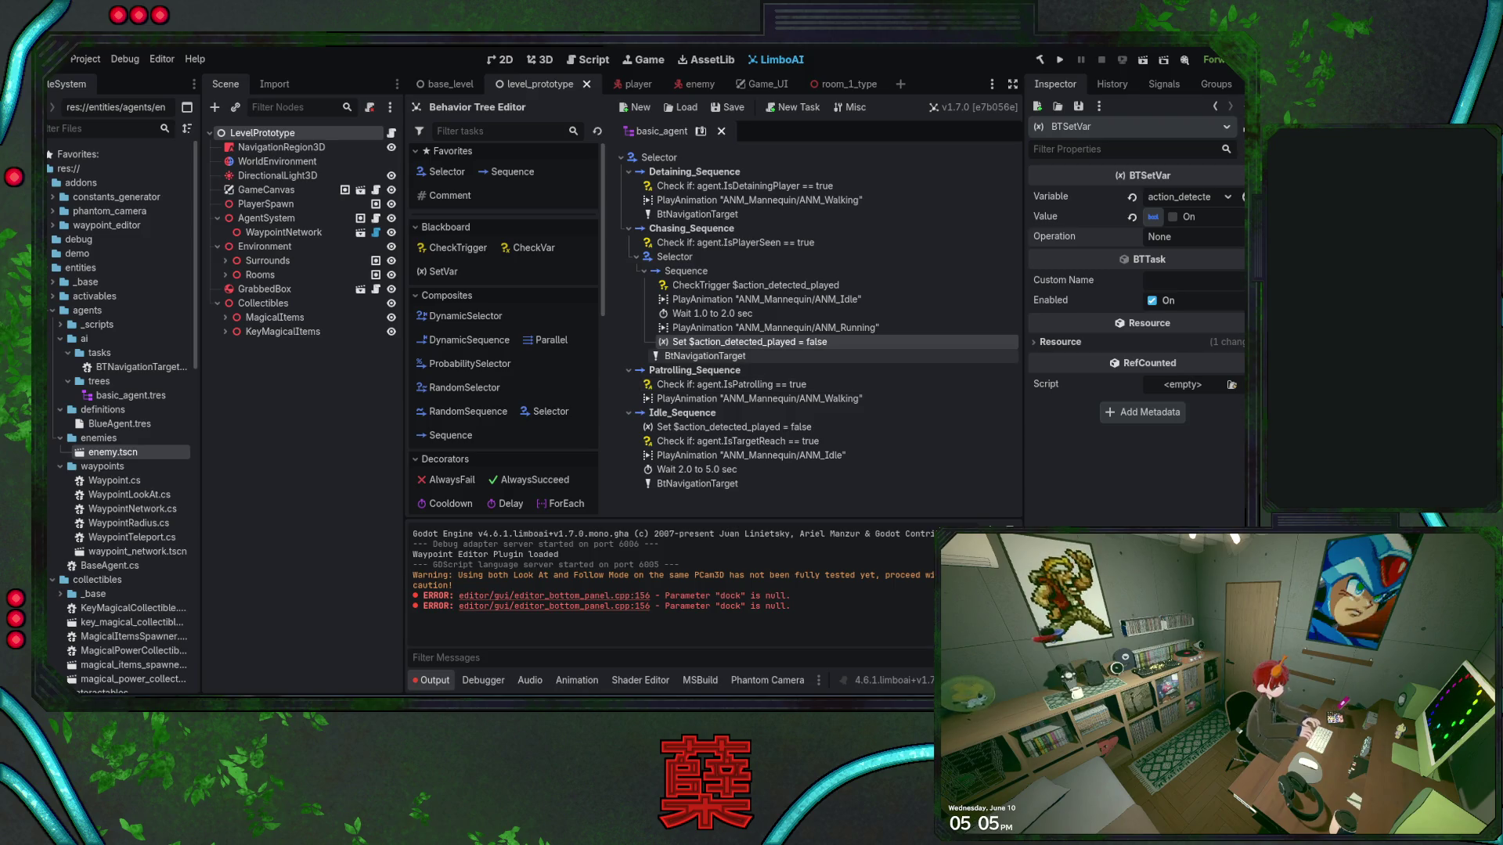
click(695, 271)
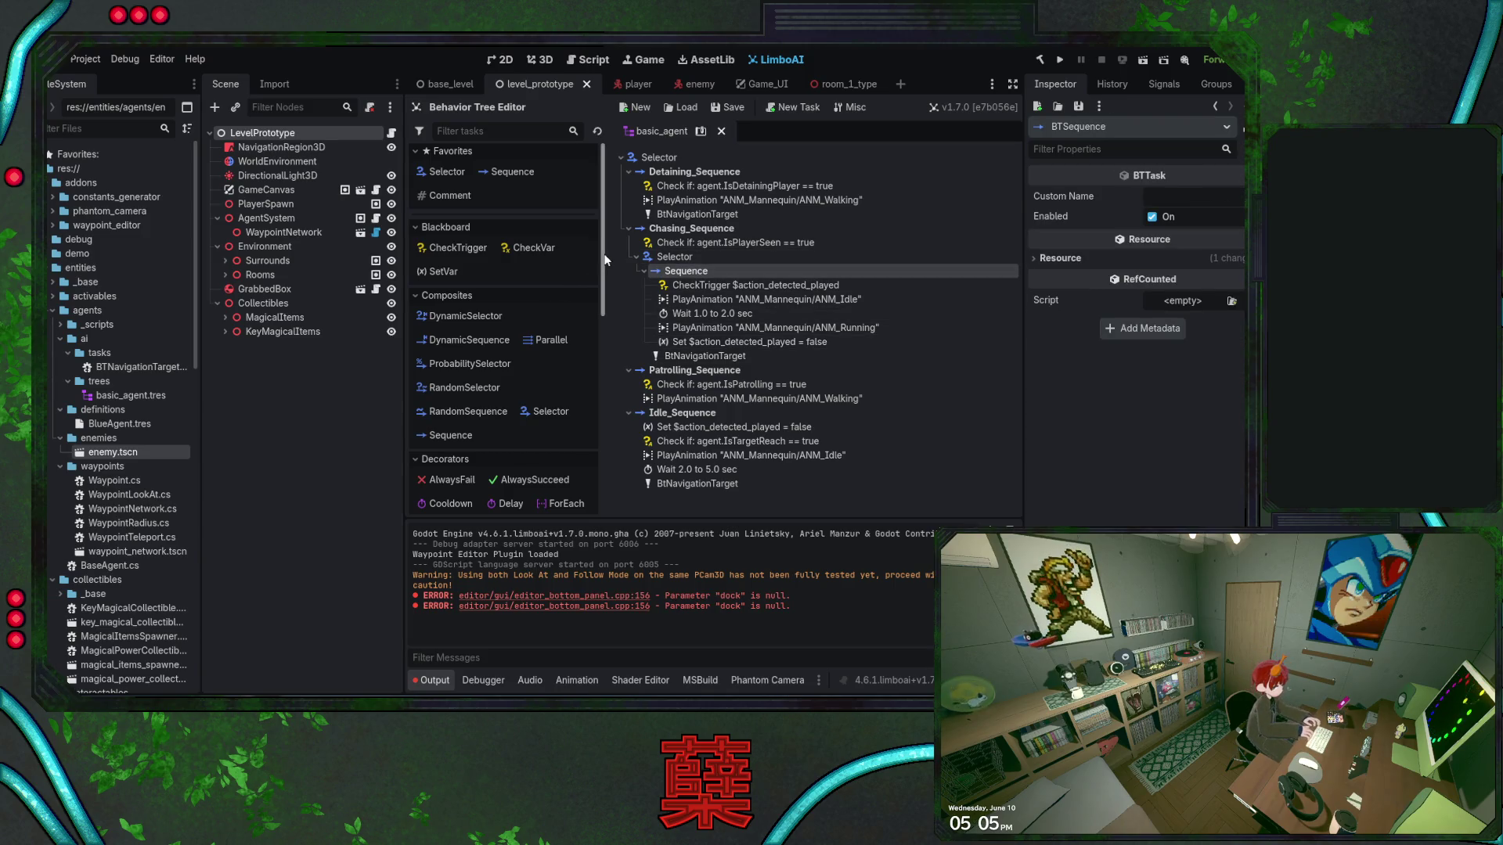
drag(604, 266, 597, 476)
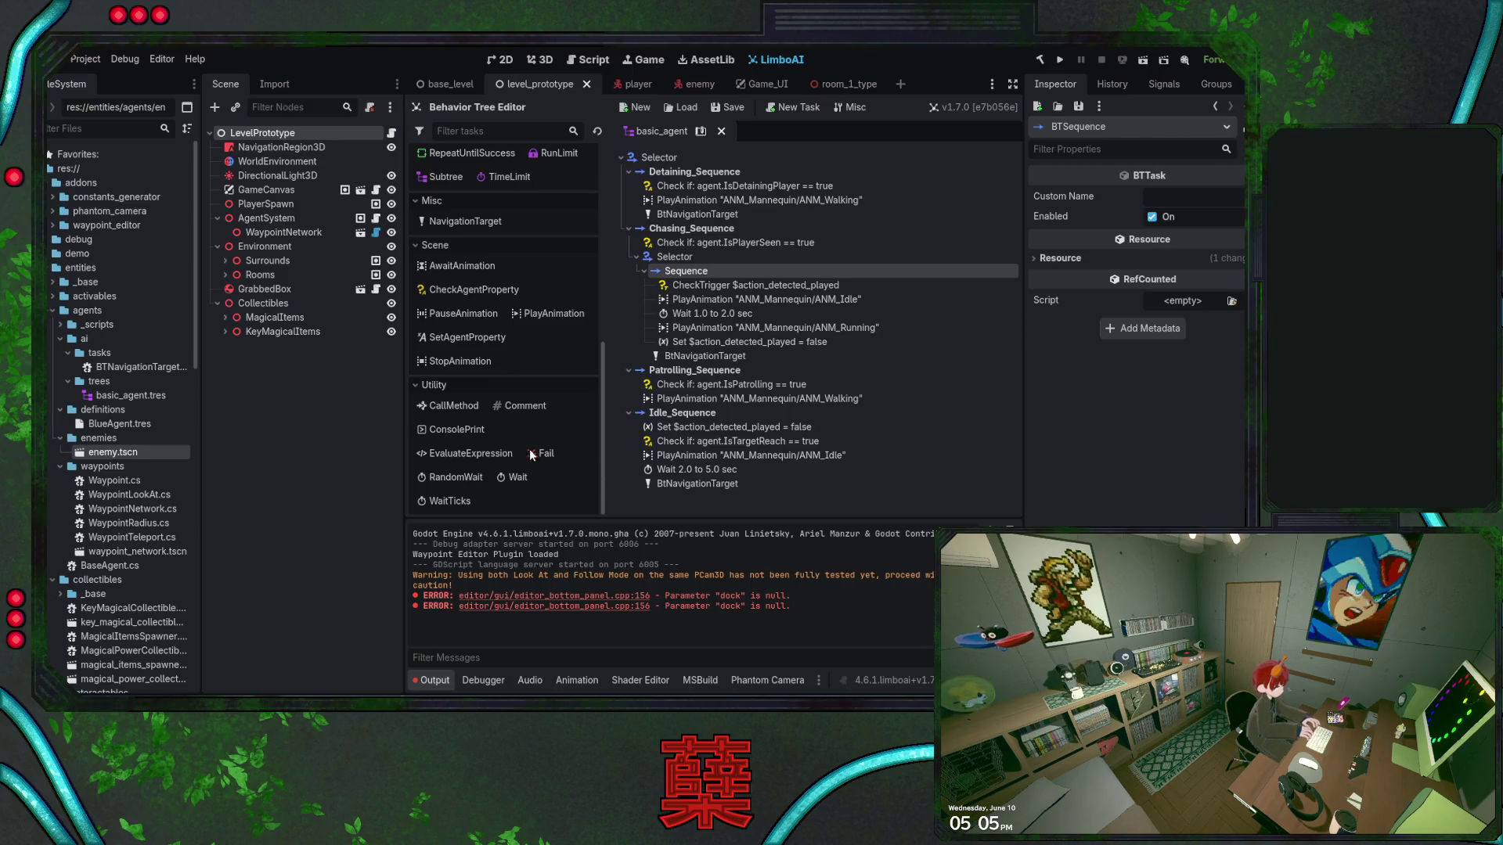
Append a ConsolePrint printing "Action played" to the chase Sequence, save level_prototype, and run the game
mouse_move(486, 425)
mouse_down()
mouse_move(704, 469)
mouse_move(729, 354)
mouse_up()
click(1124, 244)
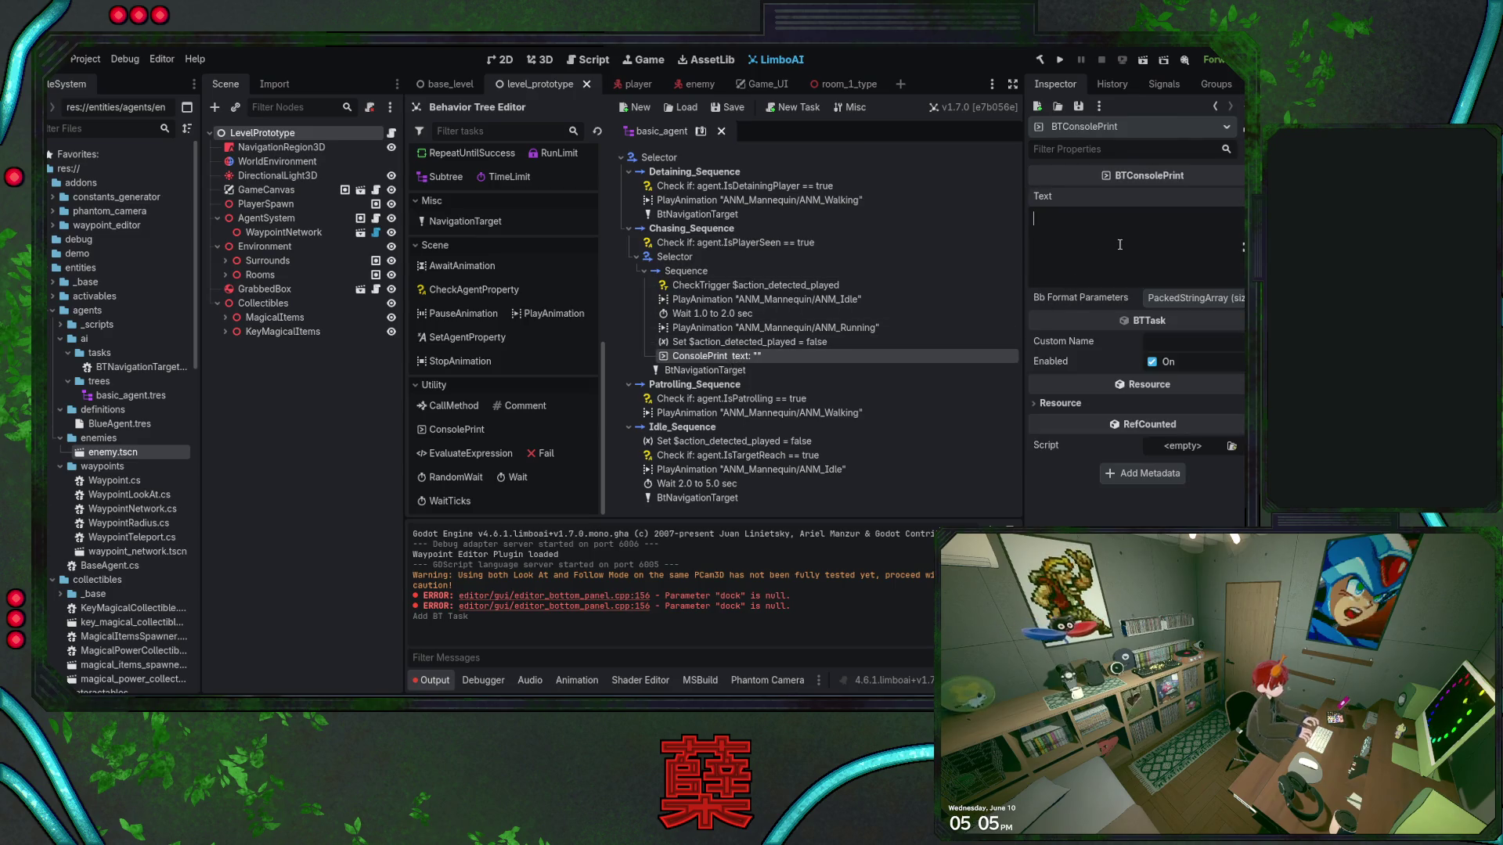
text(Action played)
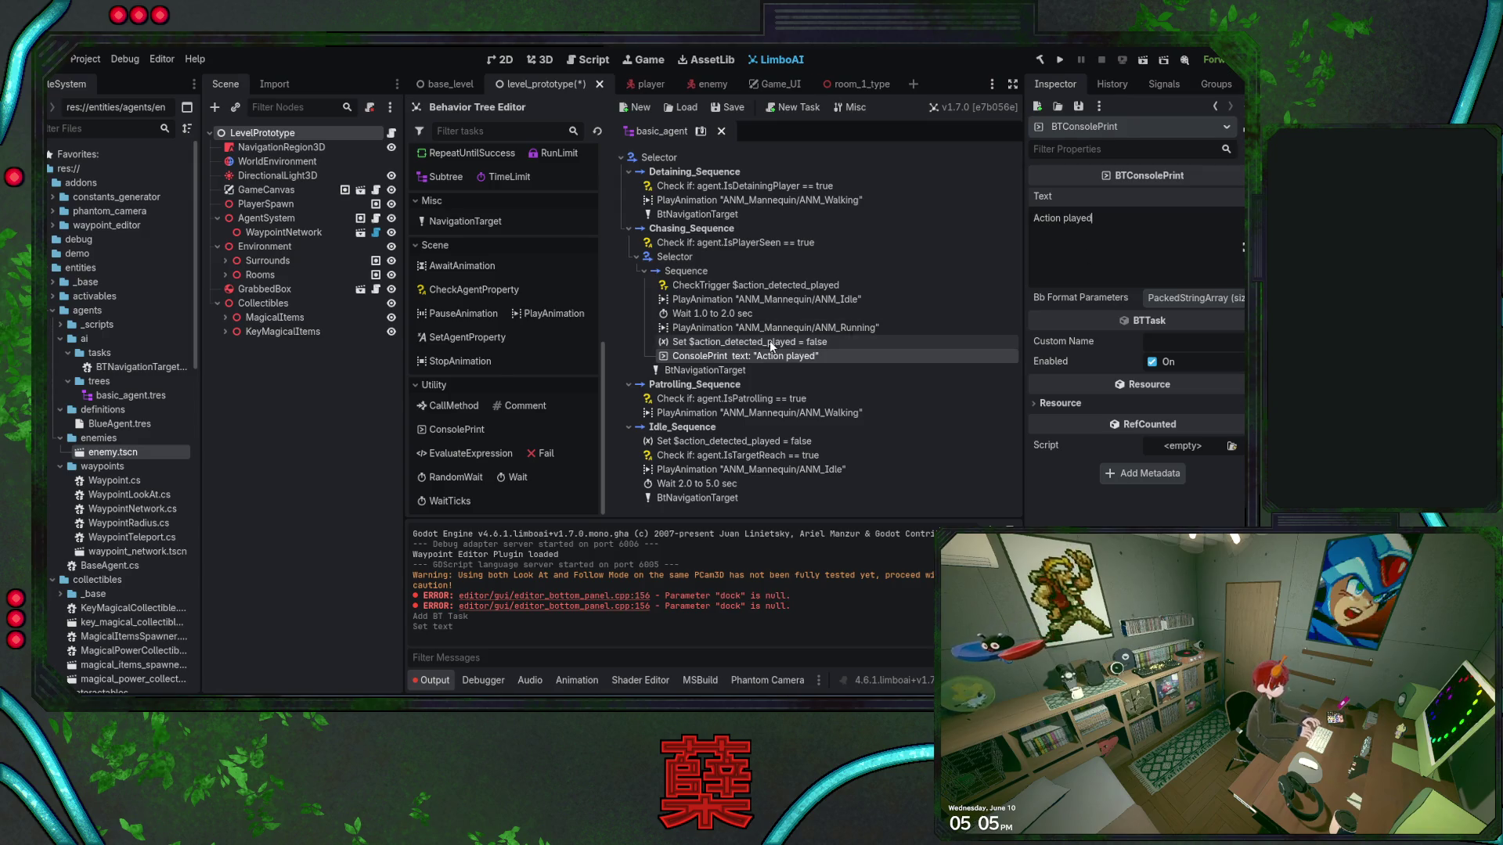
key(ctrl+s)
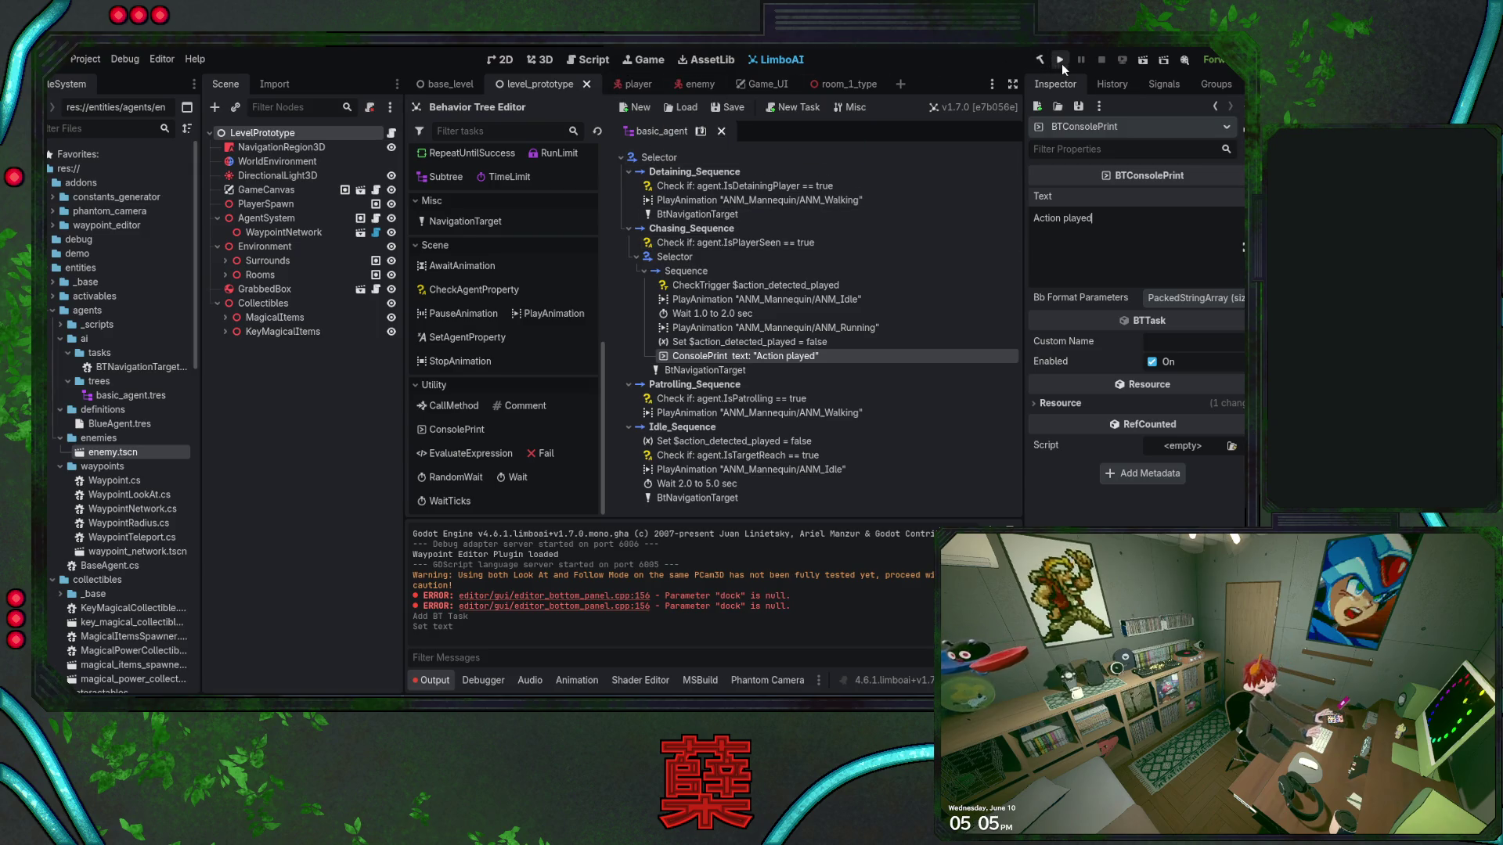
click(1061, 61)
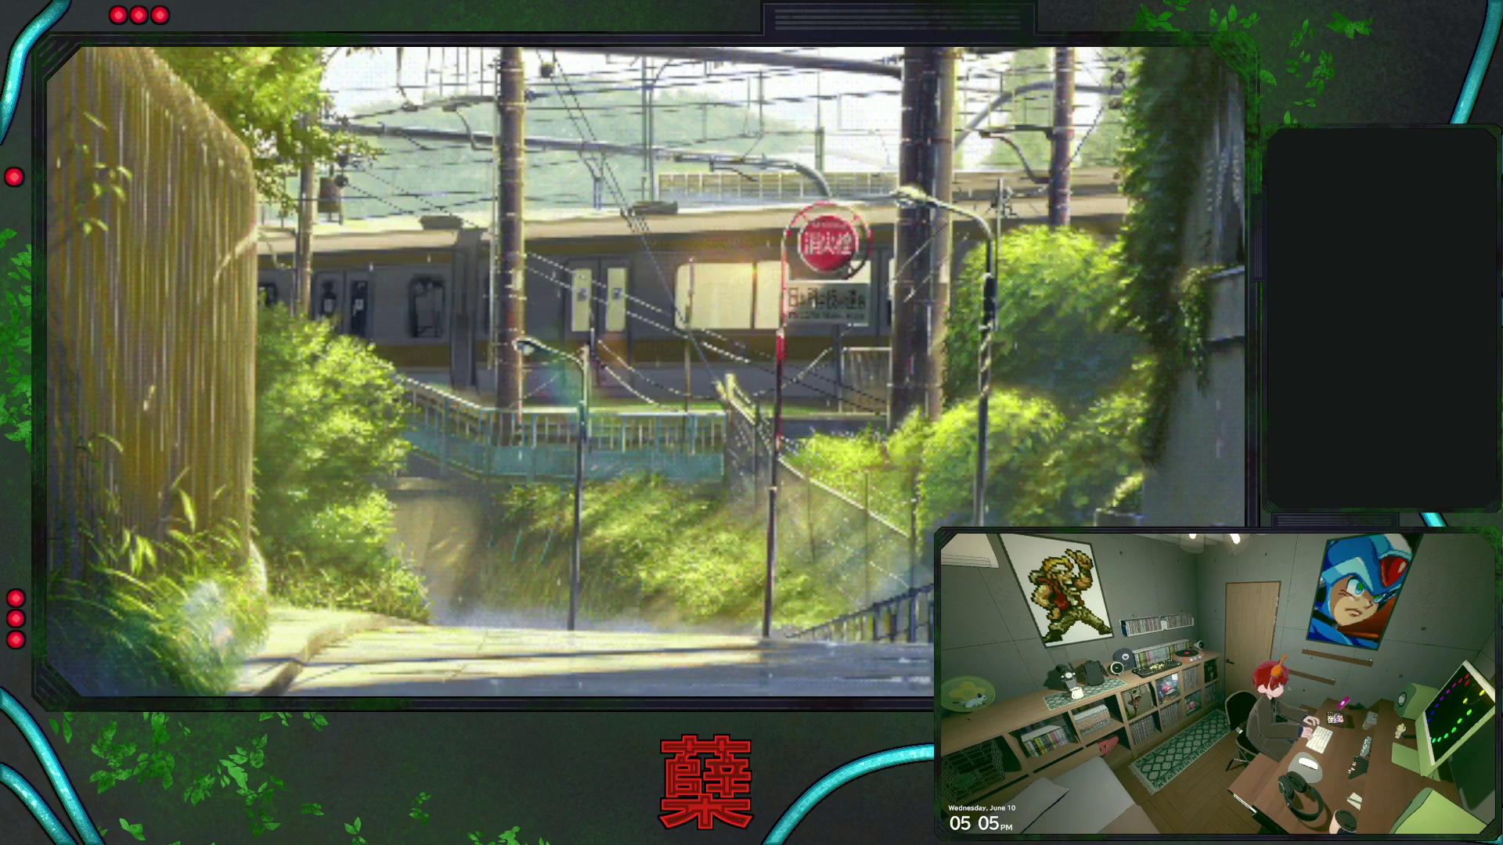
Enter the maze from the main menu, steer the player with WASD until the enemy chases, then stop with F8
key(Return)
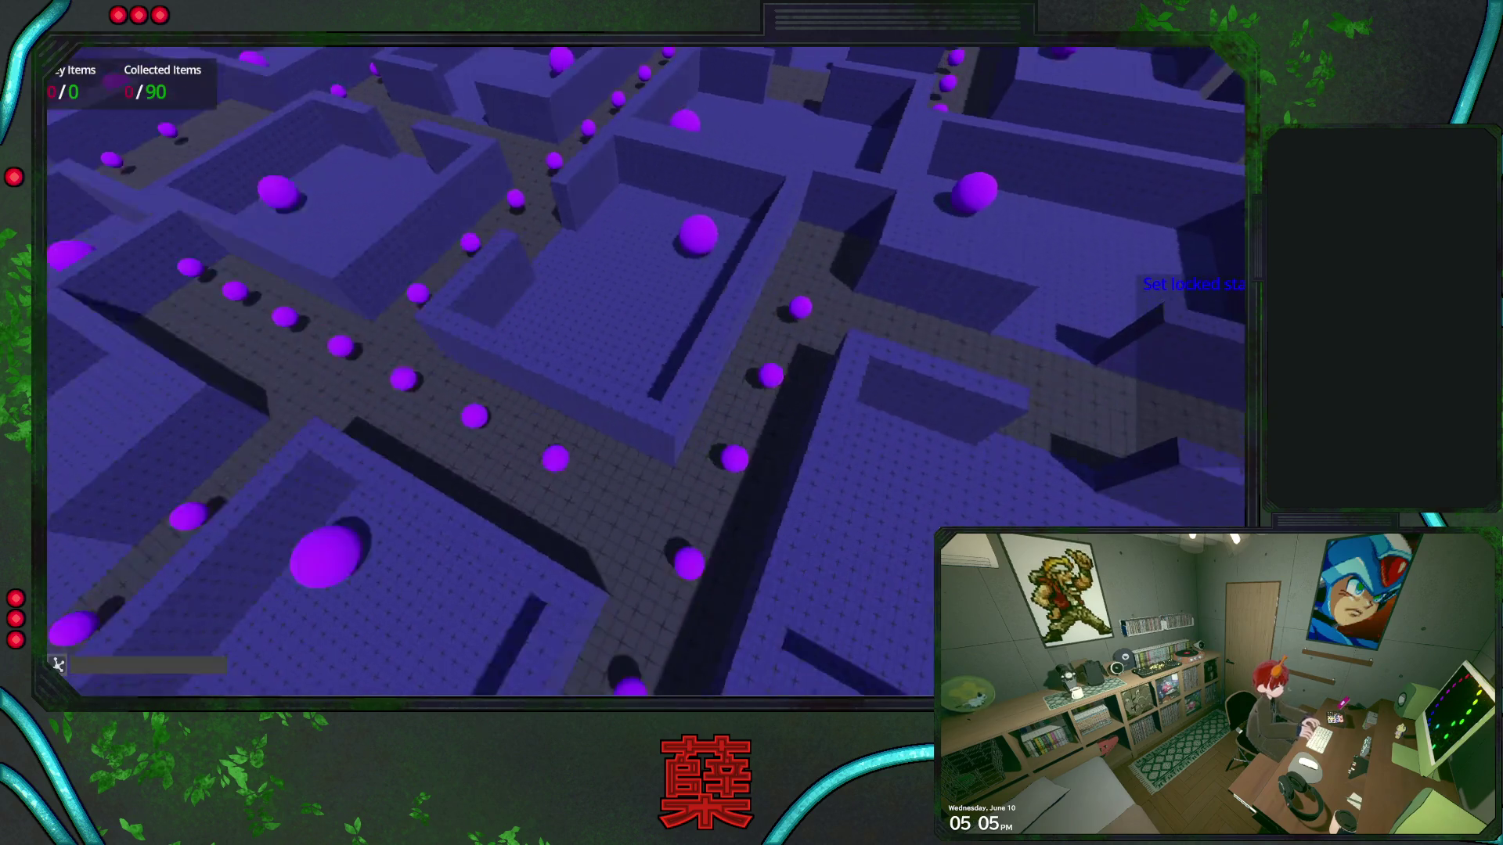
key(w)
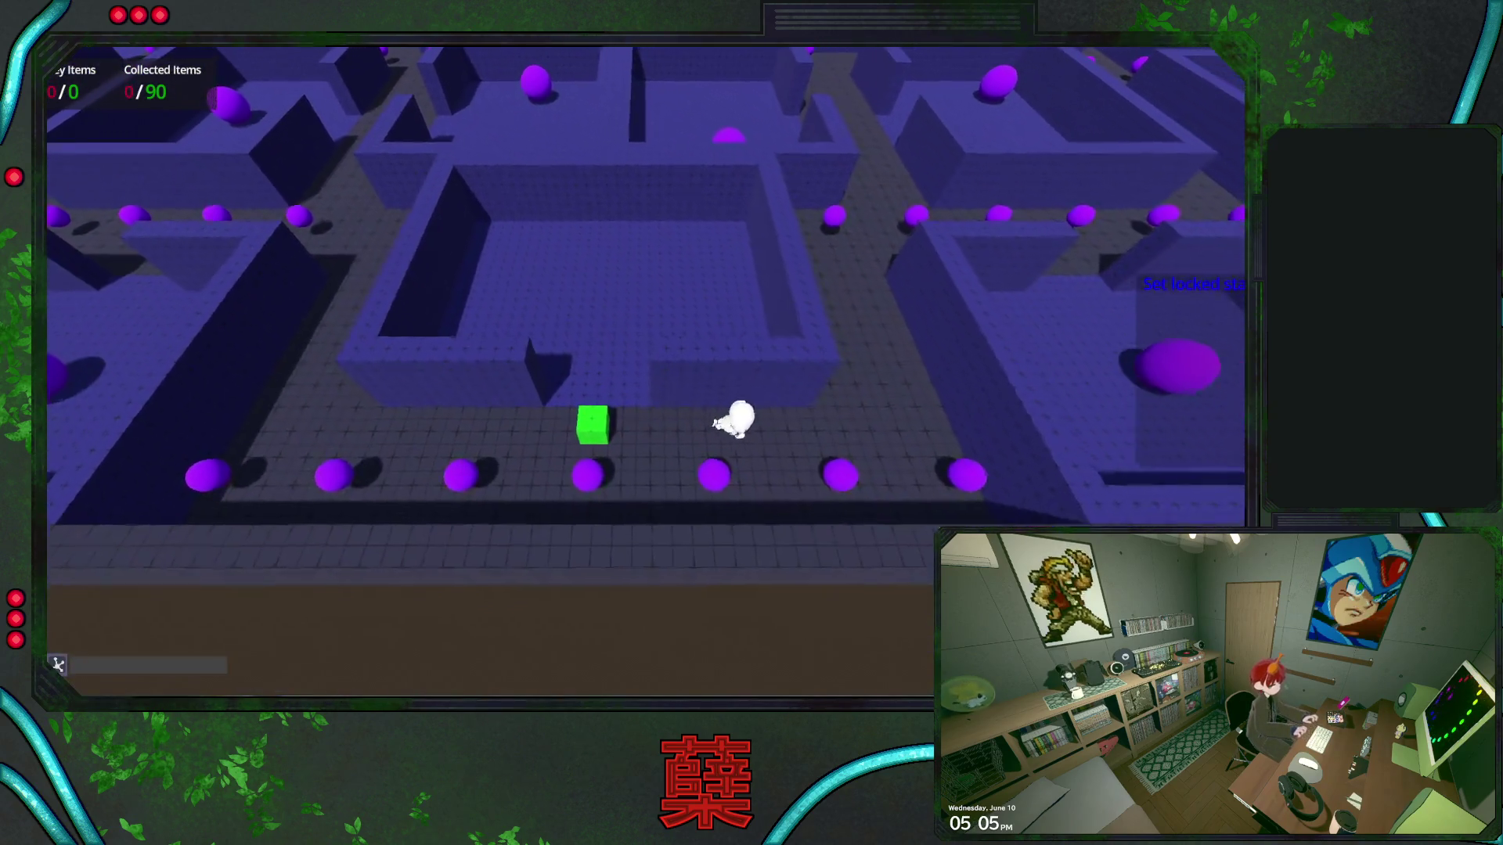
key(w)
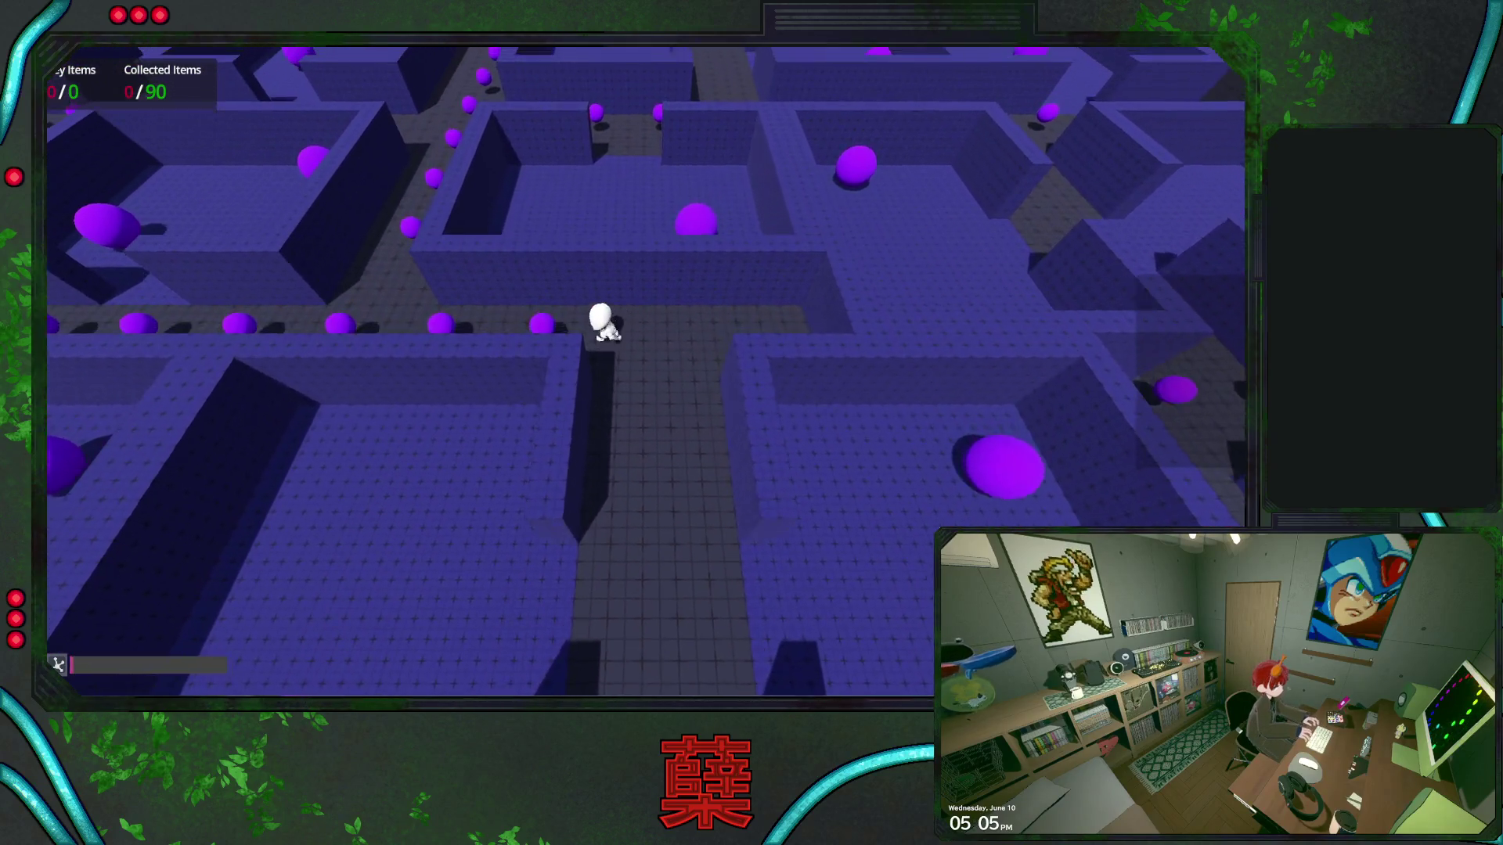
key(a)
key(w)
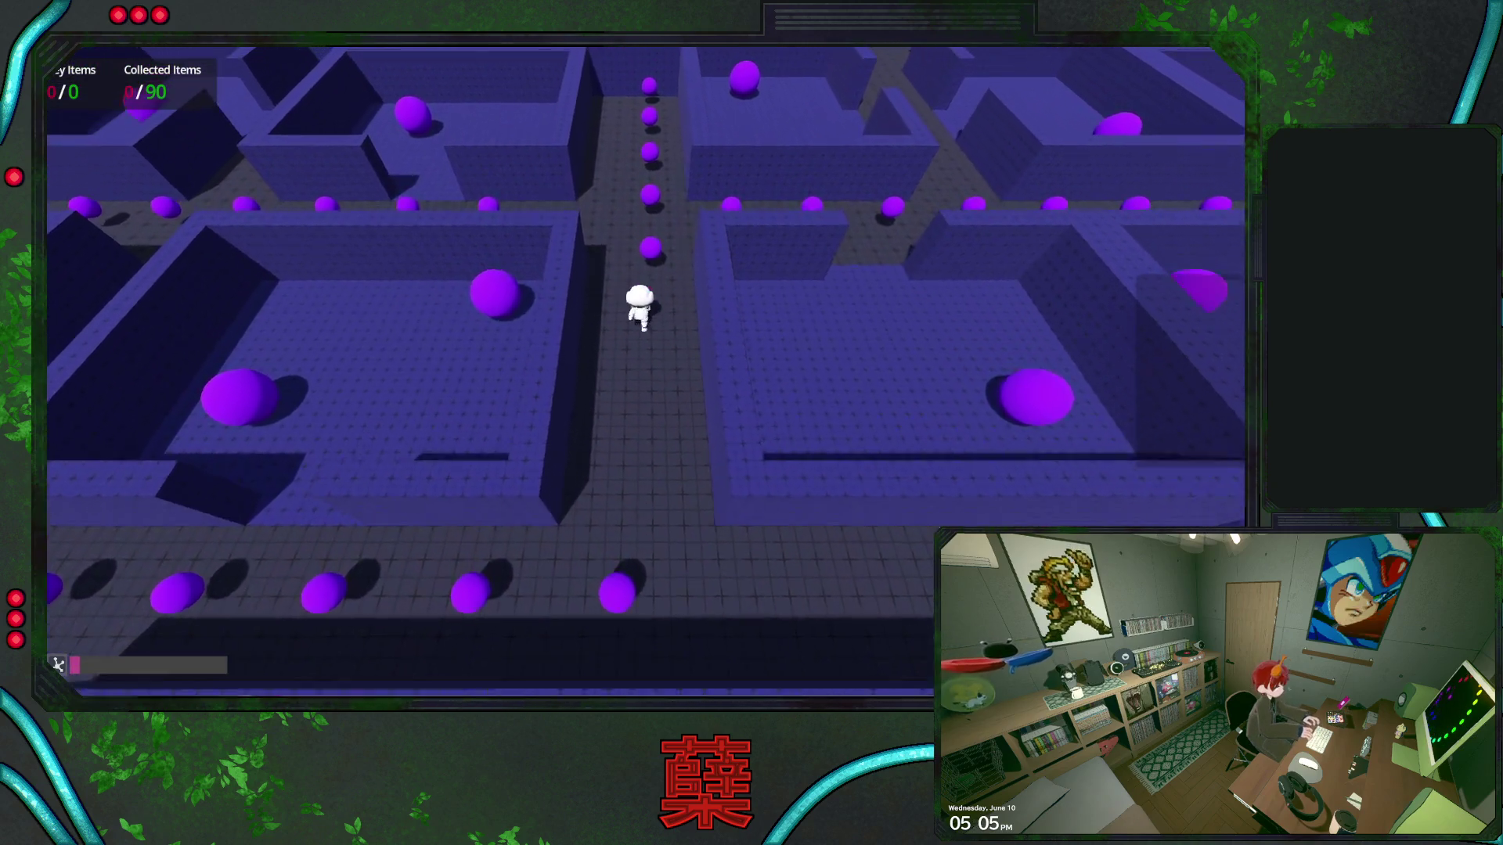
key(w)
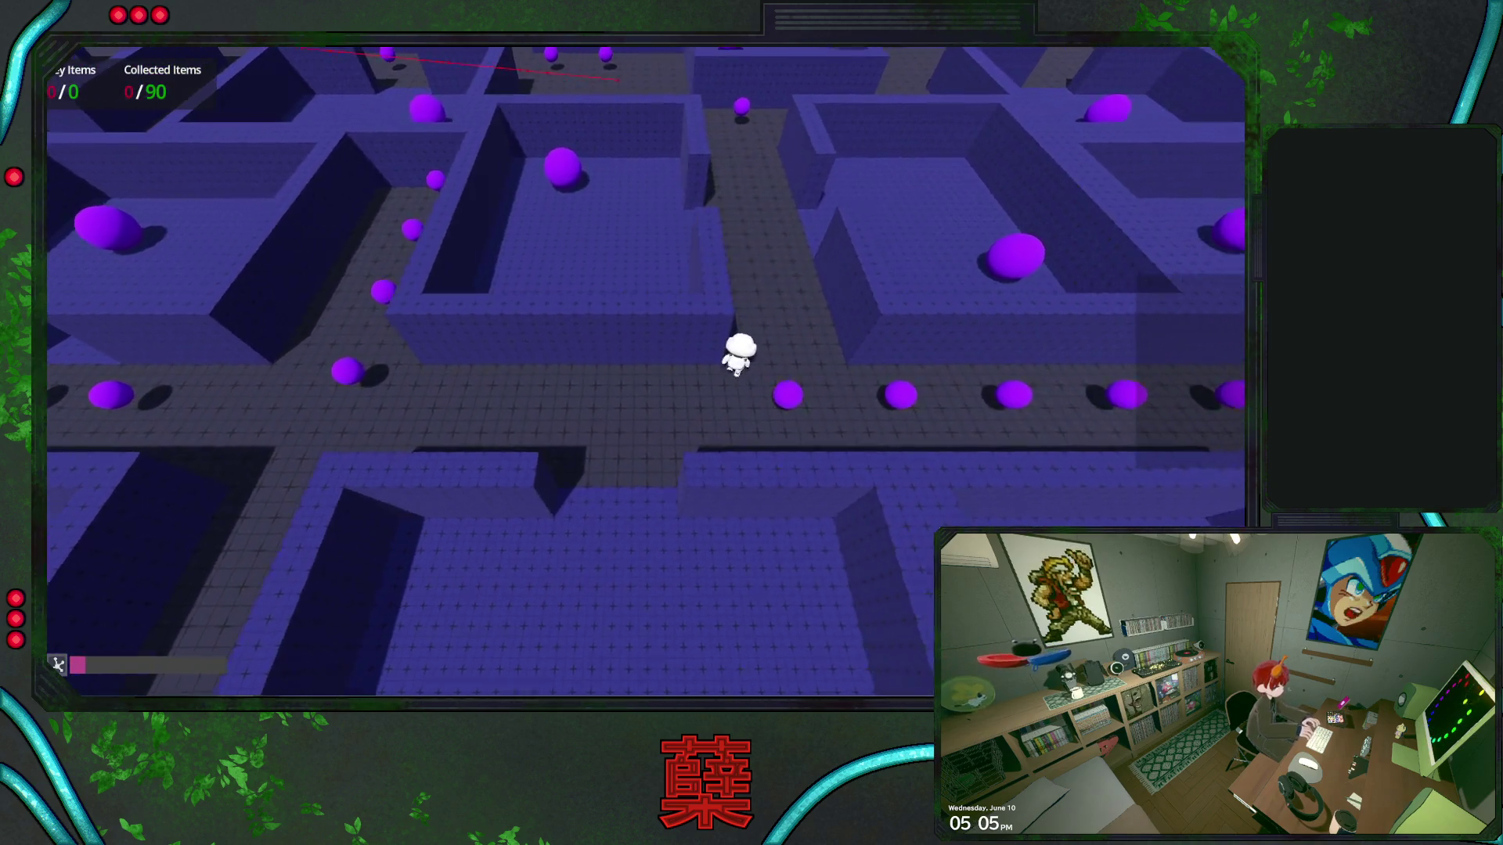
key(w)
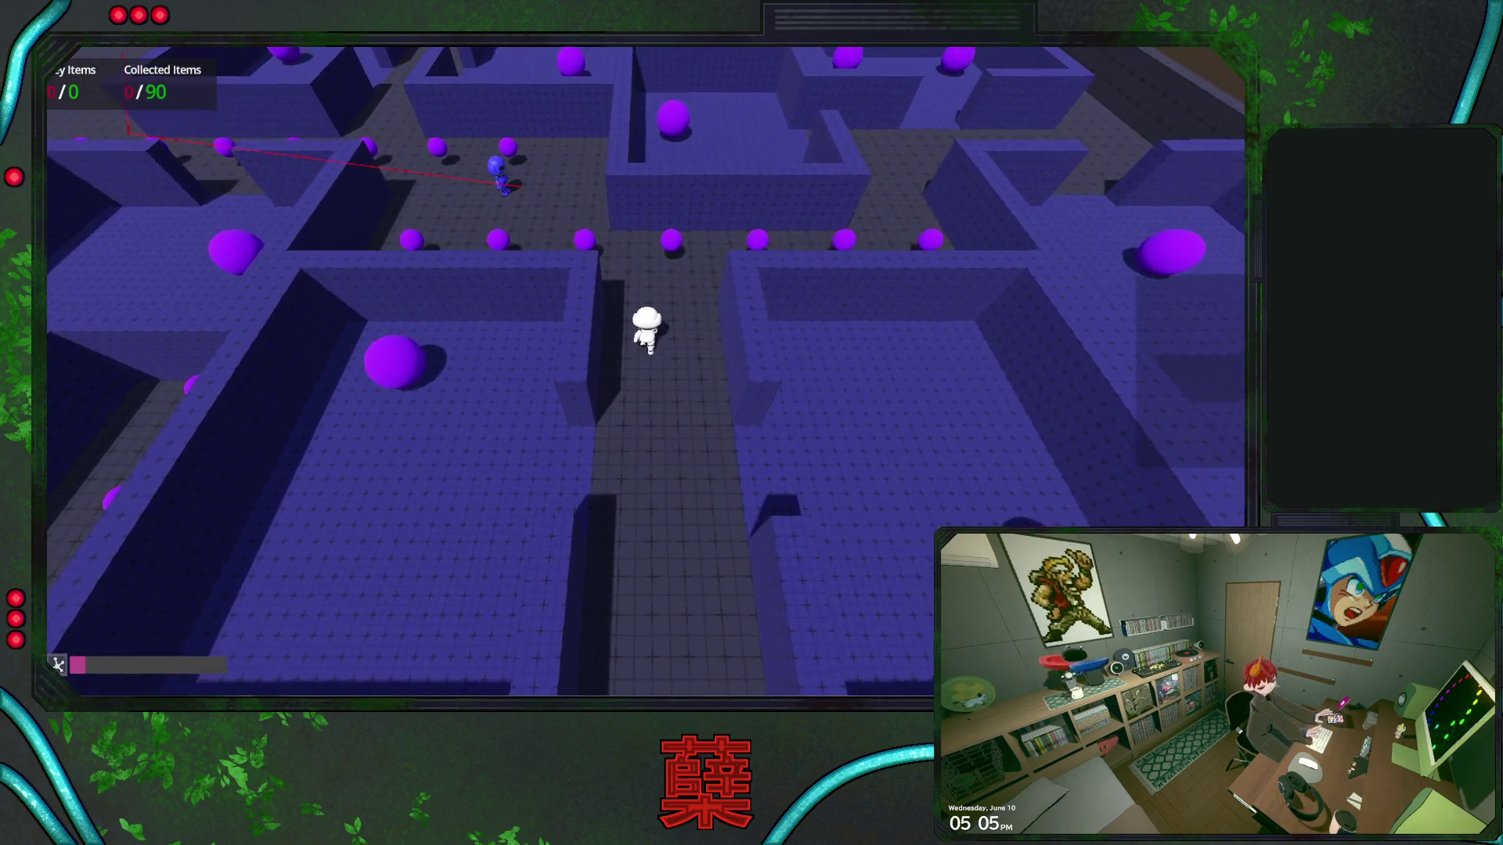
key(d)
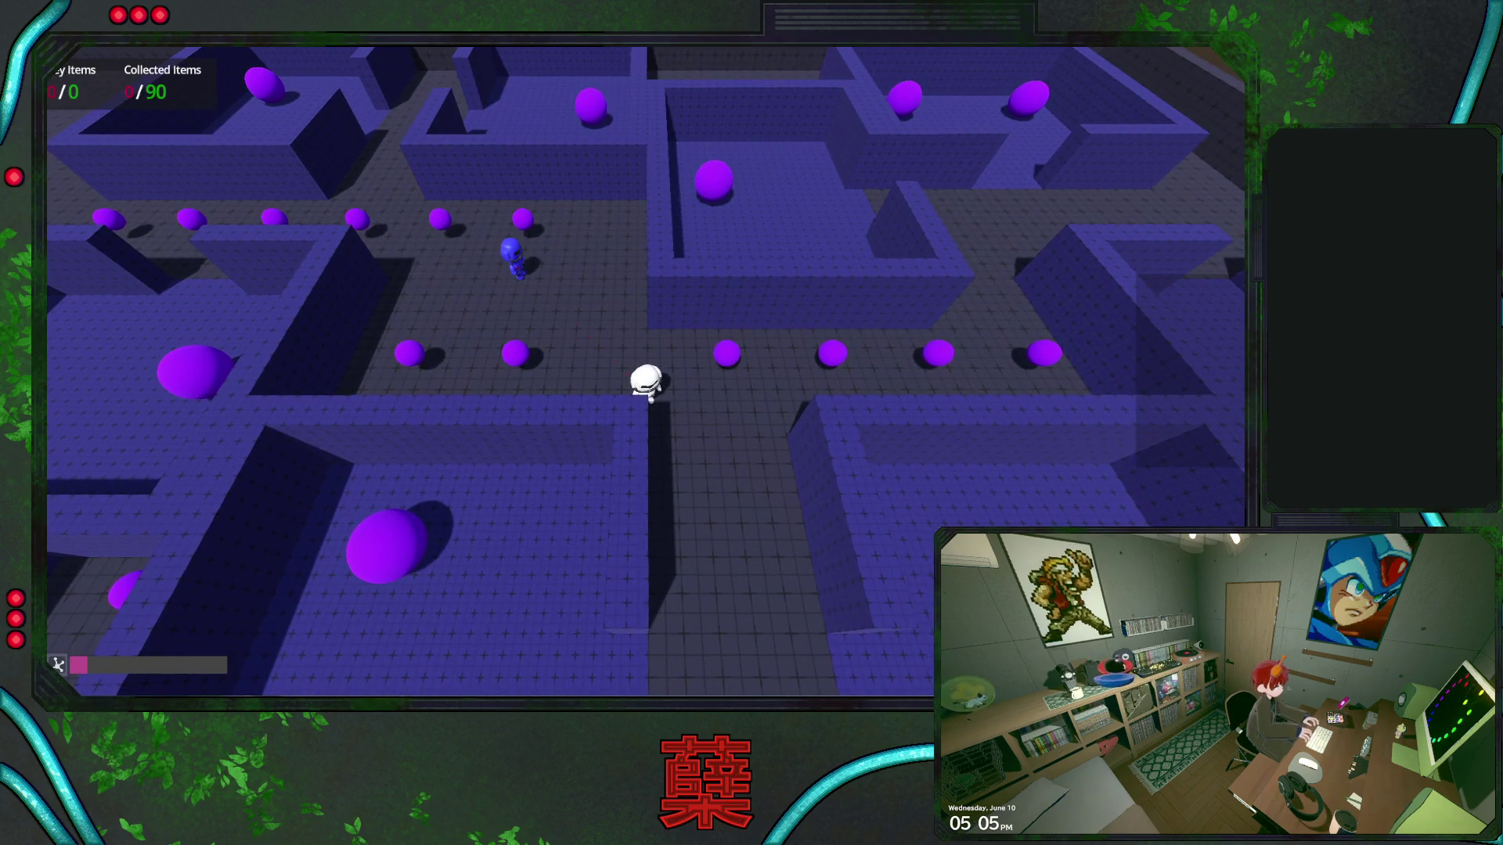
key(s)
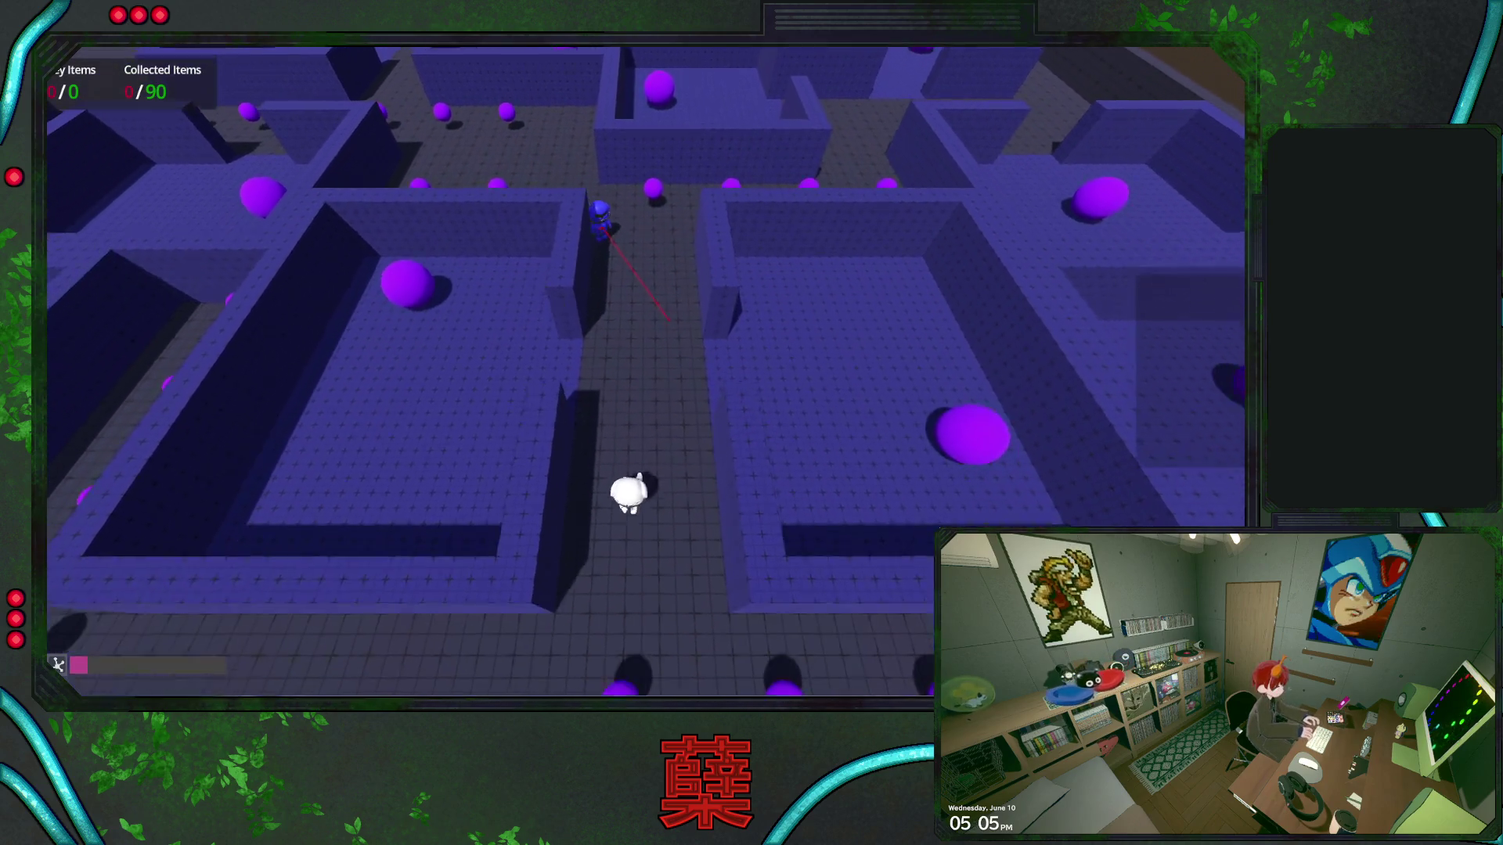
key(F8)
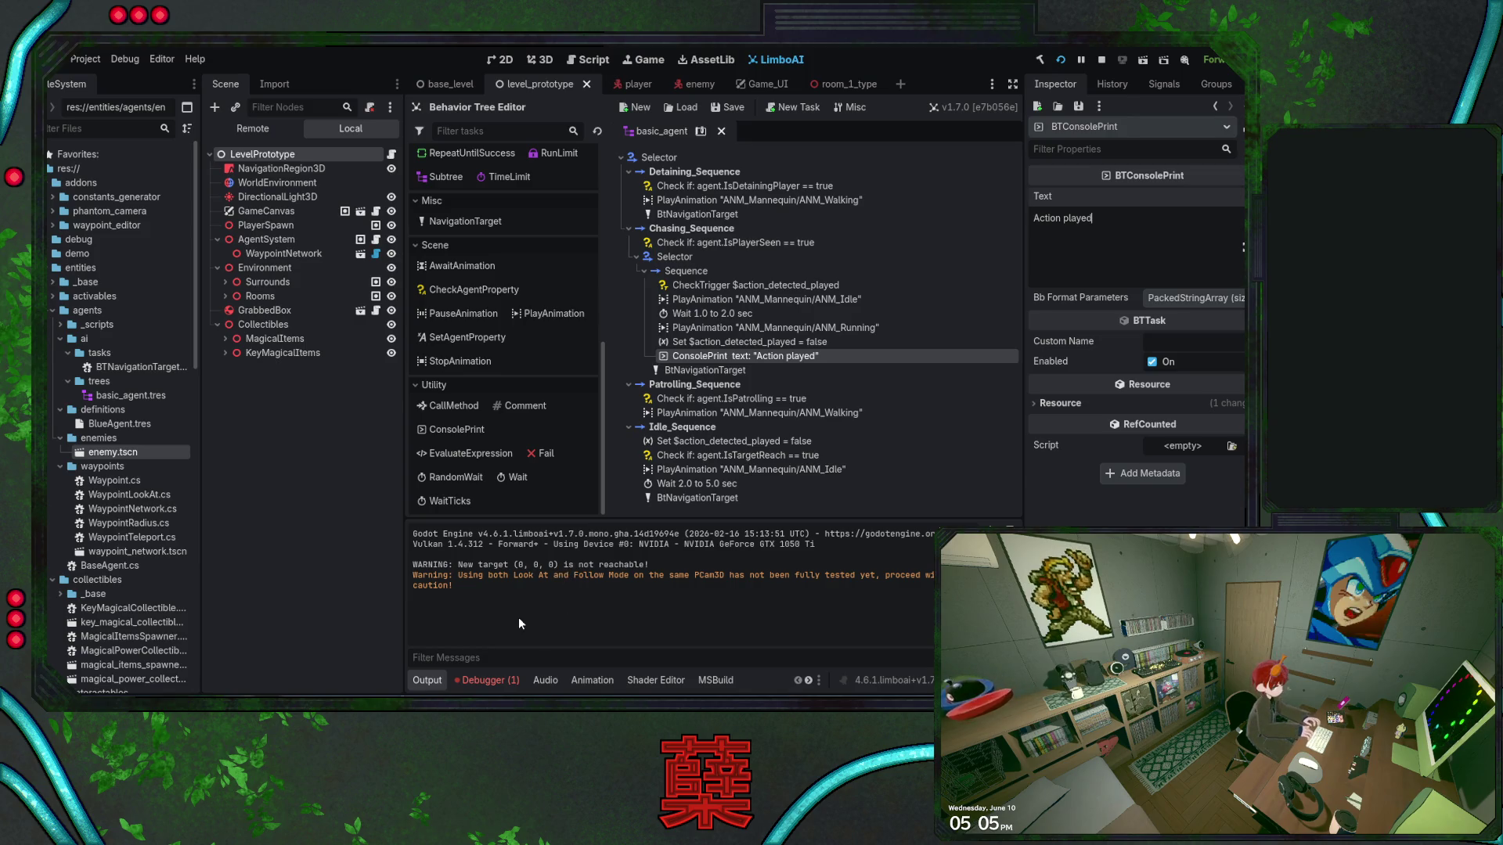
click(446, 679)
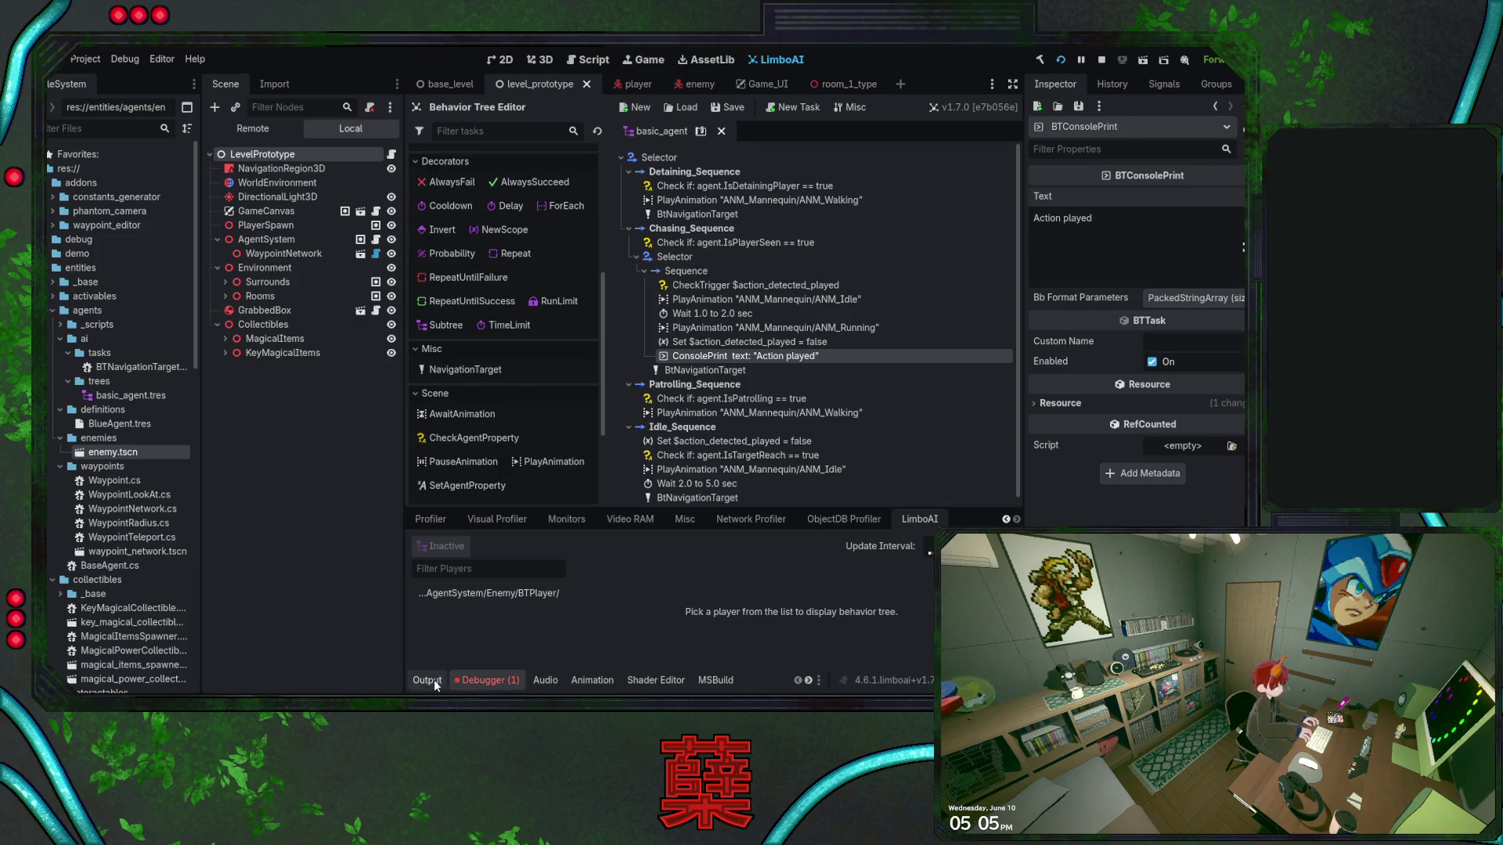
click(426, 680)
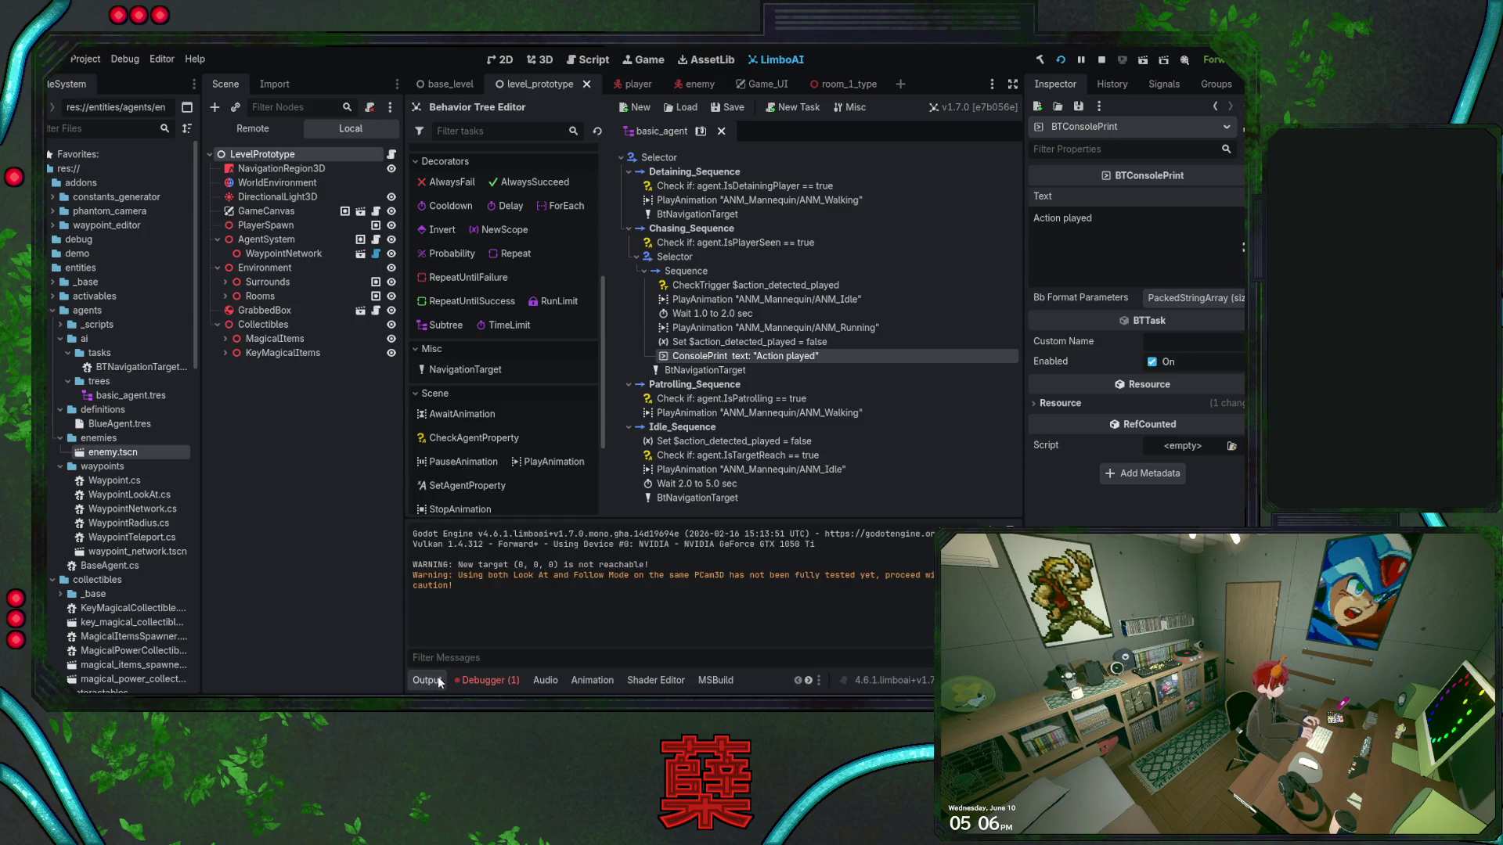
key(F5)
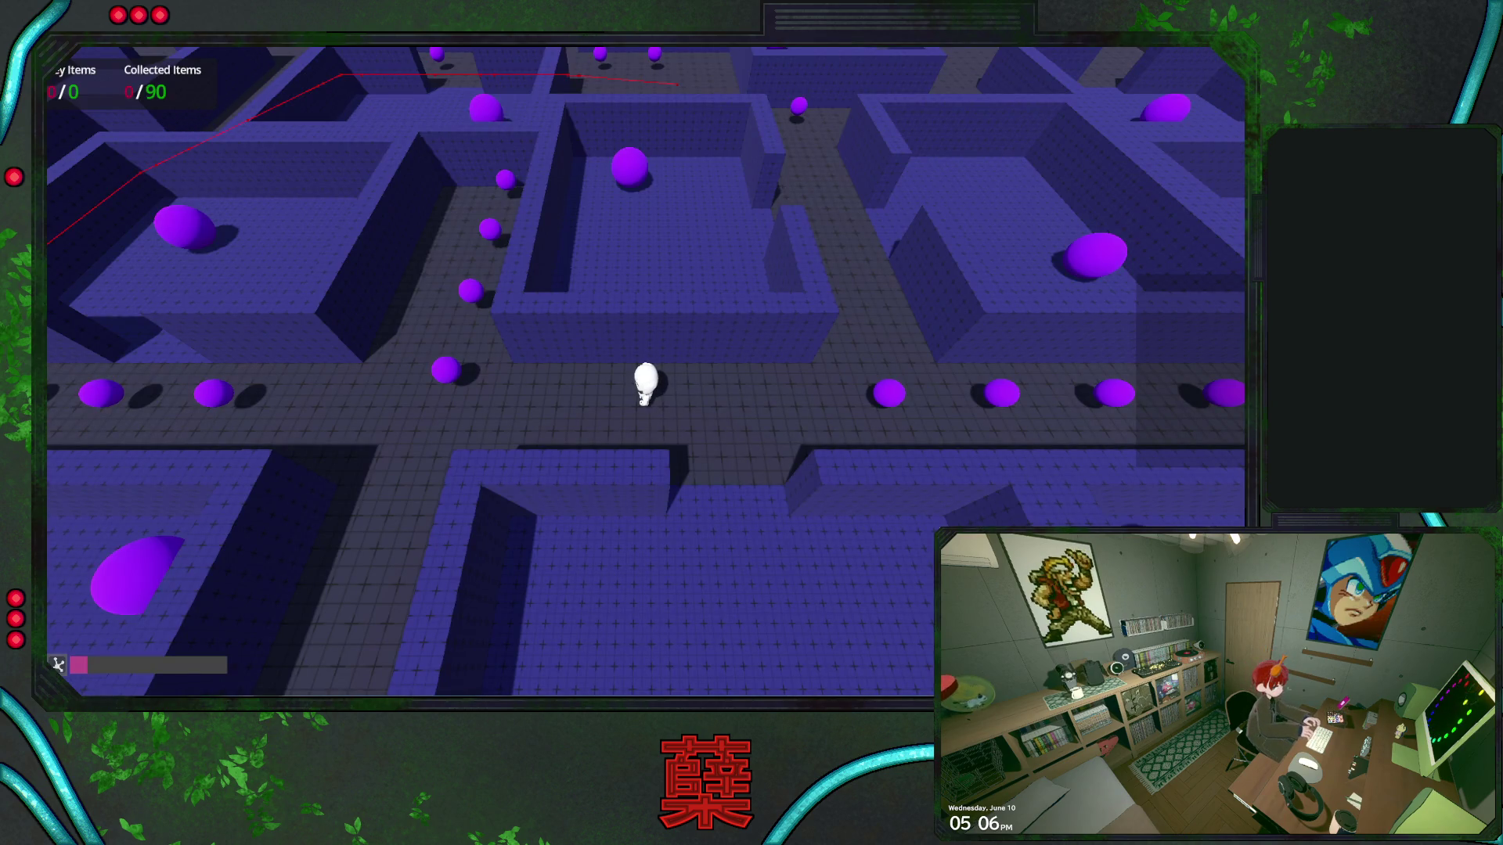
key(F8)
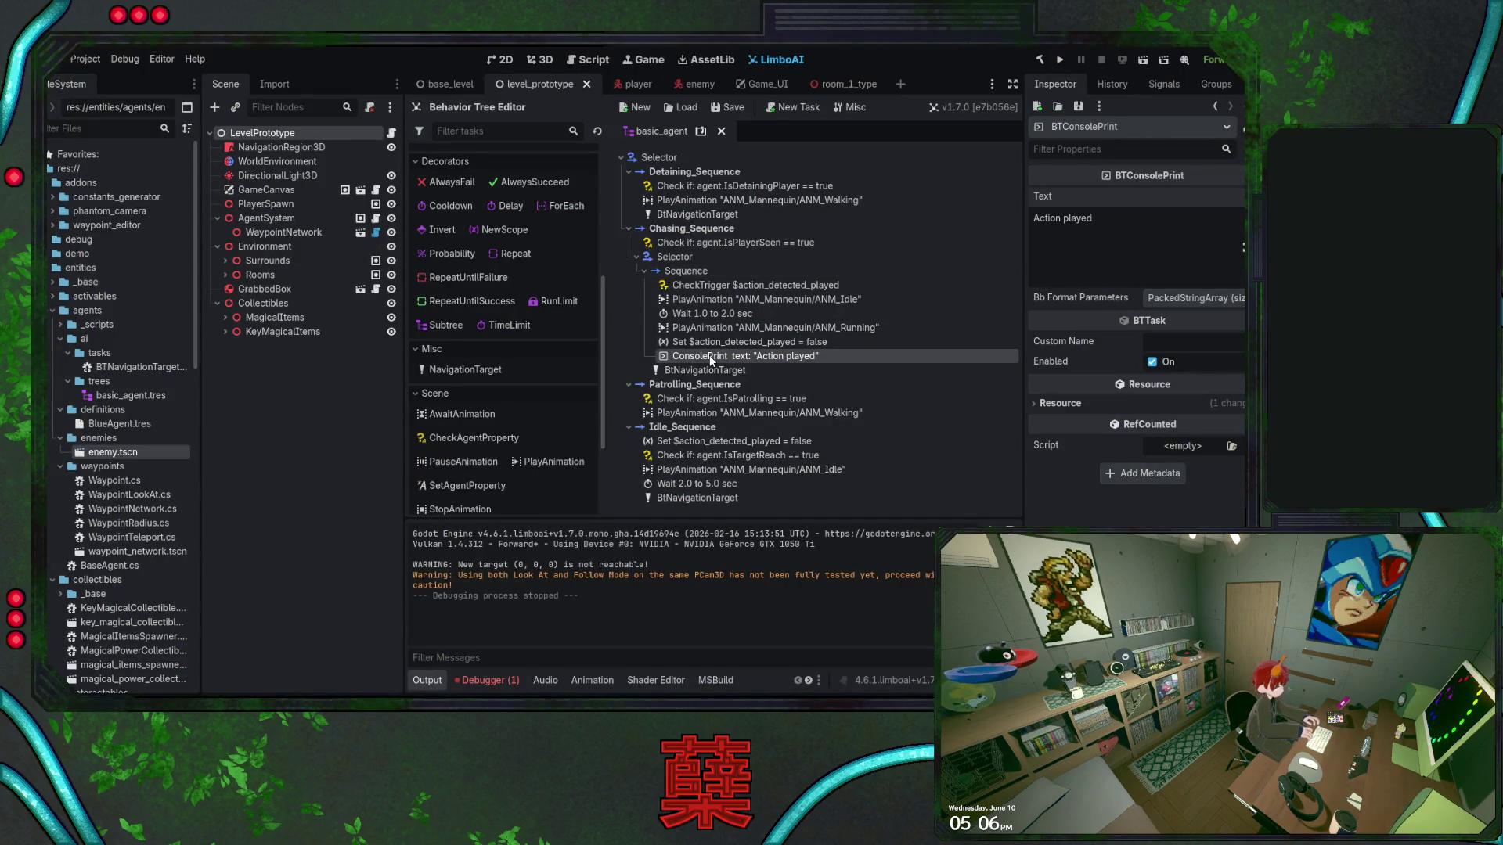
click(673, 256)
Paste a copy of the ConsolePrint task and move it above BtNavigationTarget
key(ctrl+v)
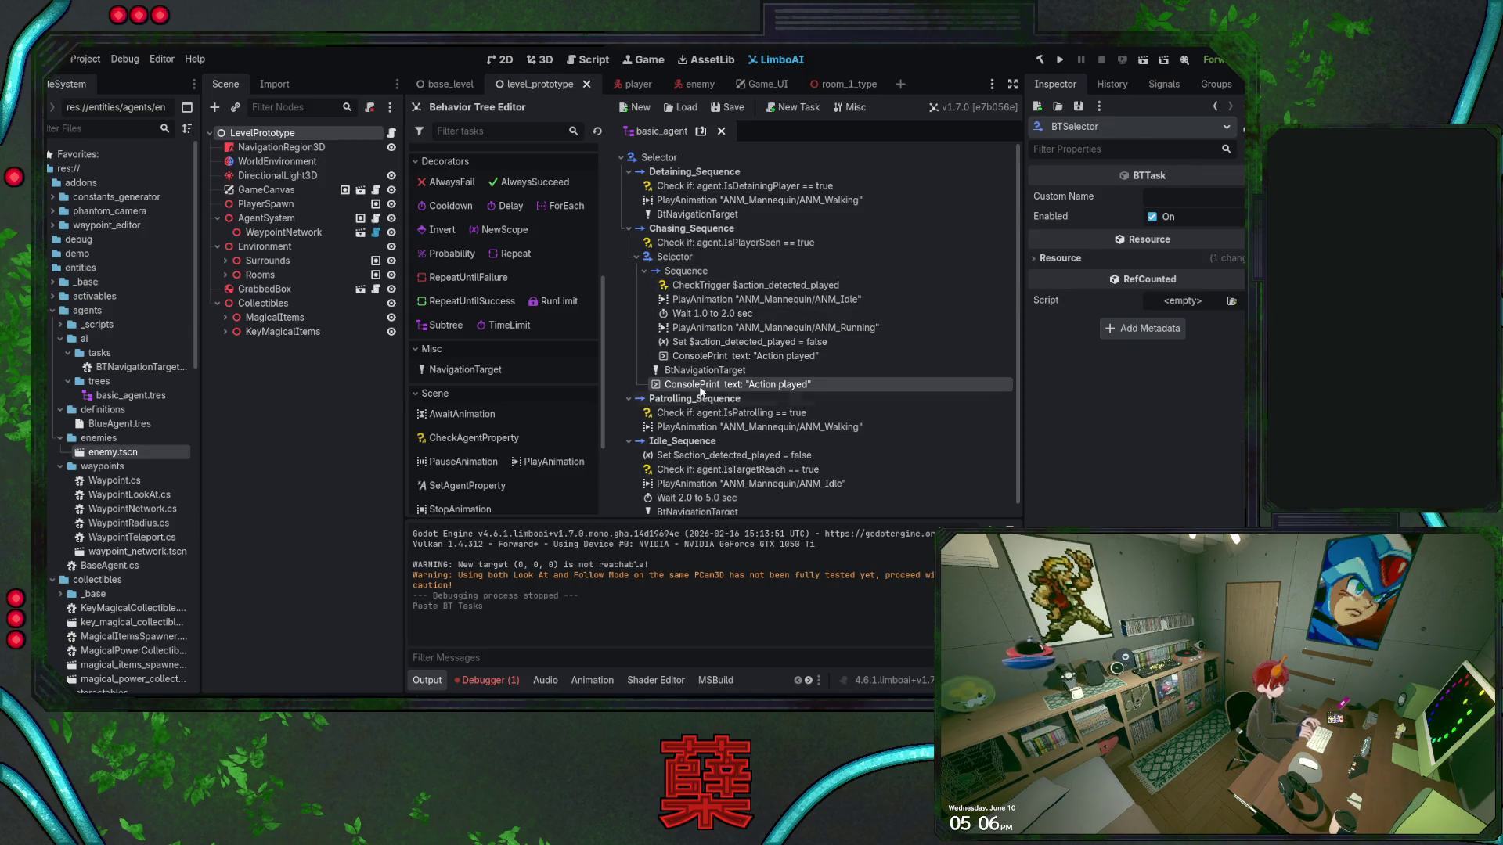
click(743, 384)
drag(743, 381, 652, 371)
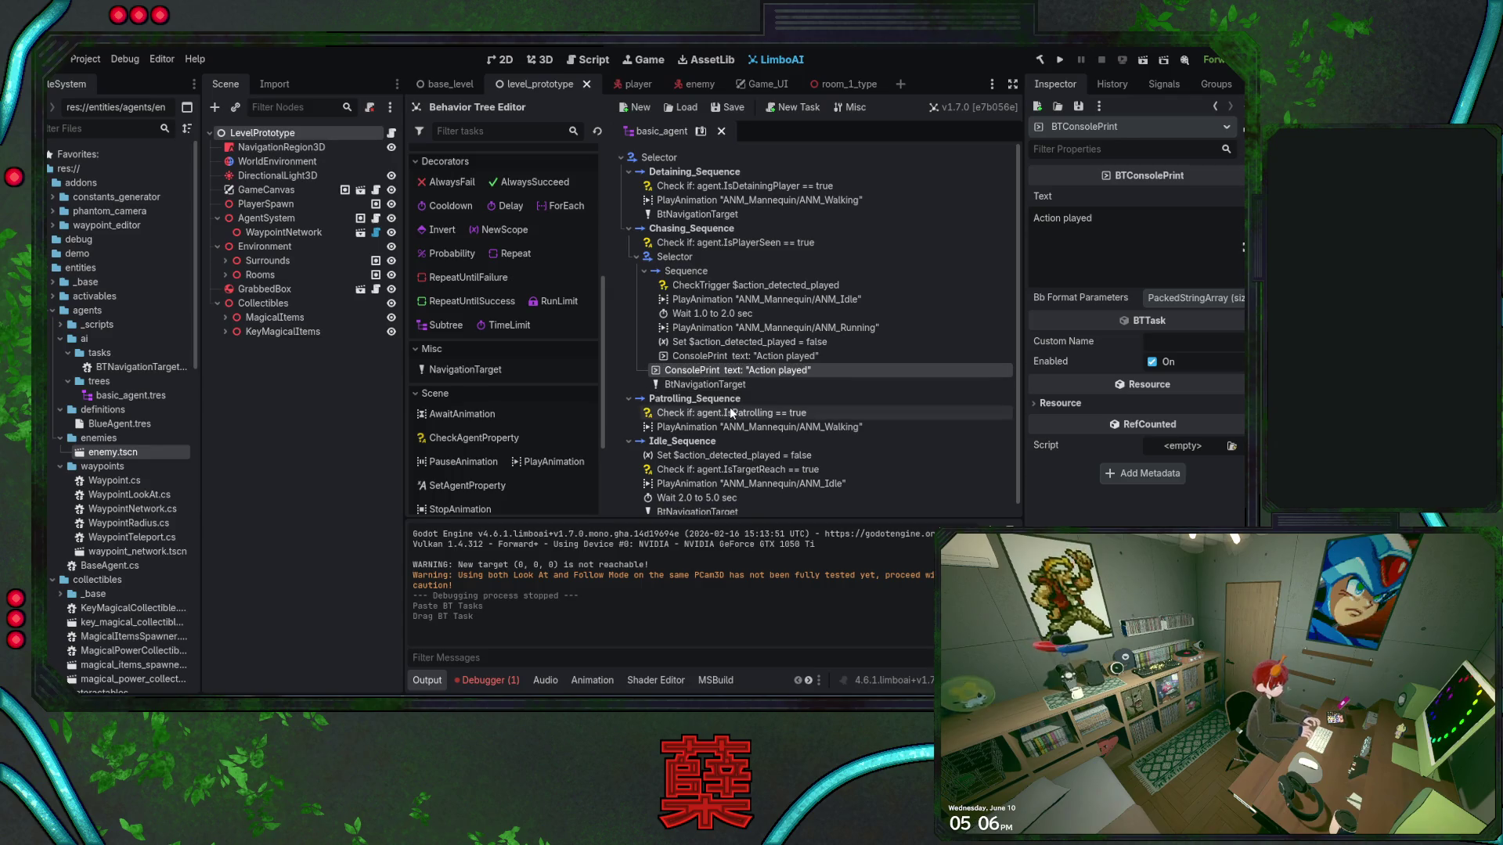
Change the copy's message to "Set Position", save the scene, and run the game
click(1130, 207)
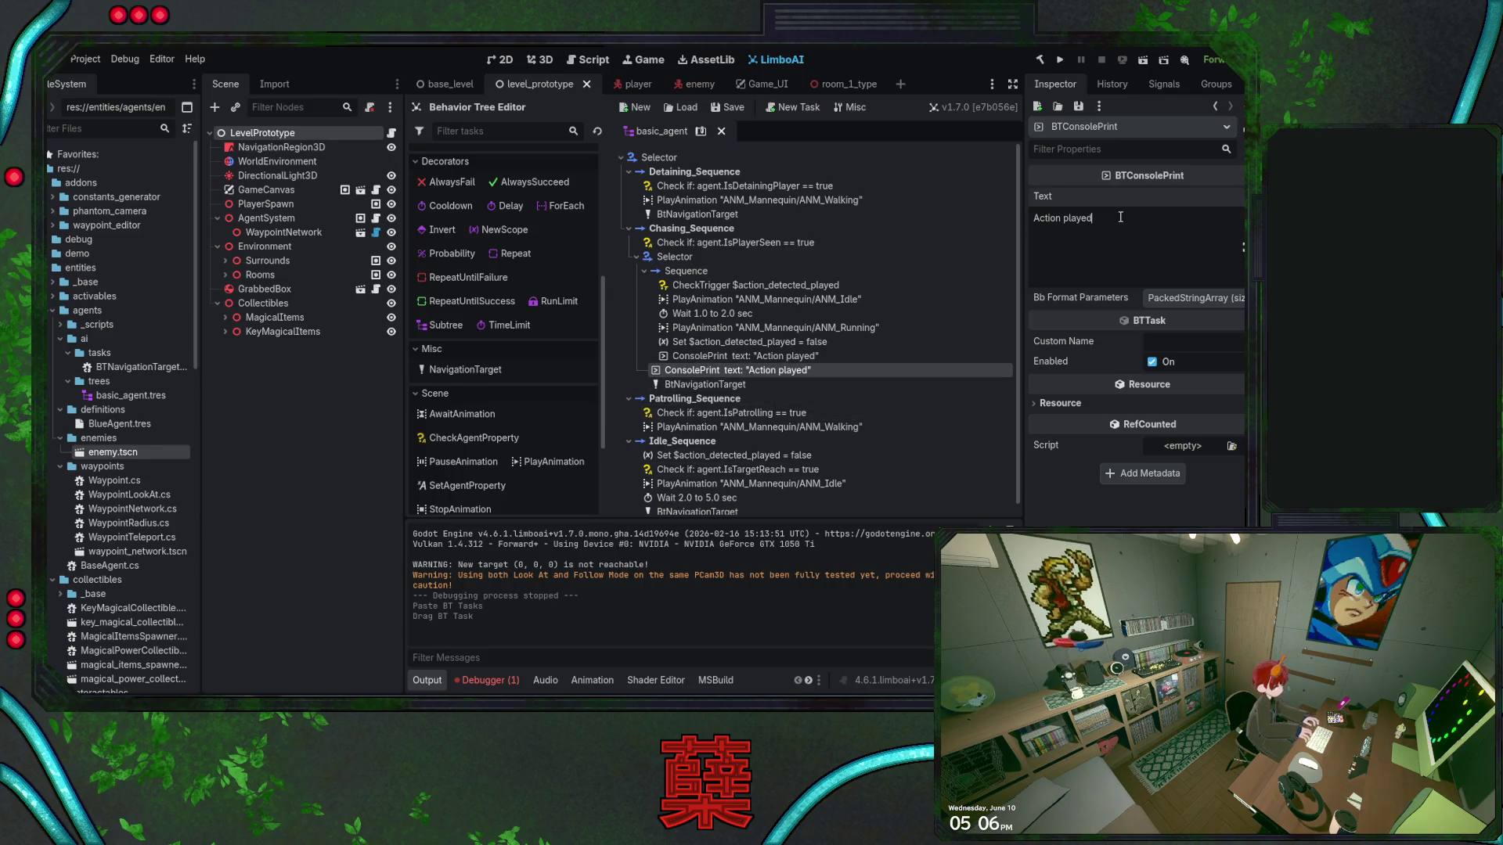
drag(1120, 217, 1018, 222)
text(Set Position)
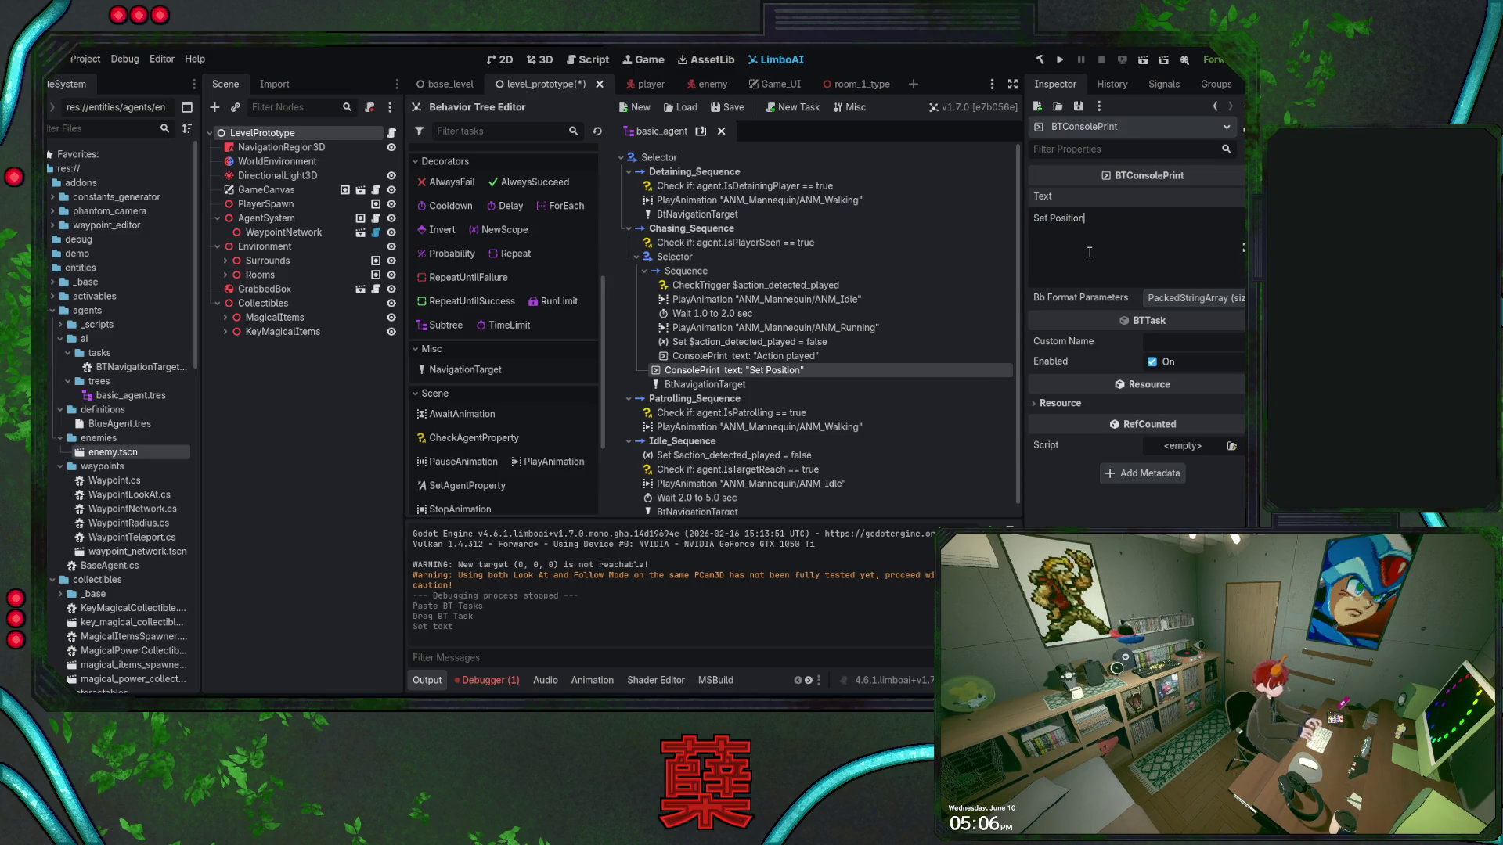
key(ctrl+s)
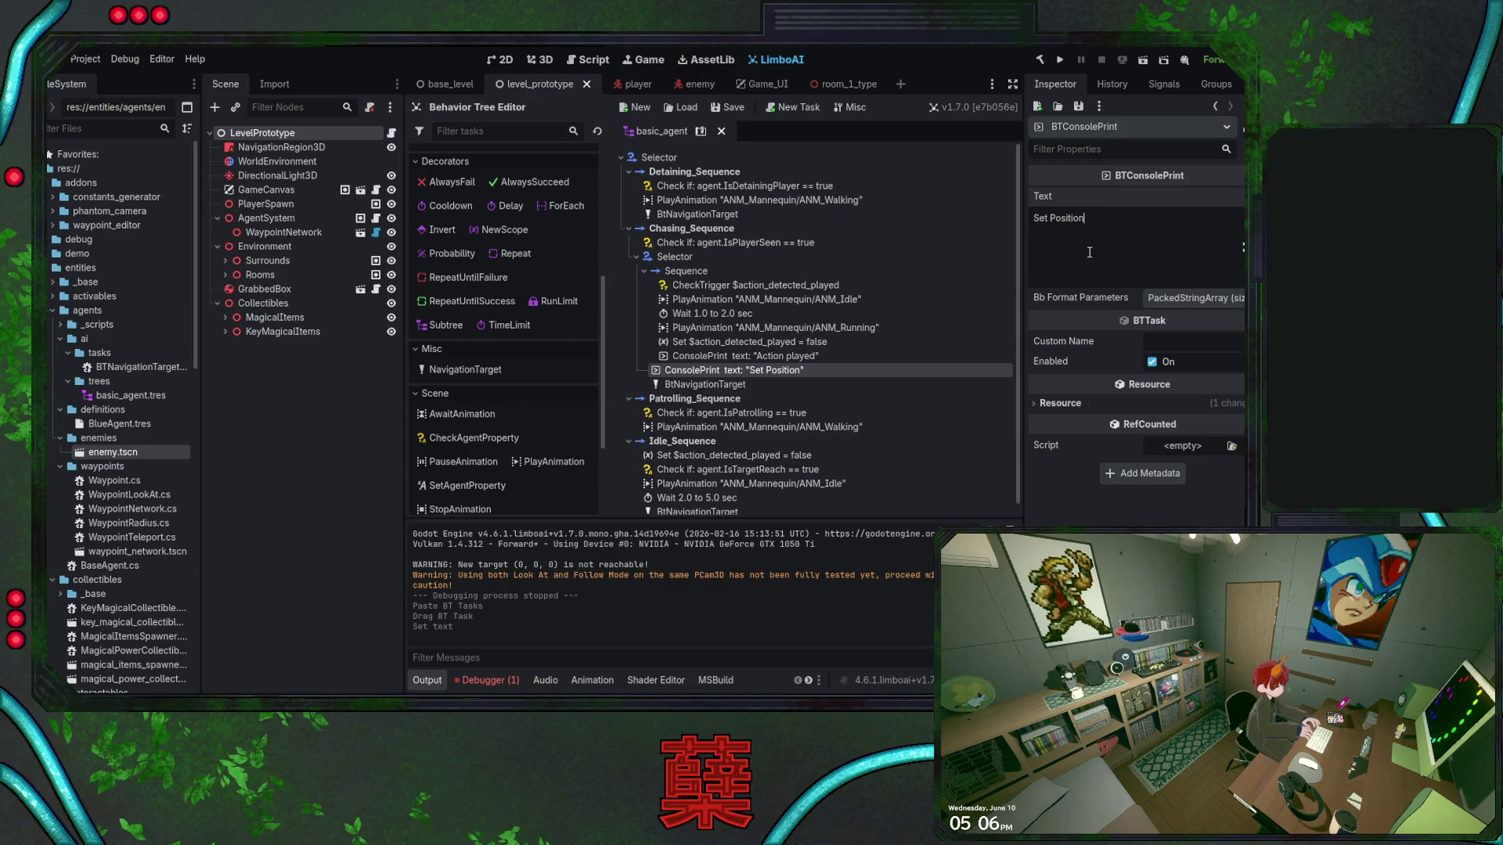
click(1060, 60)
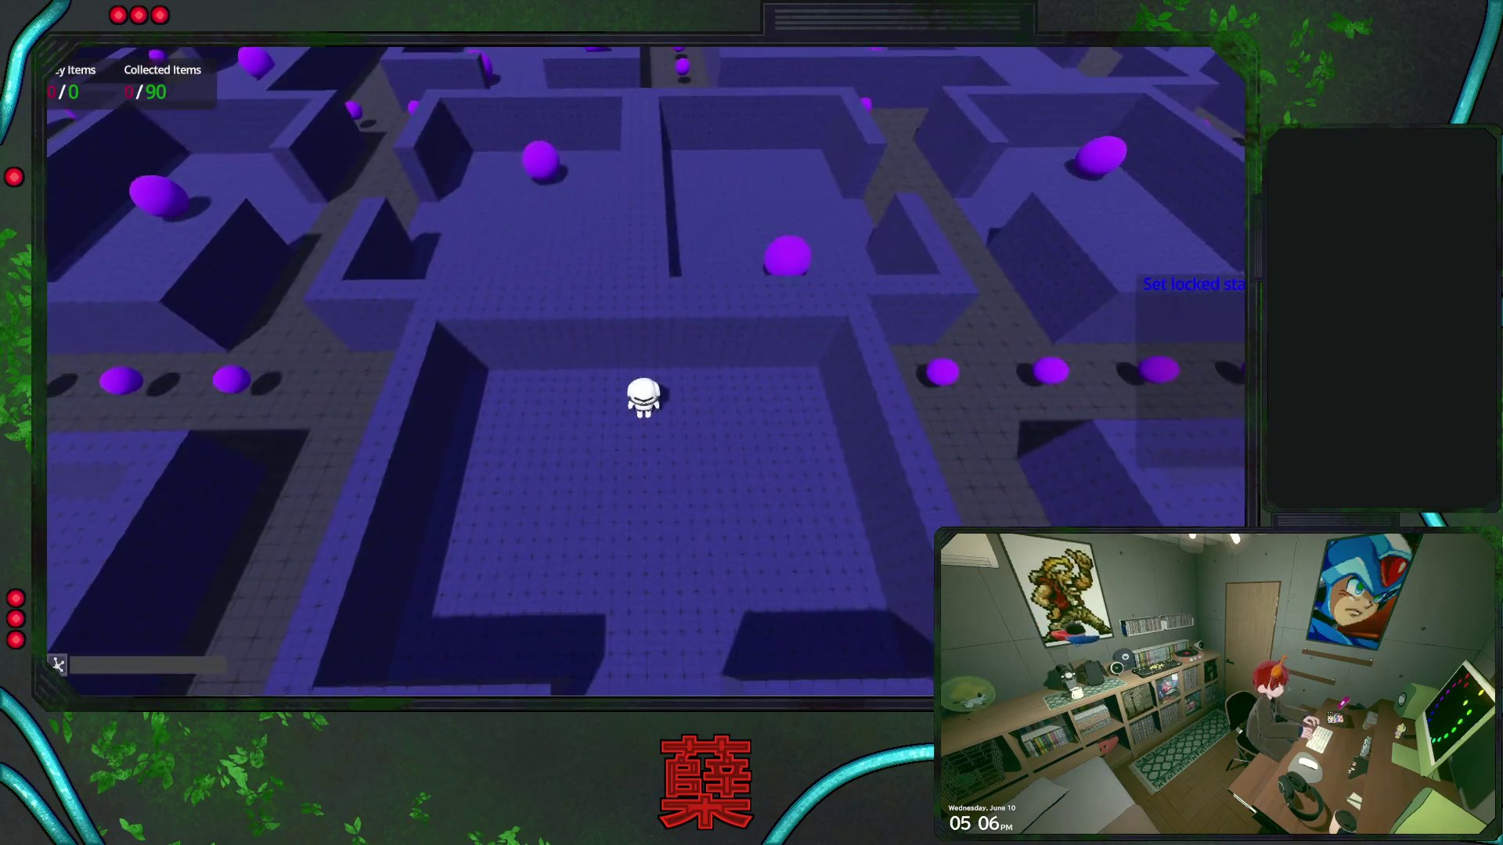
Walk the player up and down the maze with the arrow keys until the enemy chases, then return to the editor
key(Up)
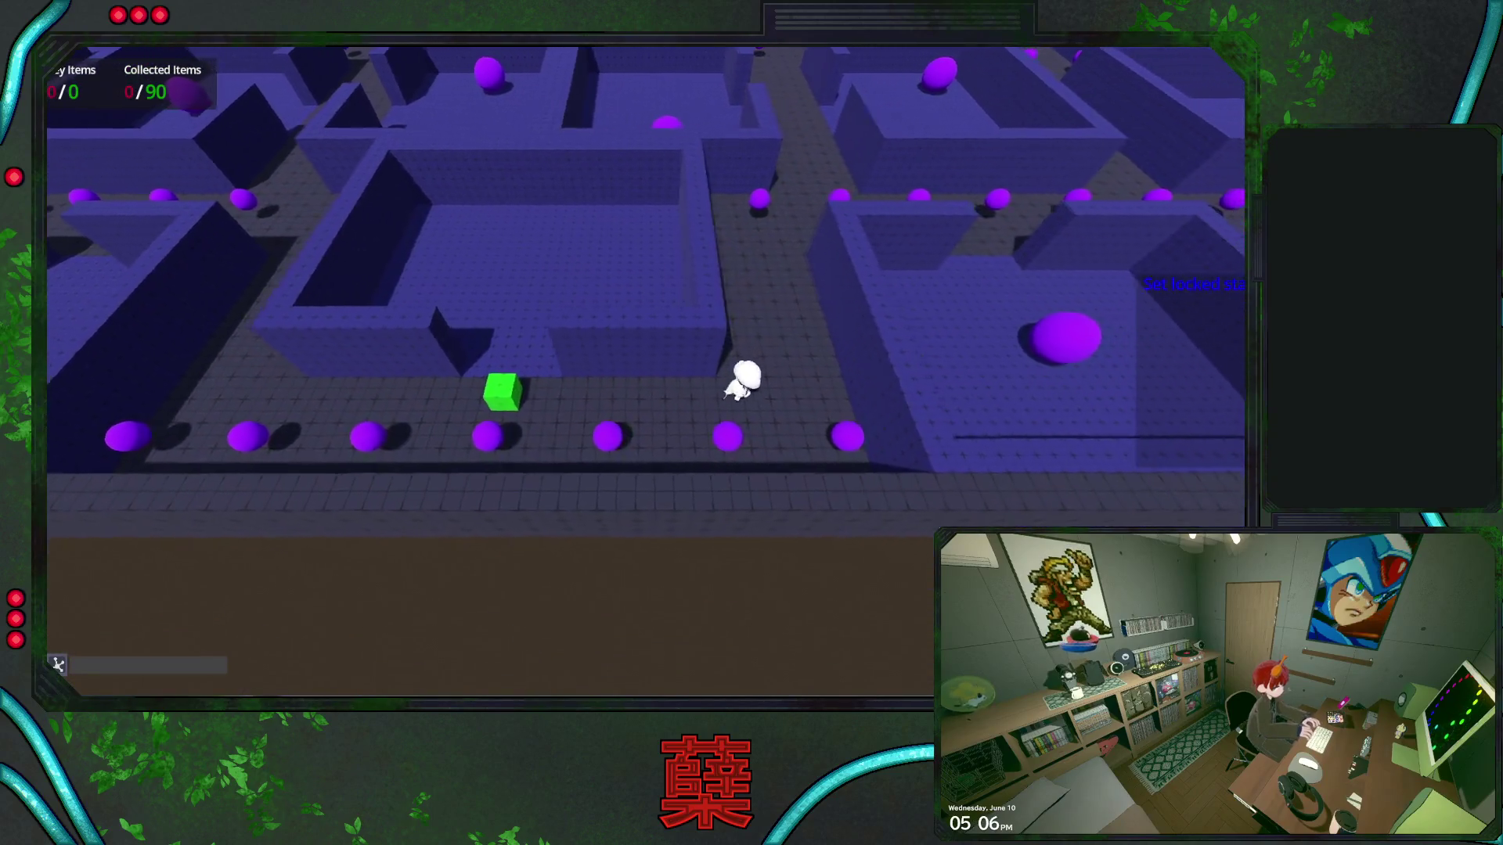
key(Up)
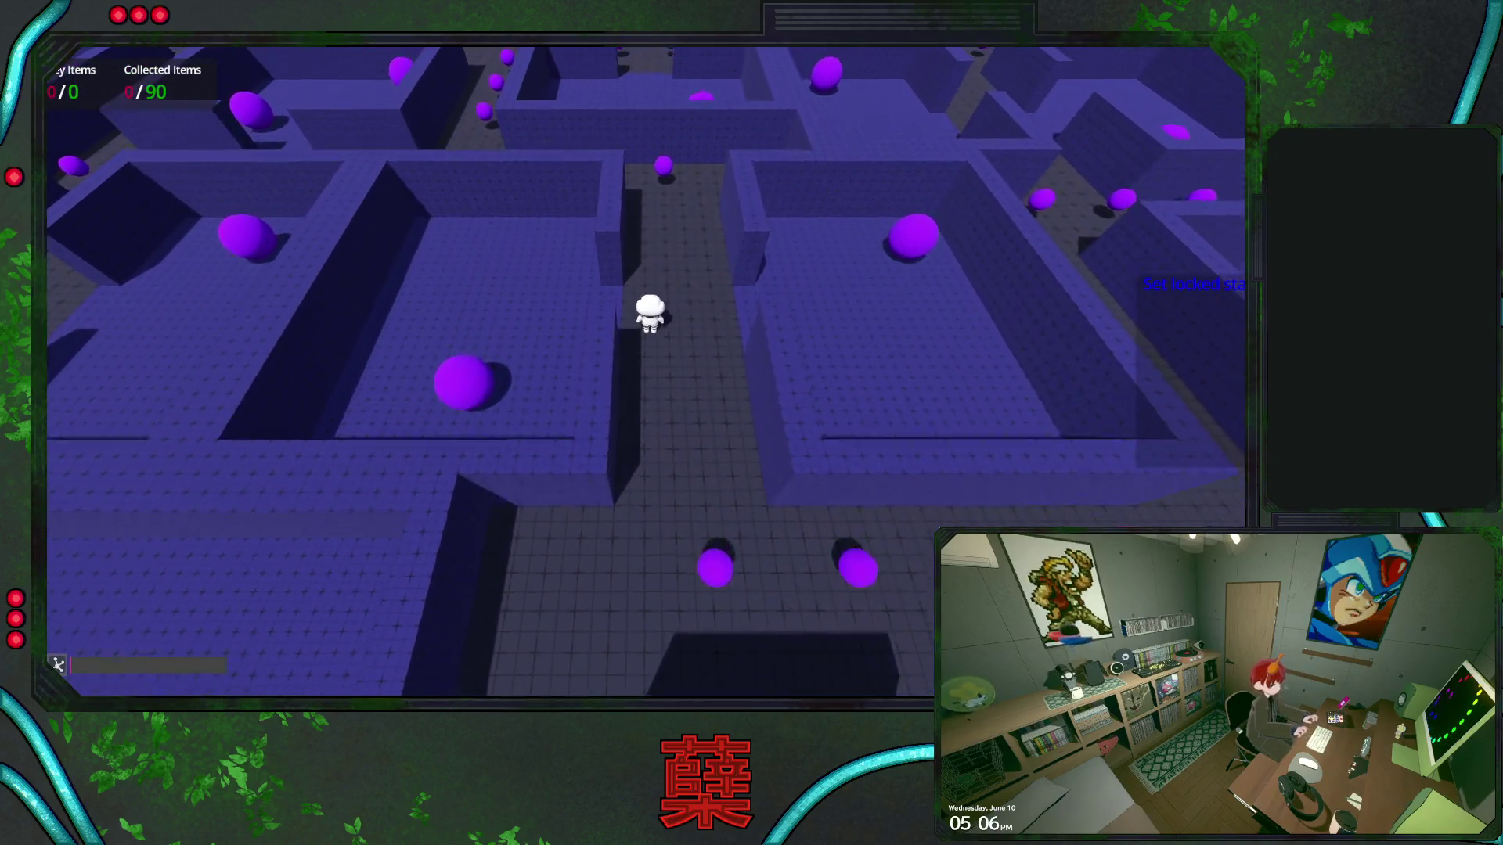
key(Up)
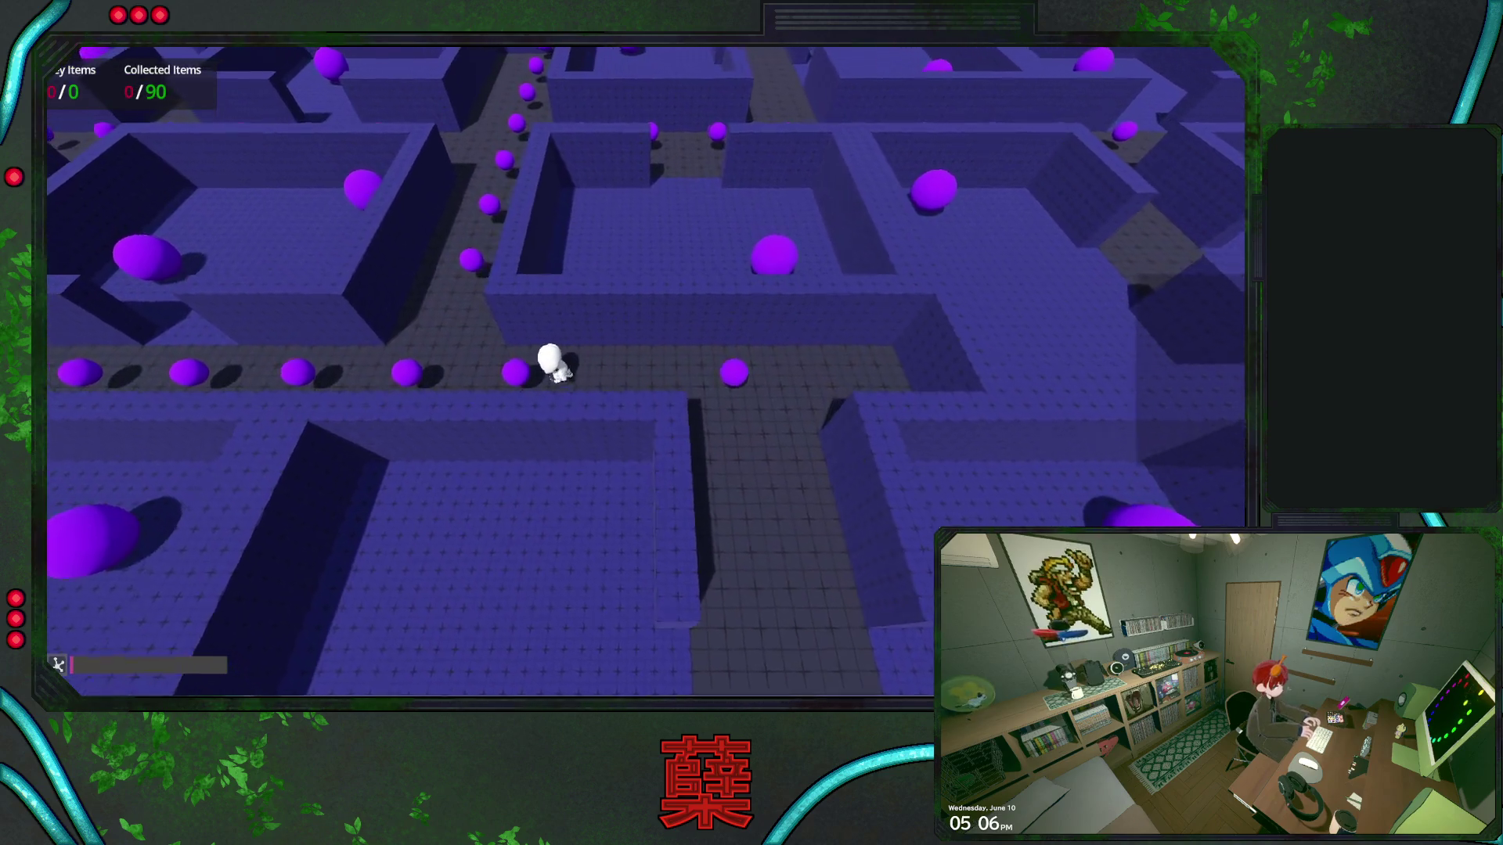
key(Up)
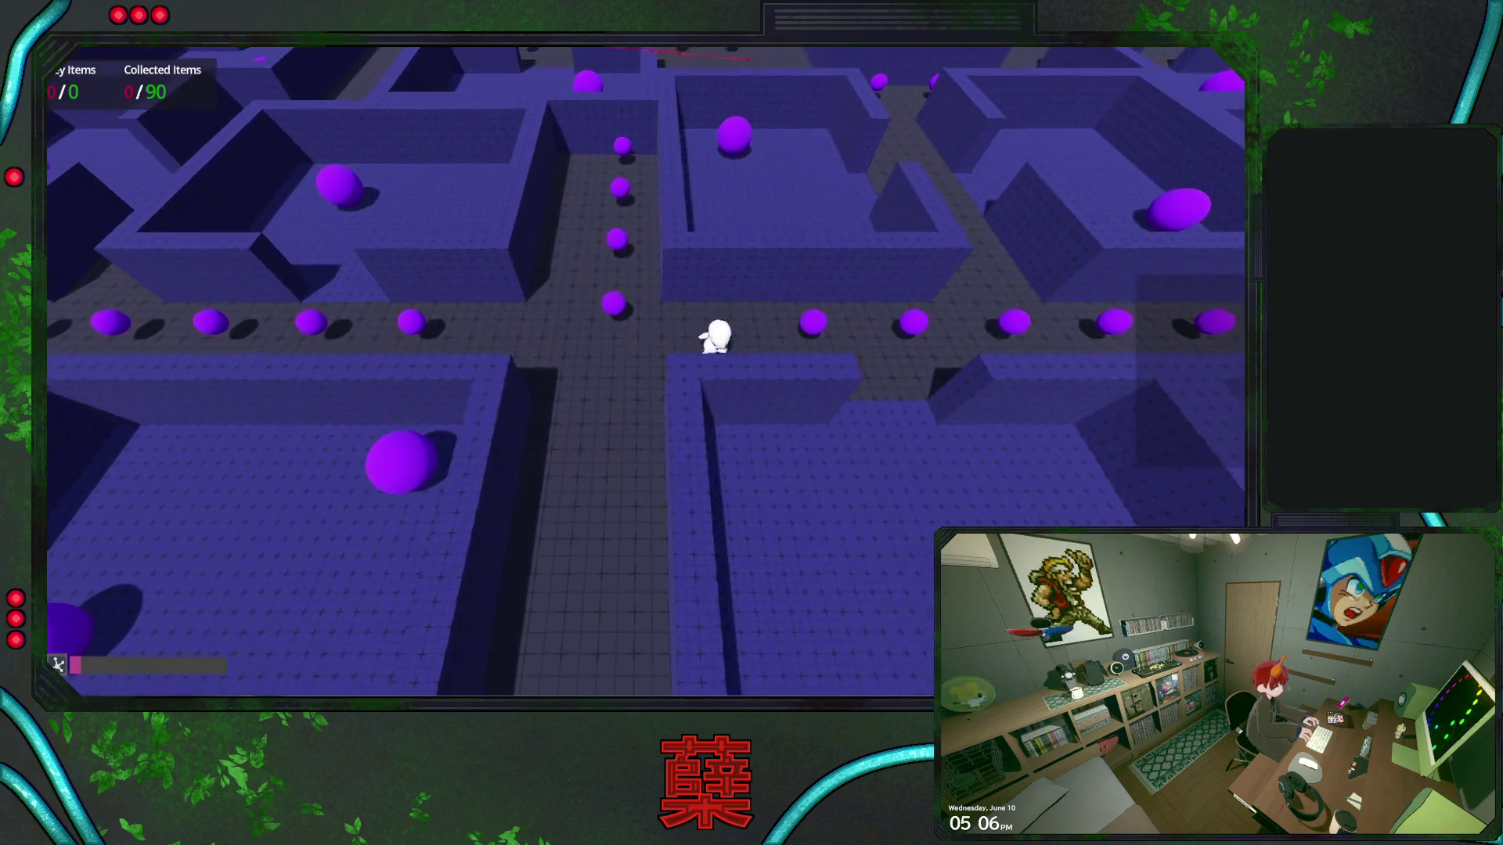
key(Up)
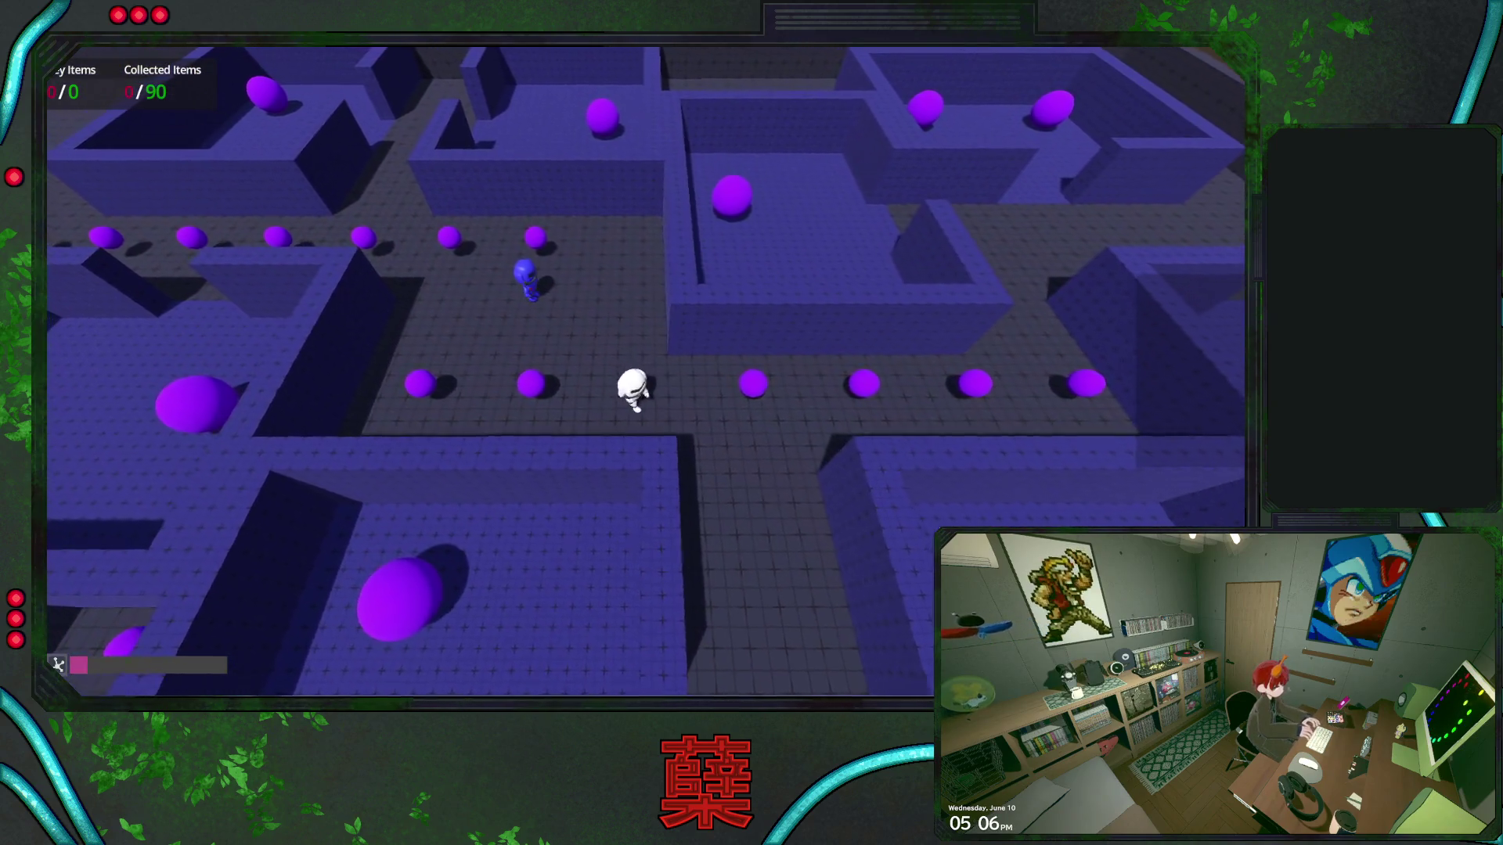
key(Down)
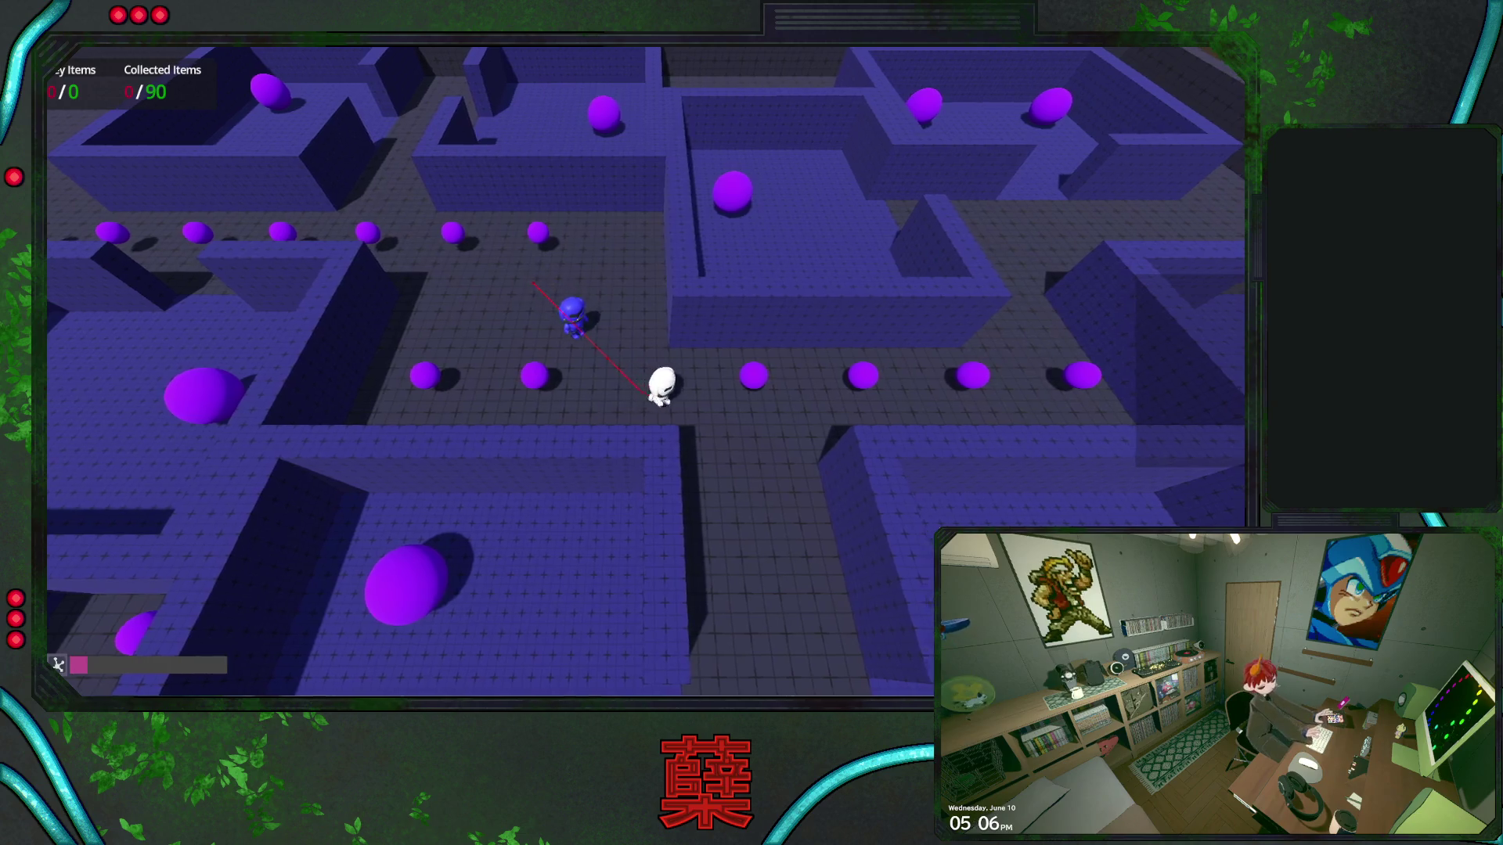
key(Down)
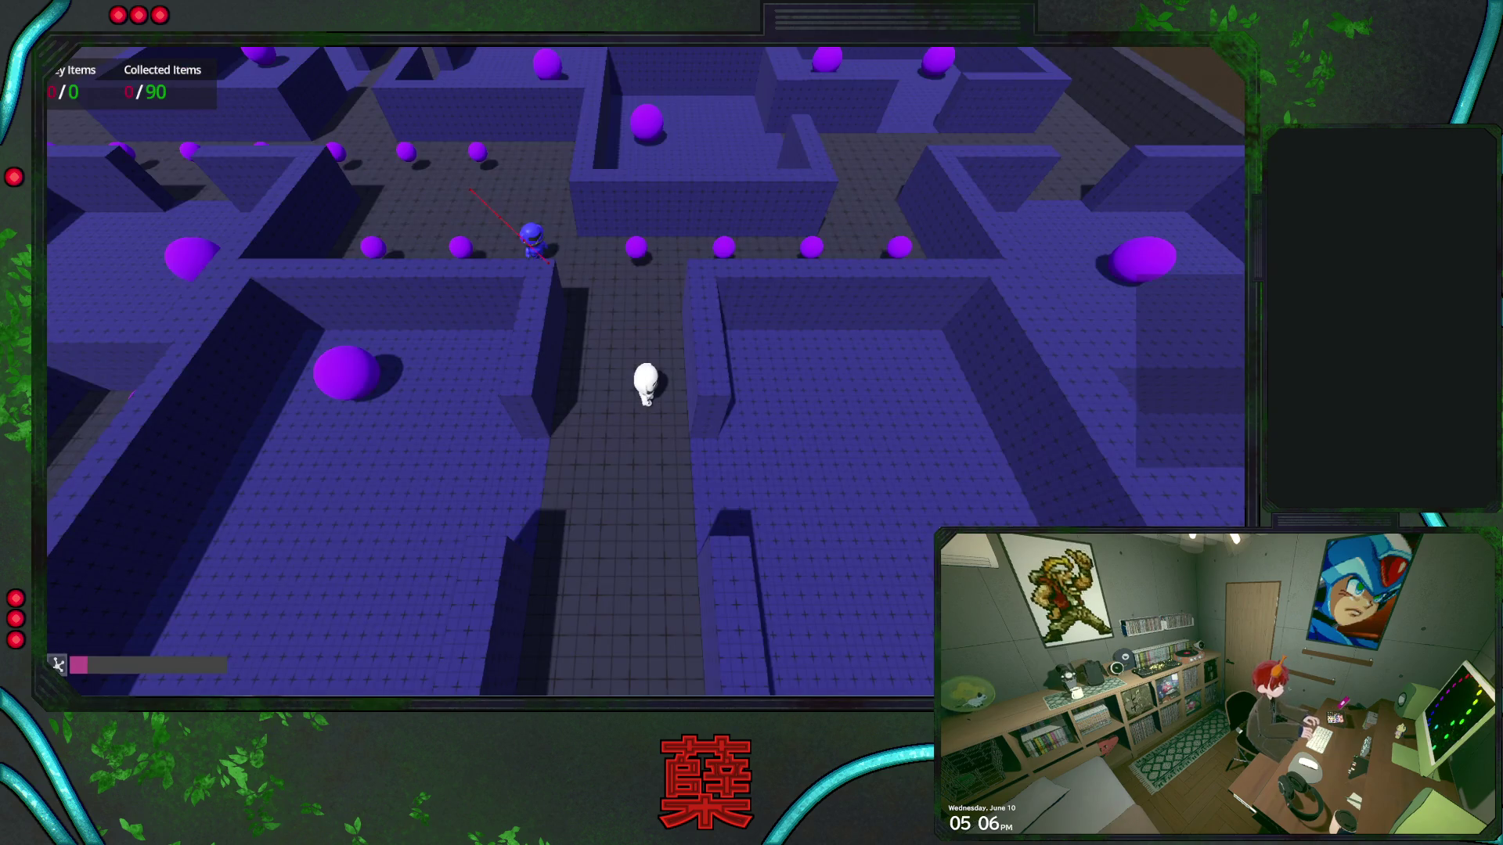
key(F8)
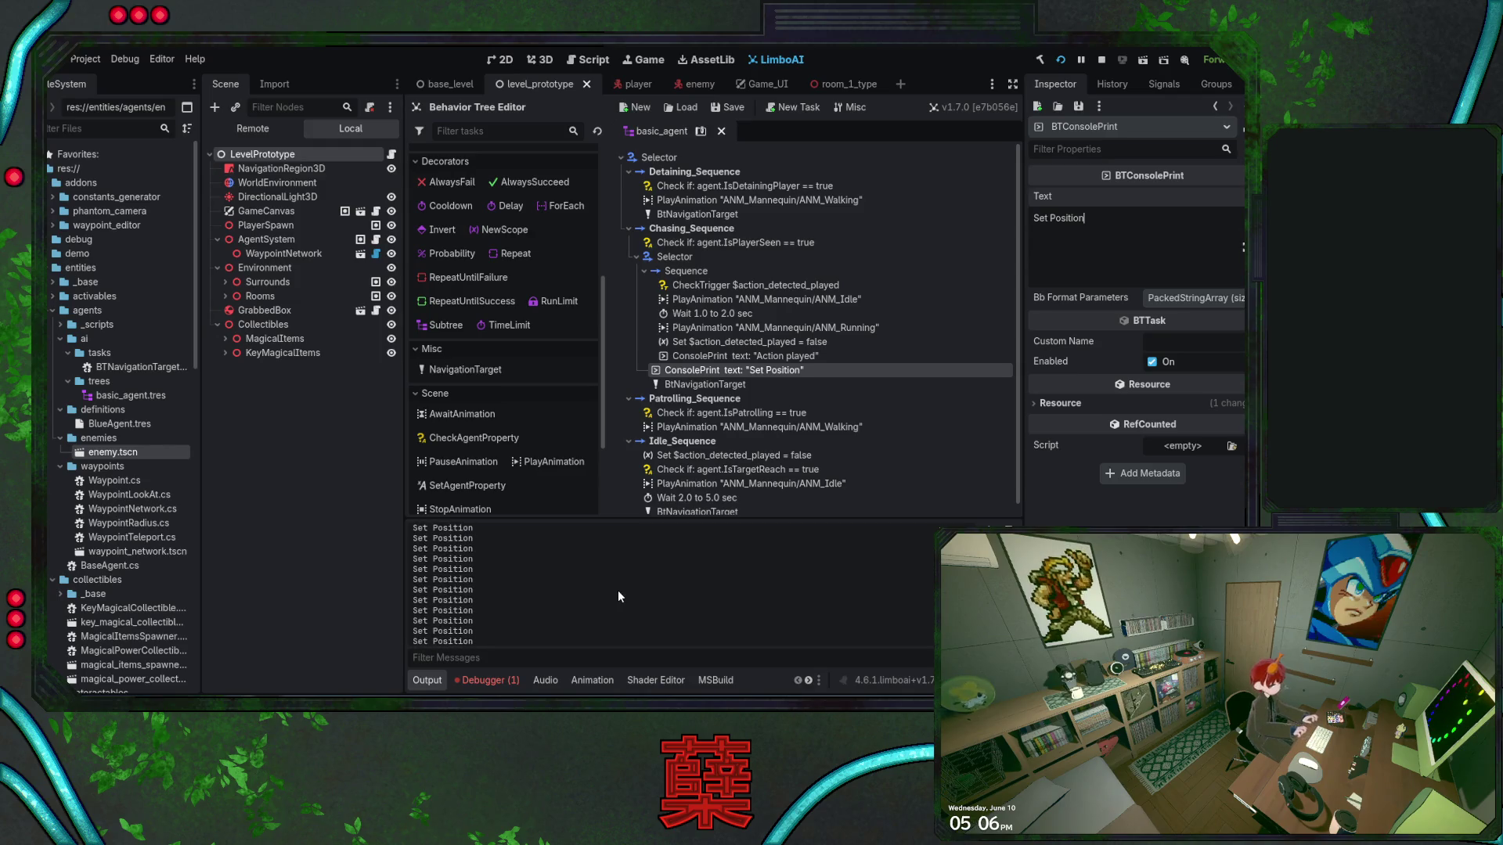
Relaunch the game, stop it from the toolbar, and clear the Output log
key(F5)
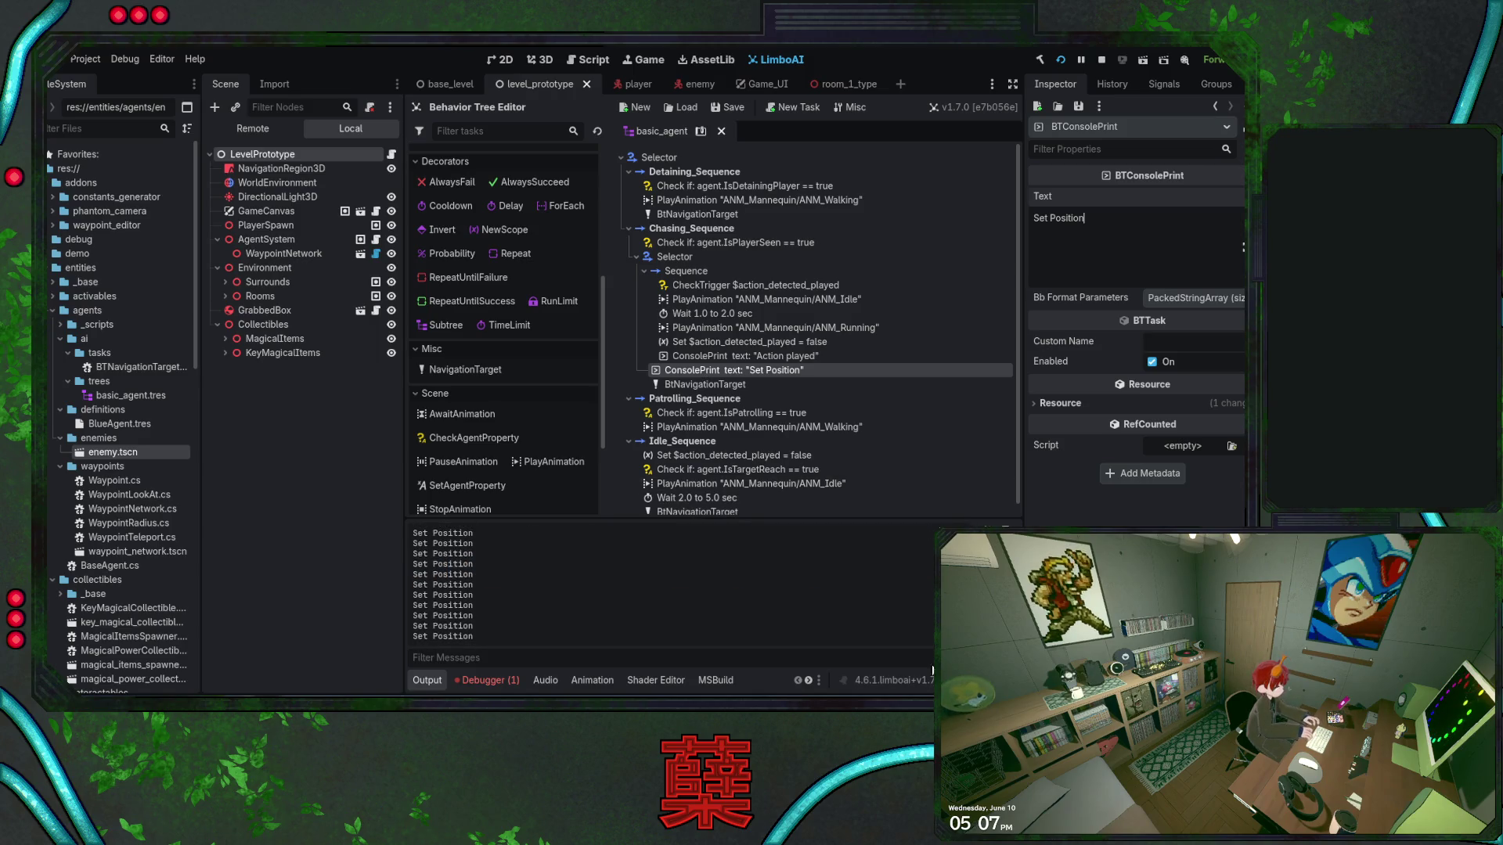
click(1101, 60)
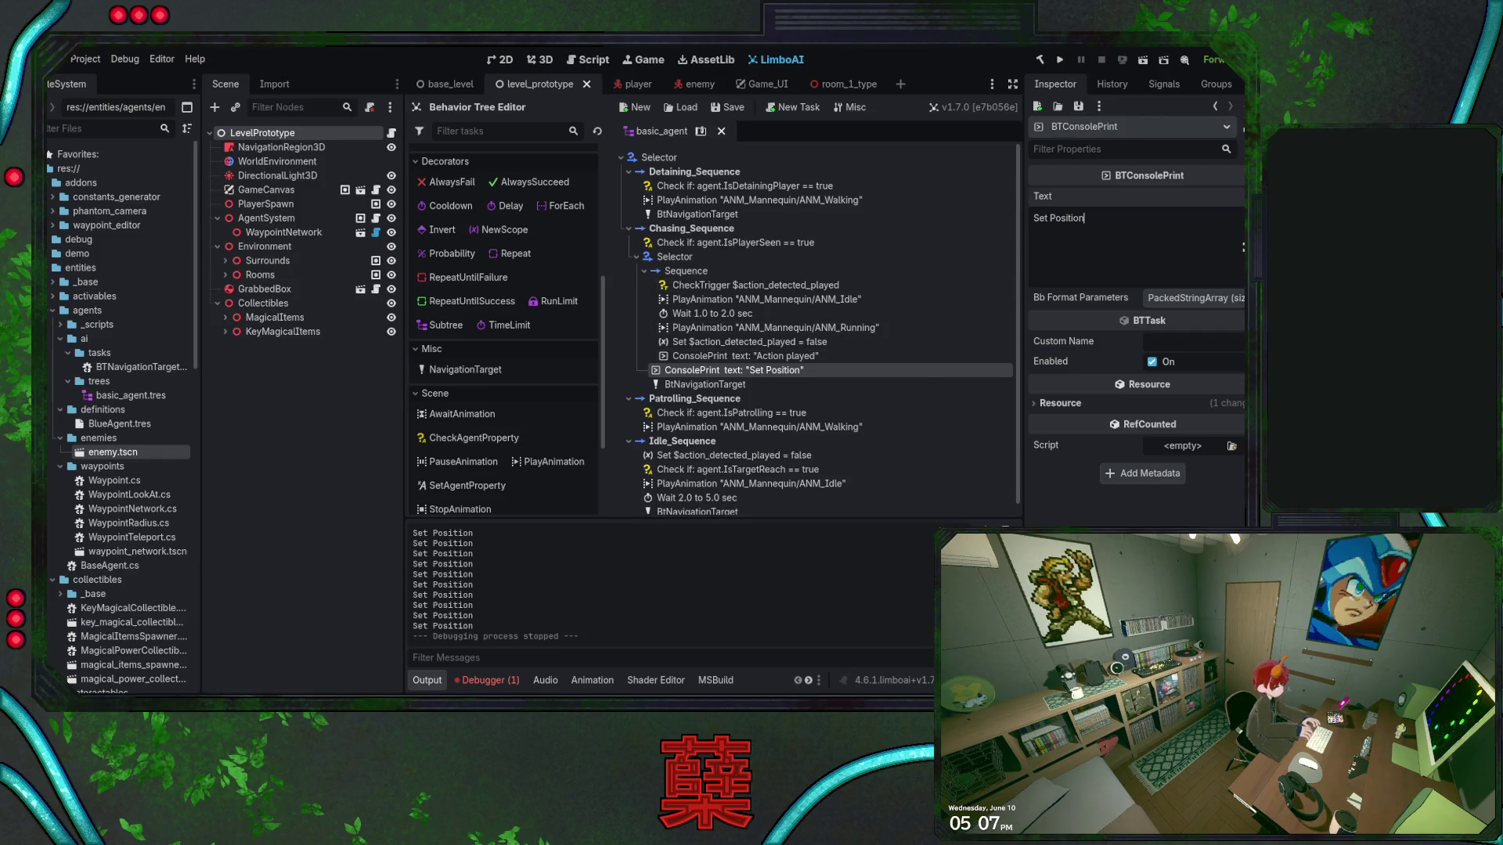
key(ctrl+shift+k)
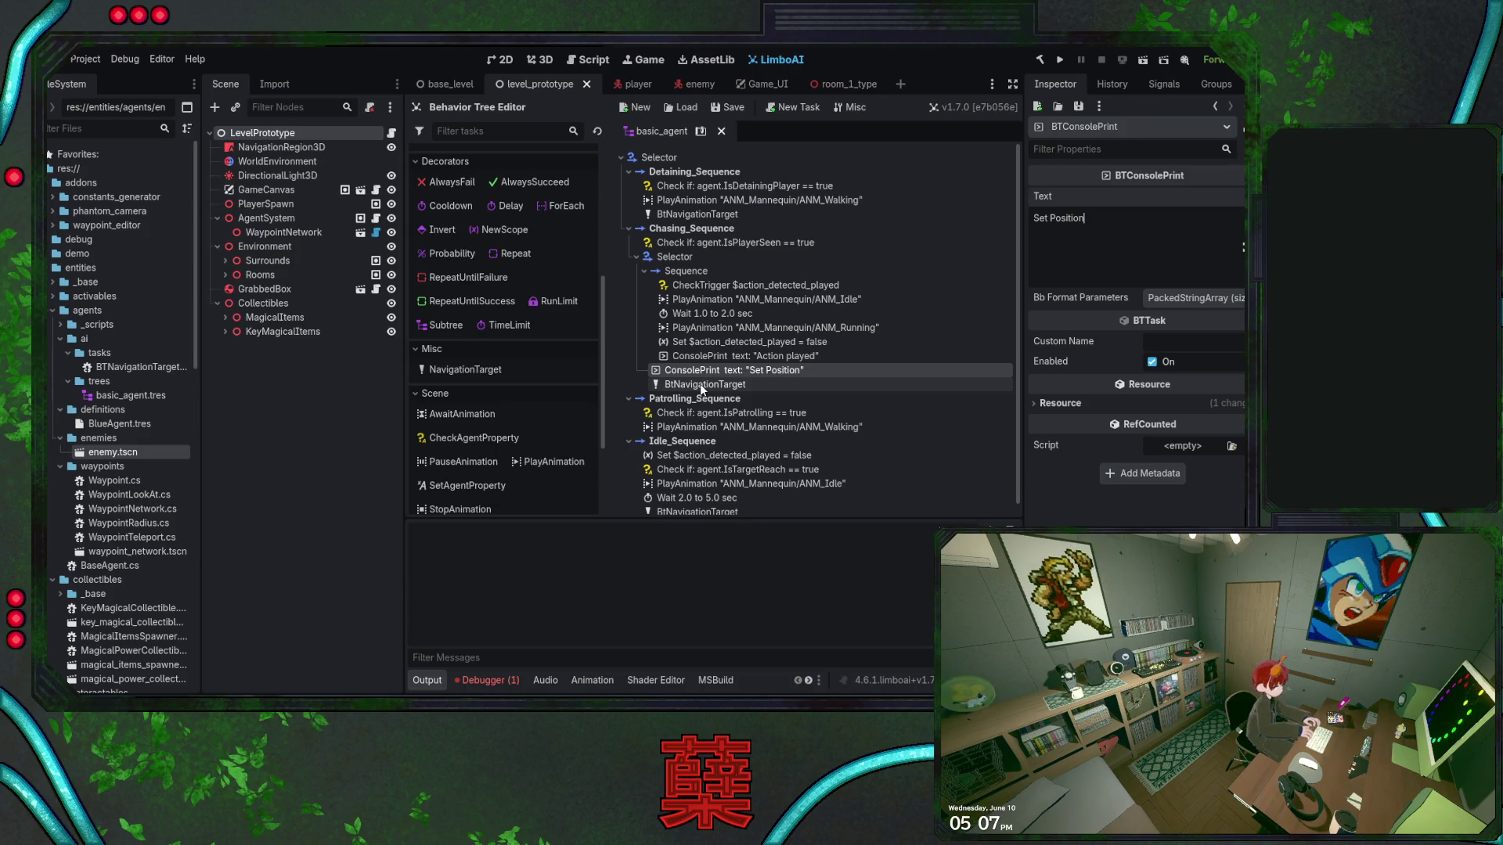
Delete the 'Set Position' ConsolePrint task from the chase sequence
key(Delete)
click(725, 297)
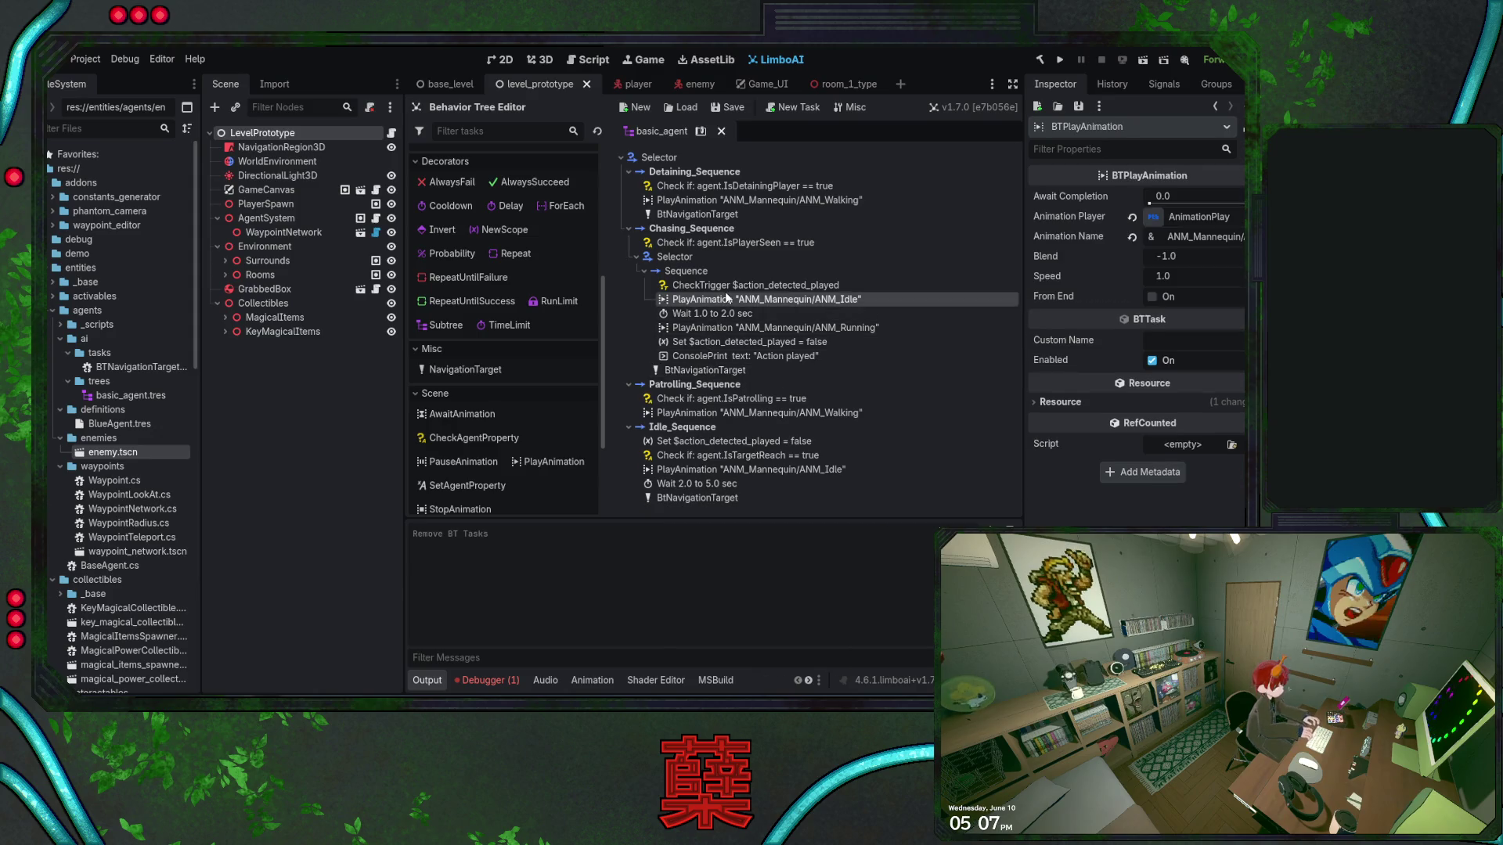
click(725, 286)
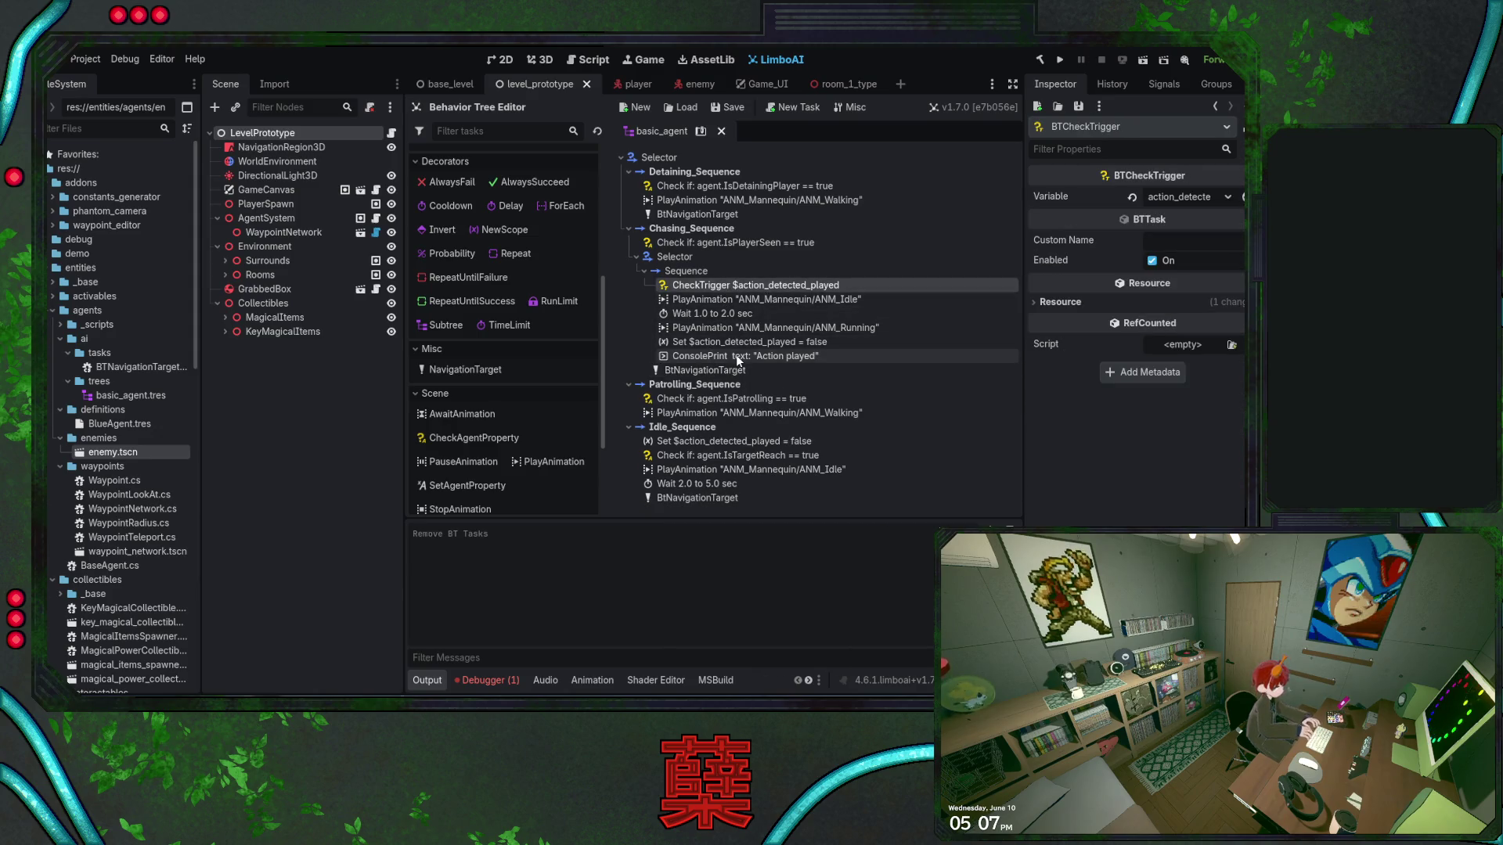
Make the Set $action_detected_played task set its value to true
click(750, 342)
click(1172, 217)
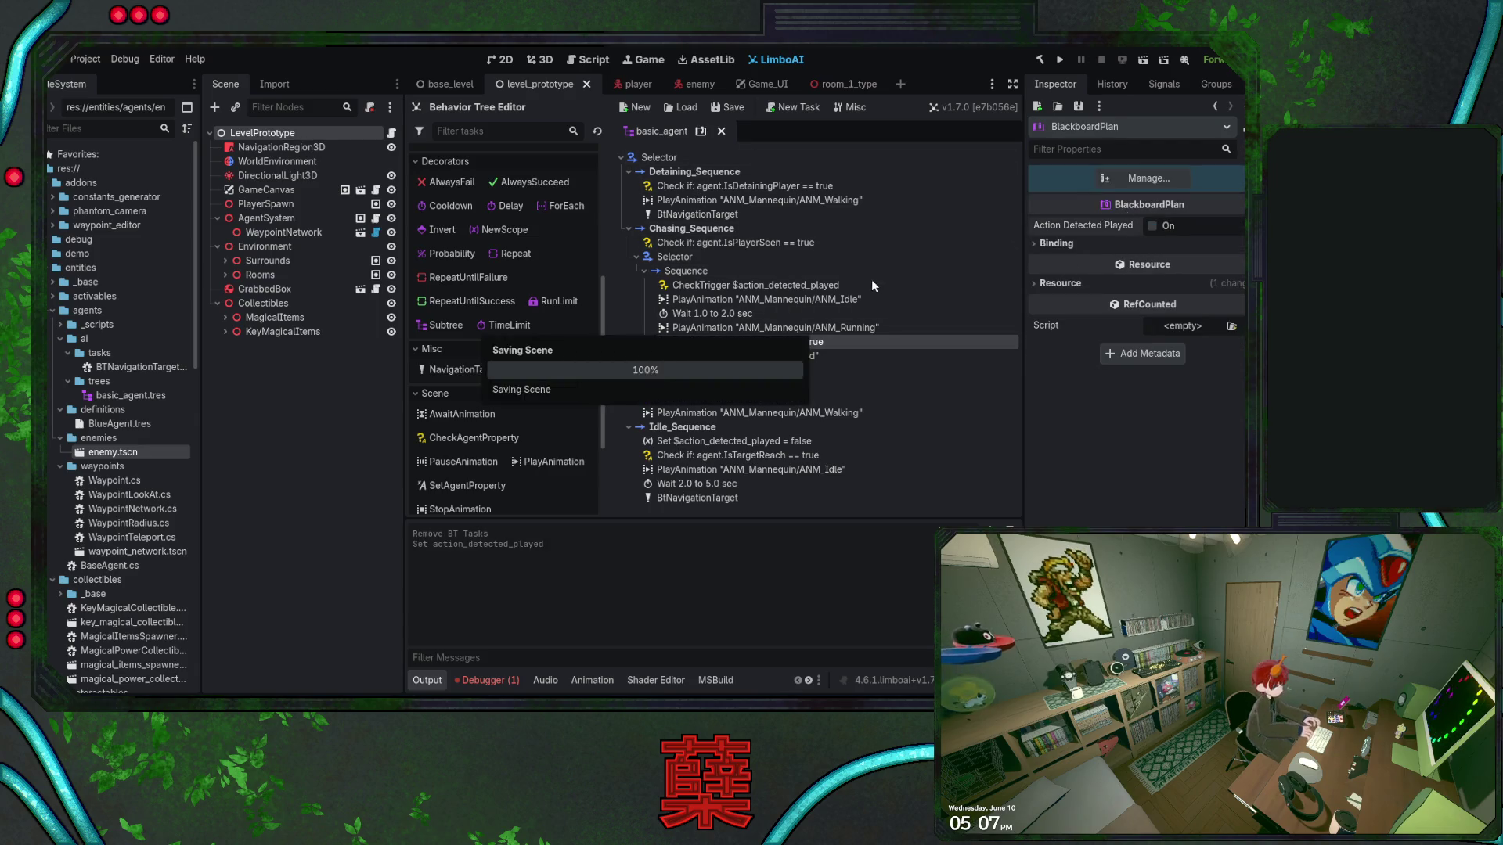
click(762, 284)
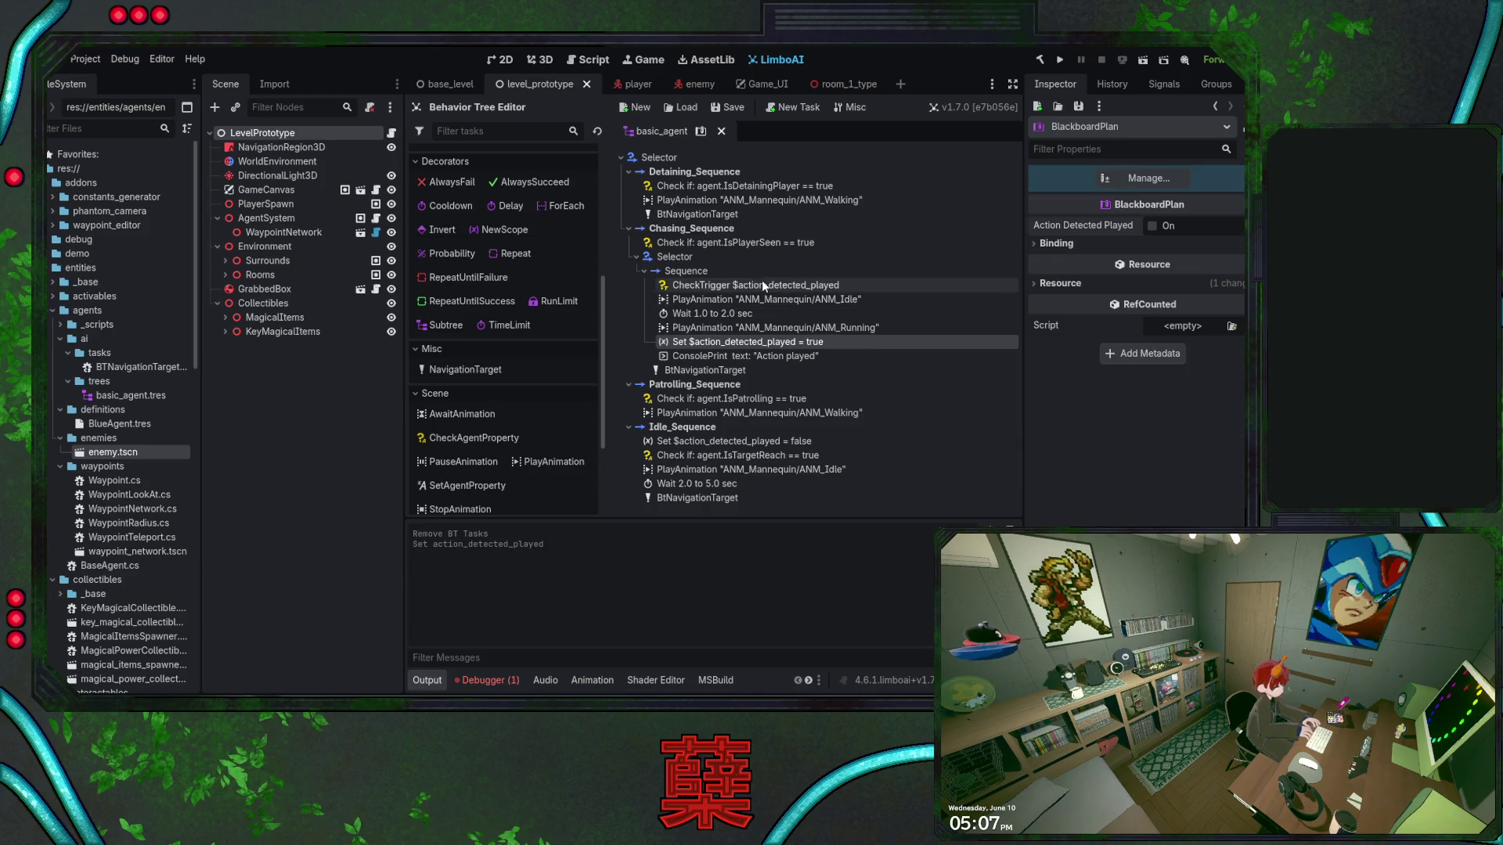
click(716, 274)
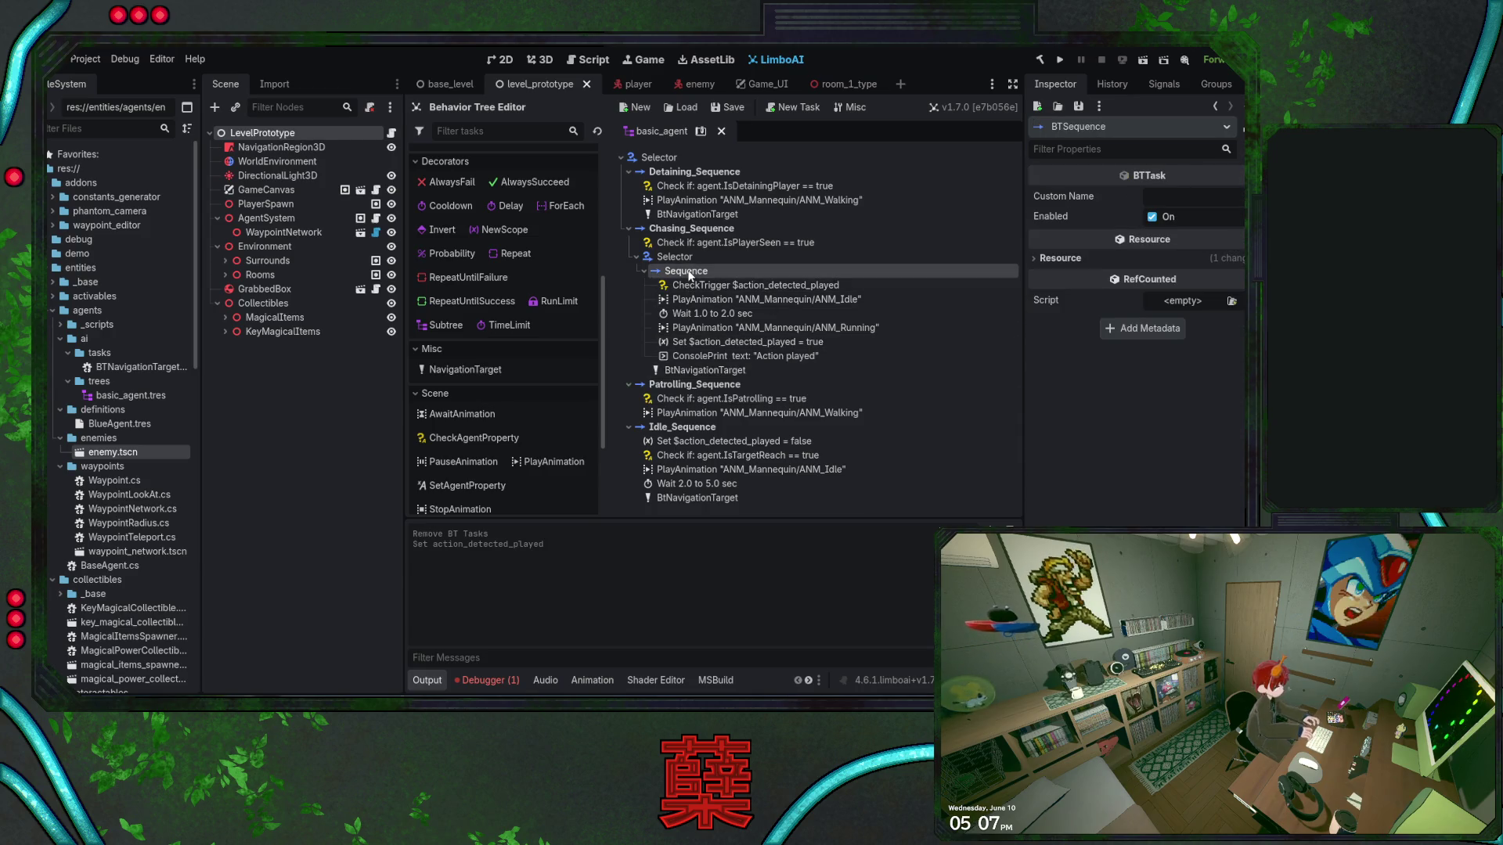
scroll(501, 360, up, 5)
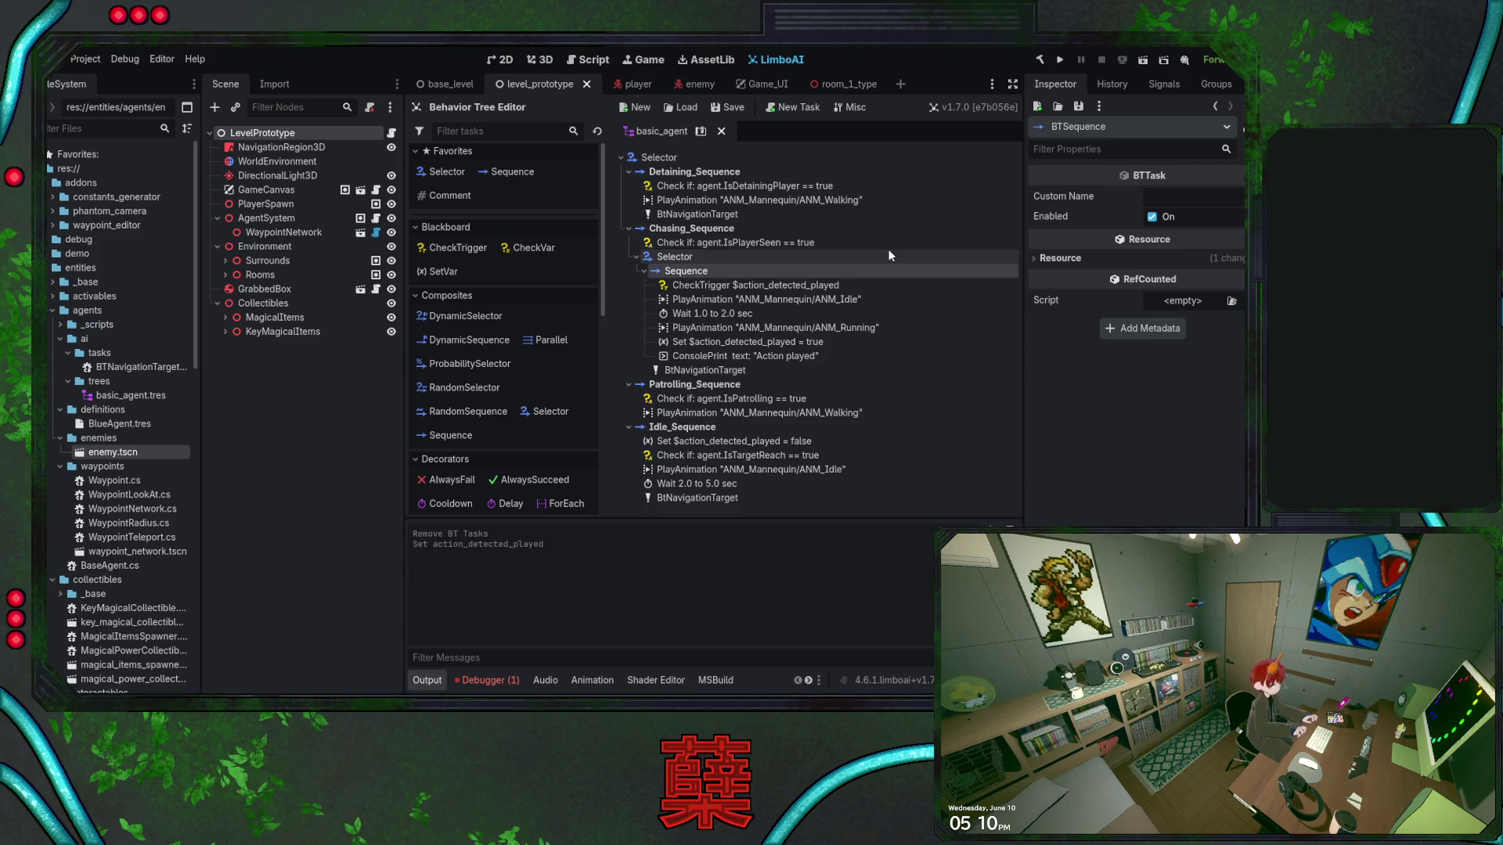
Move the 'Action played' ConsolePrint directly below CheckTrigger $action_detected_played and save the scene
drag(783, 356, 756, 281)
key(ctrl+s)
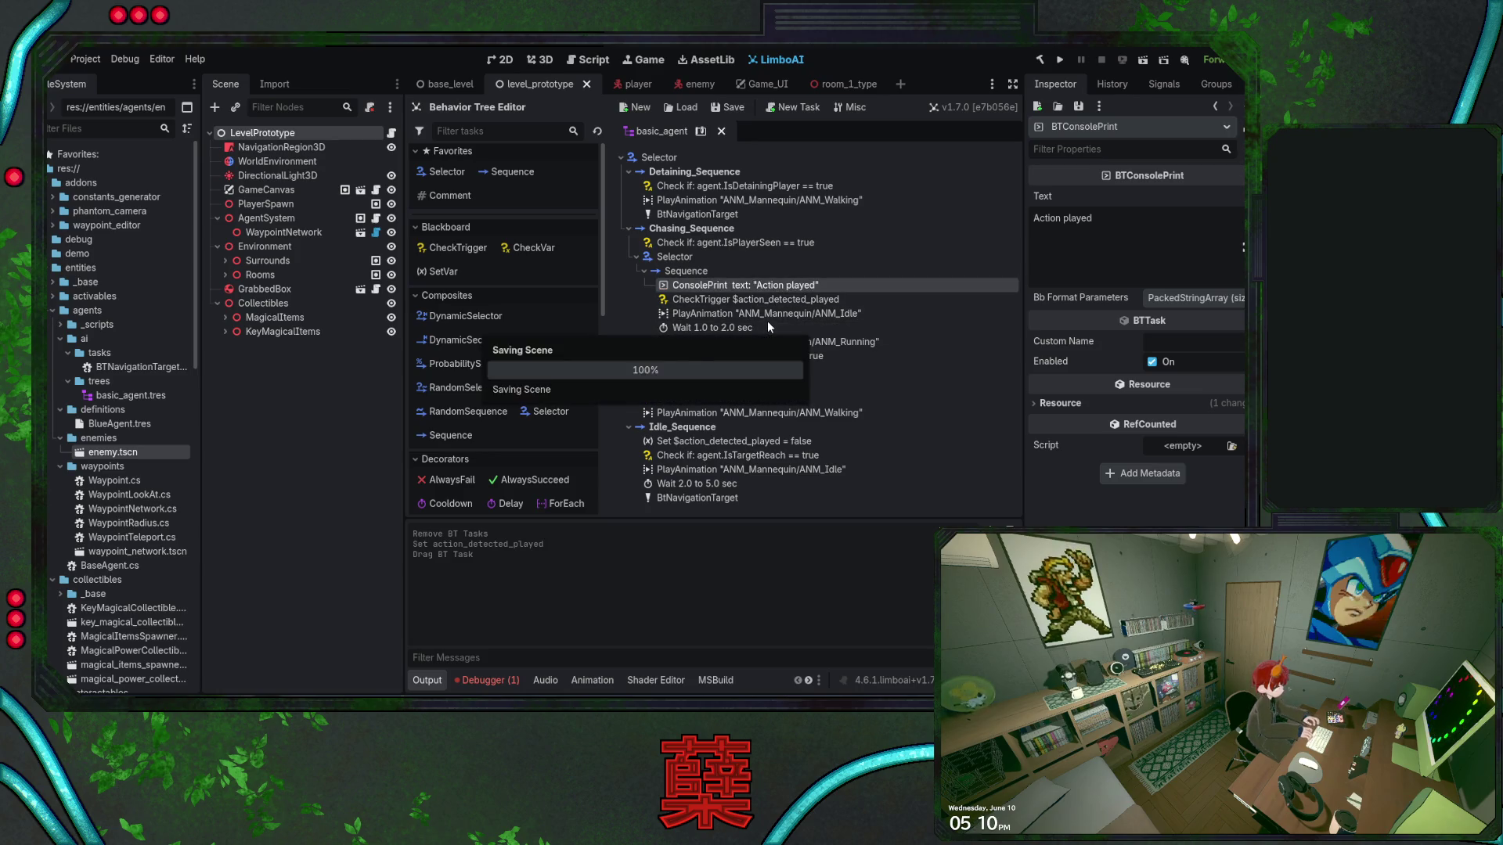
drag(767, 296, 772, 317)
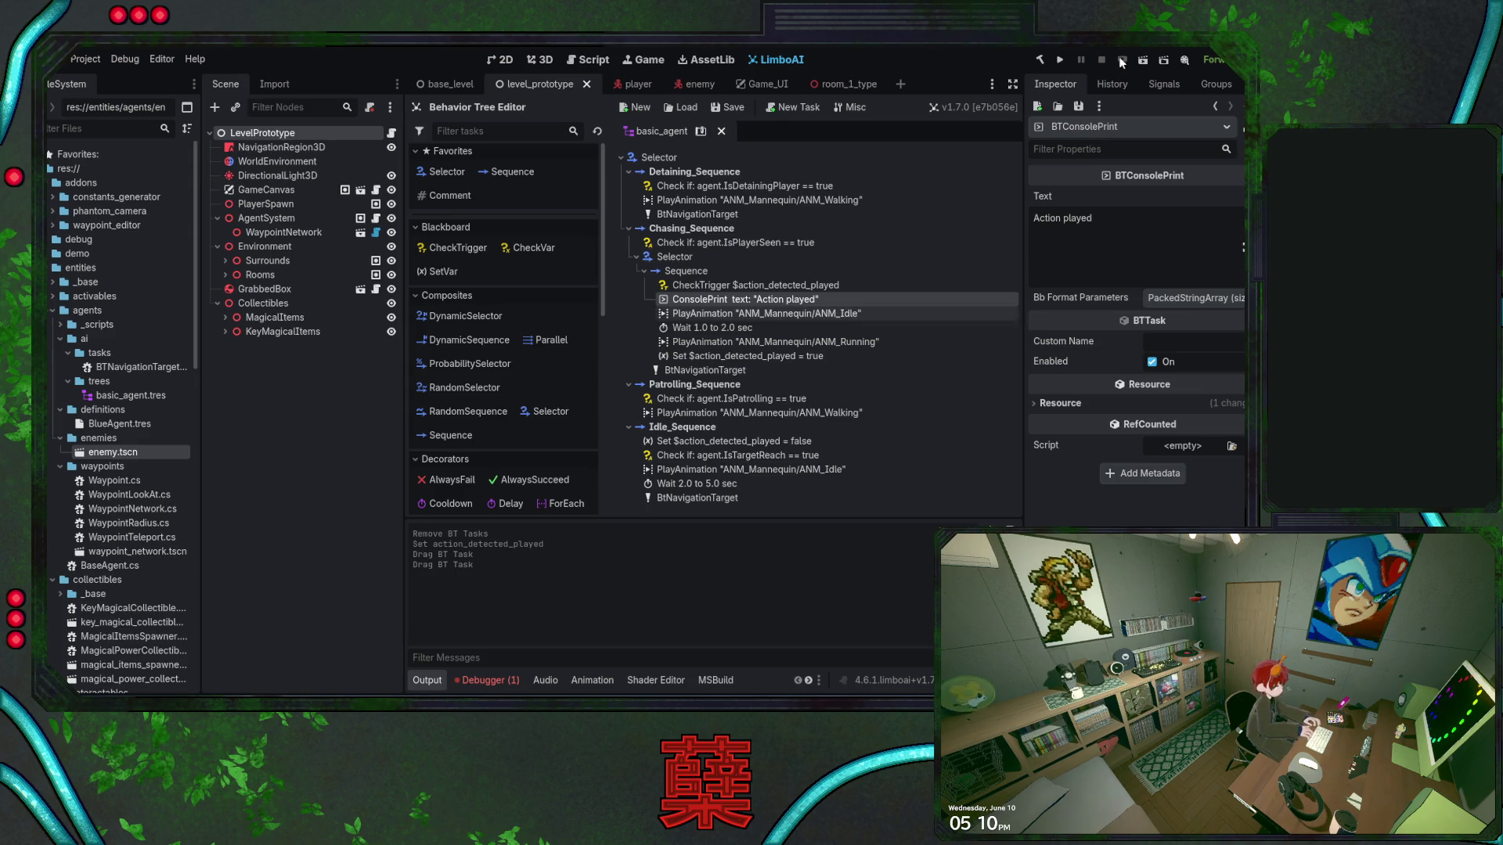
Run the maze game, walk the player with WASD until the blue enemy chases, then stop it
click(1060, 60)
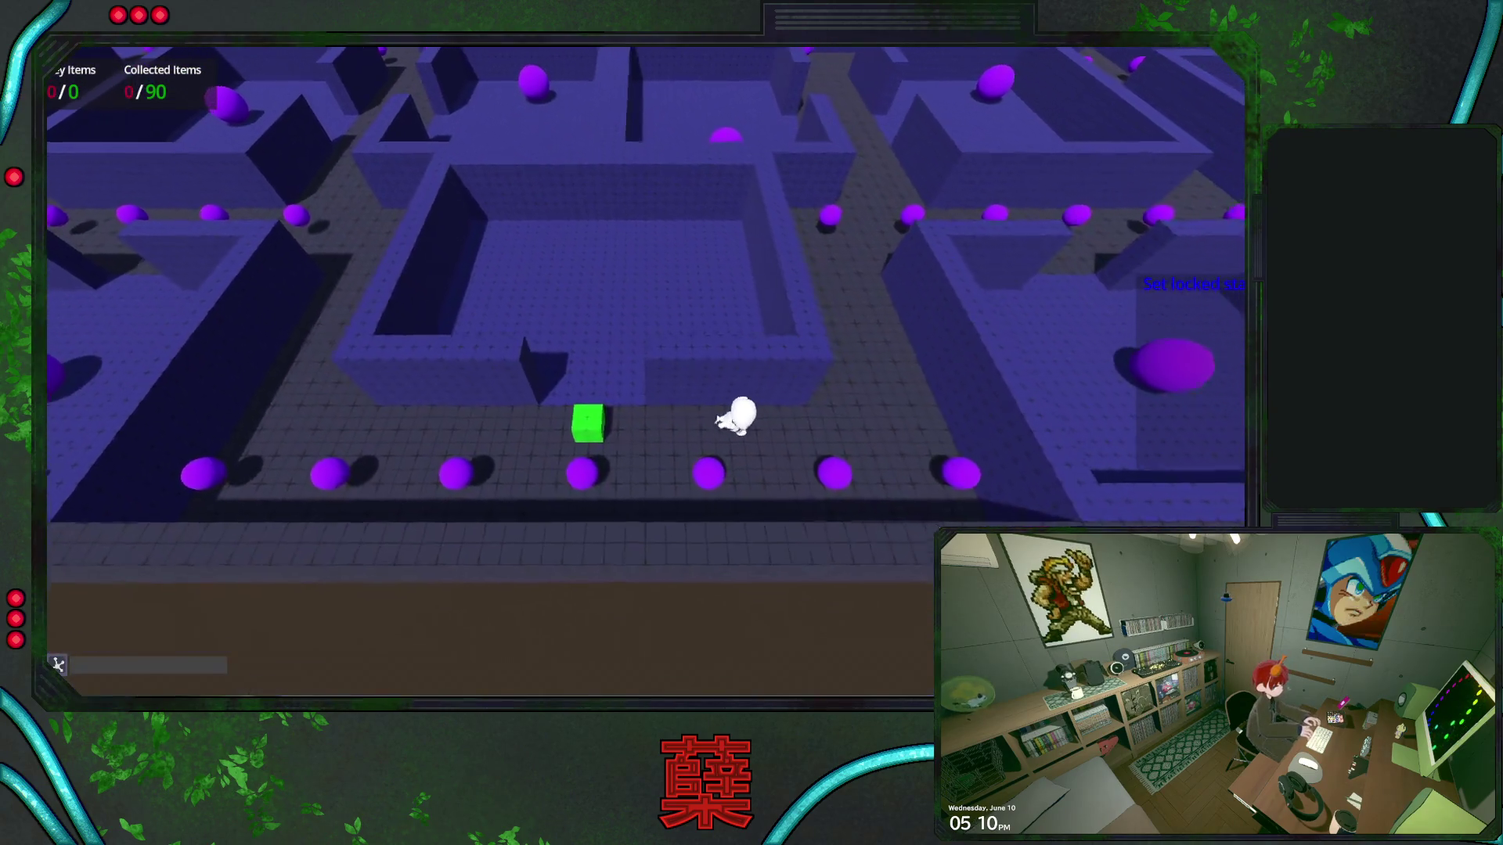
key(w)
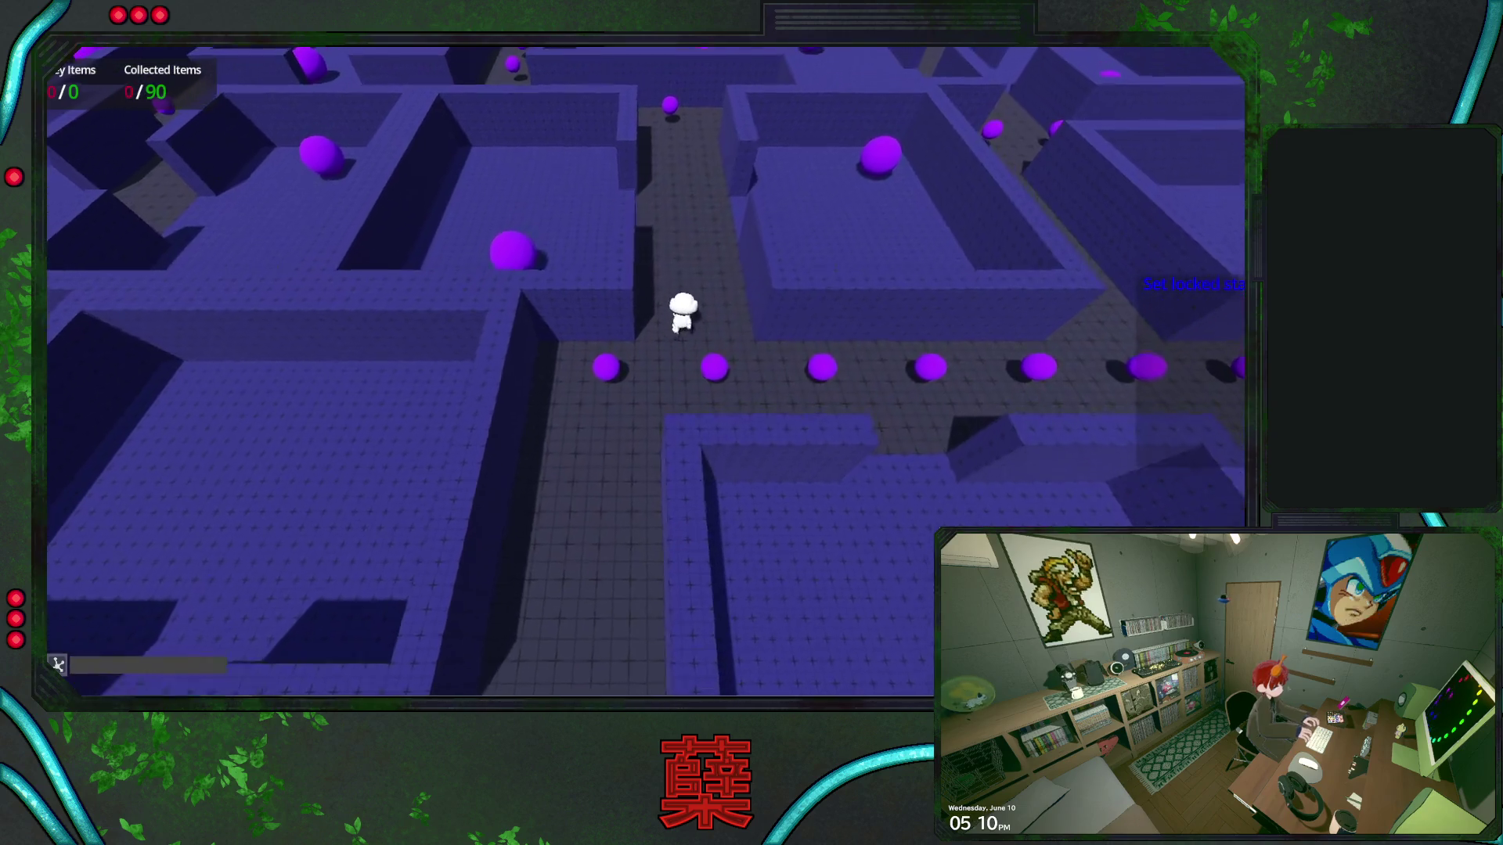
key(a)
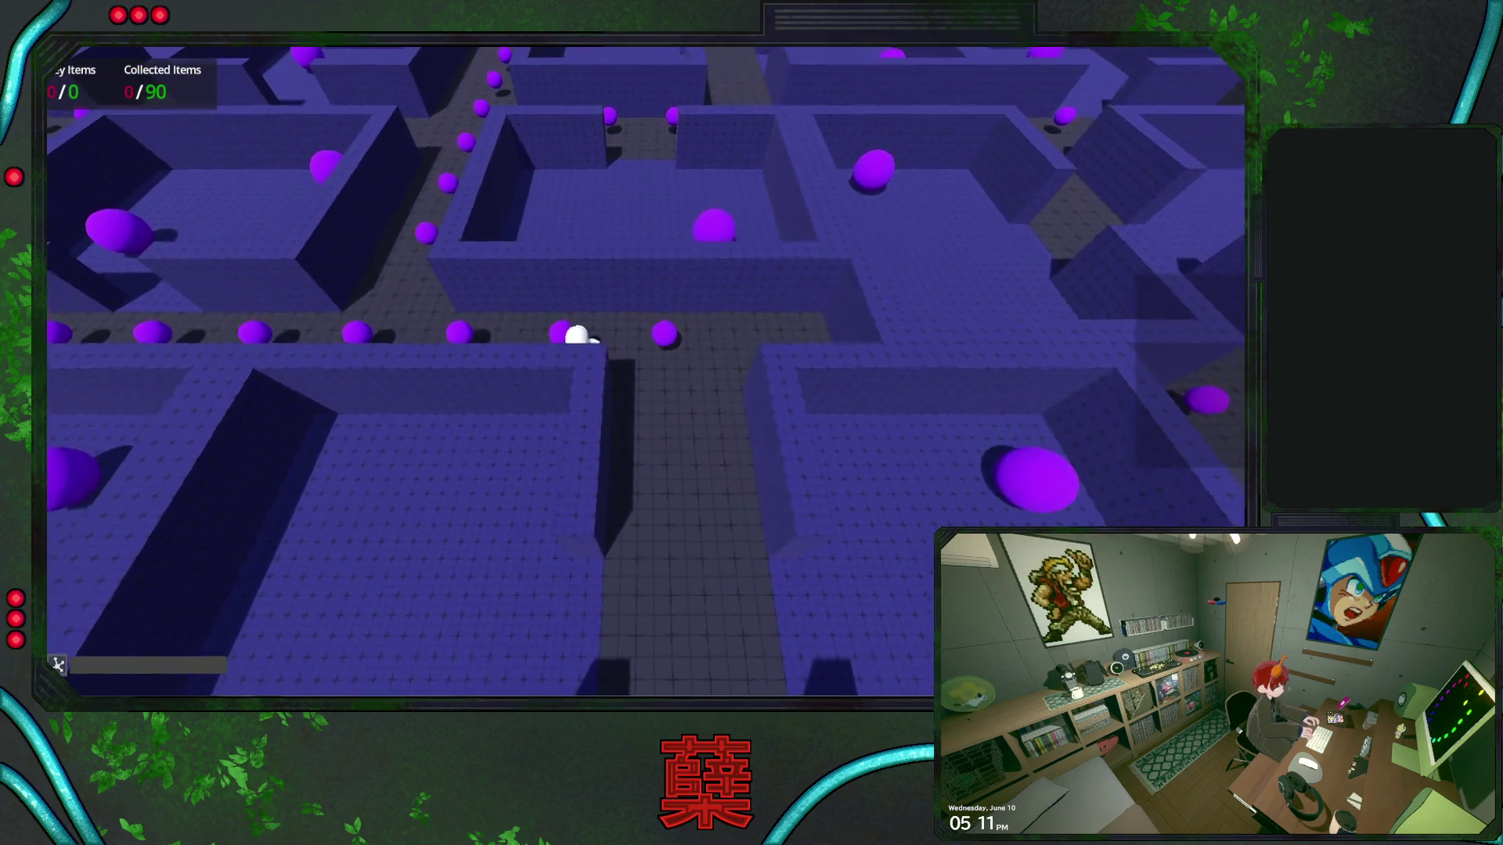
key(w)
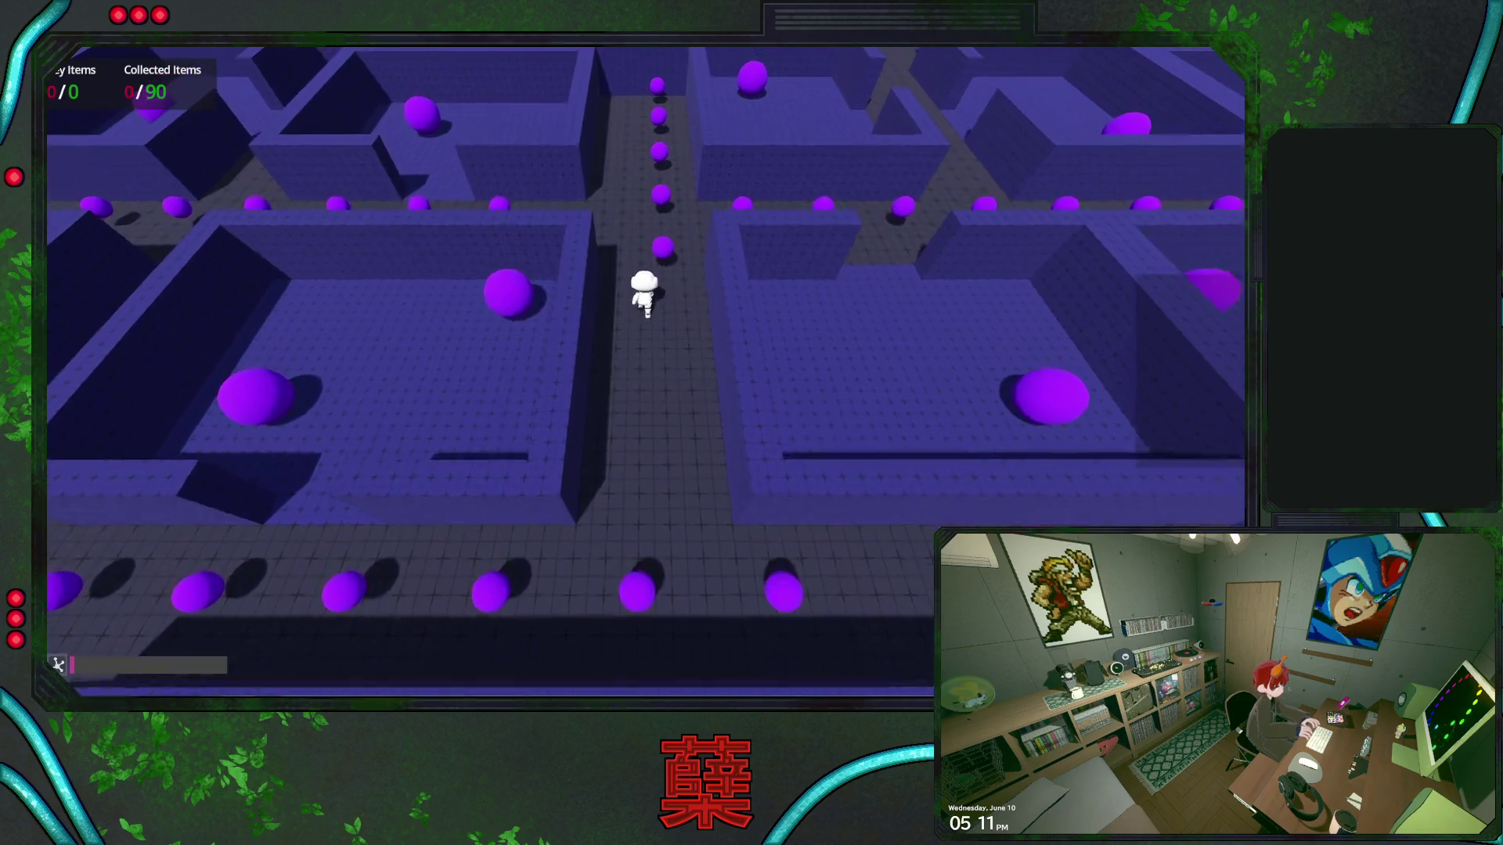
key(s)
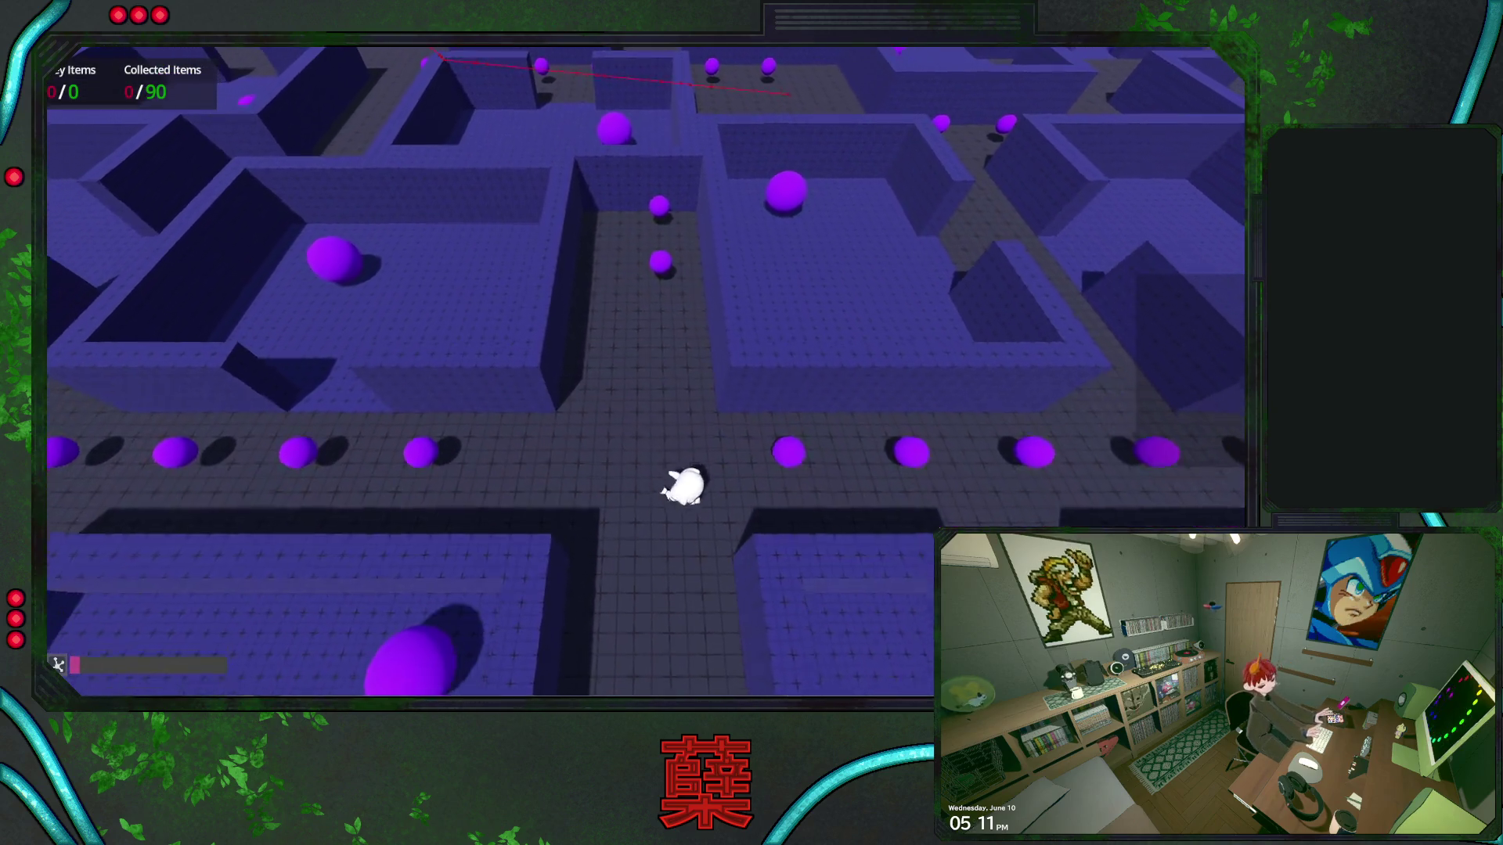
key(d)
key(s)
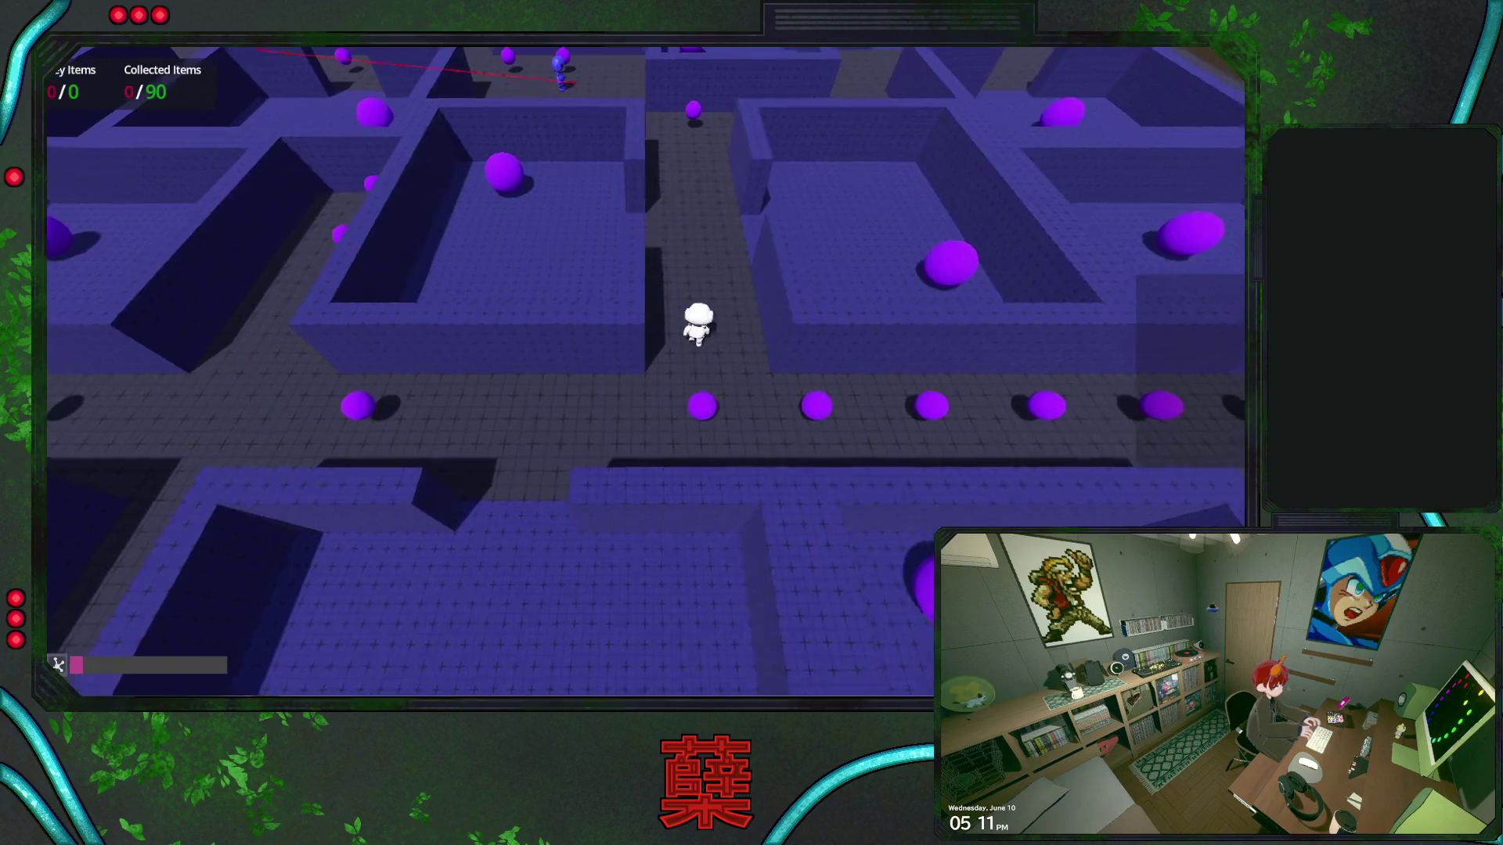
key(w)
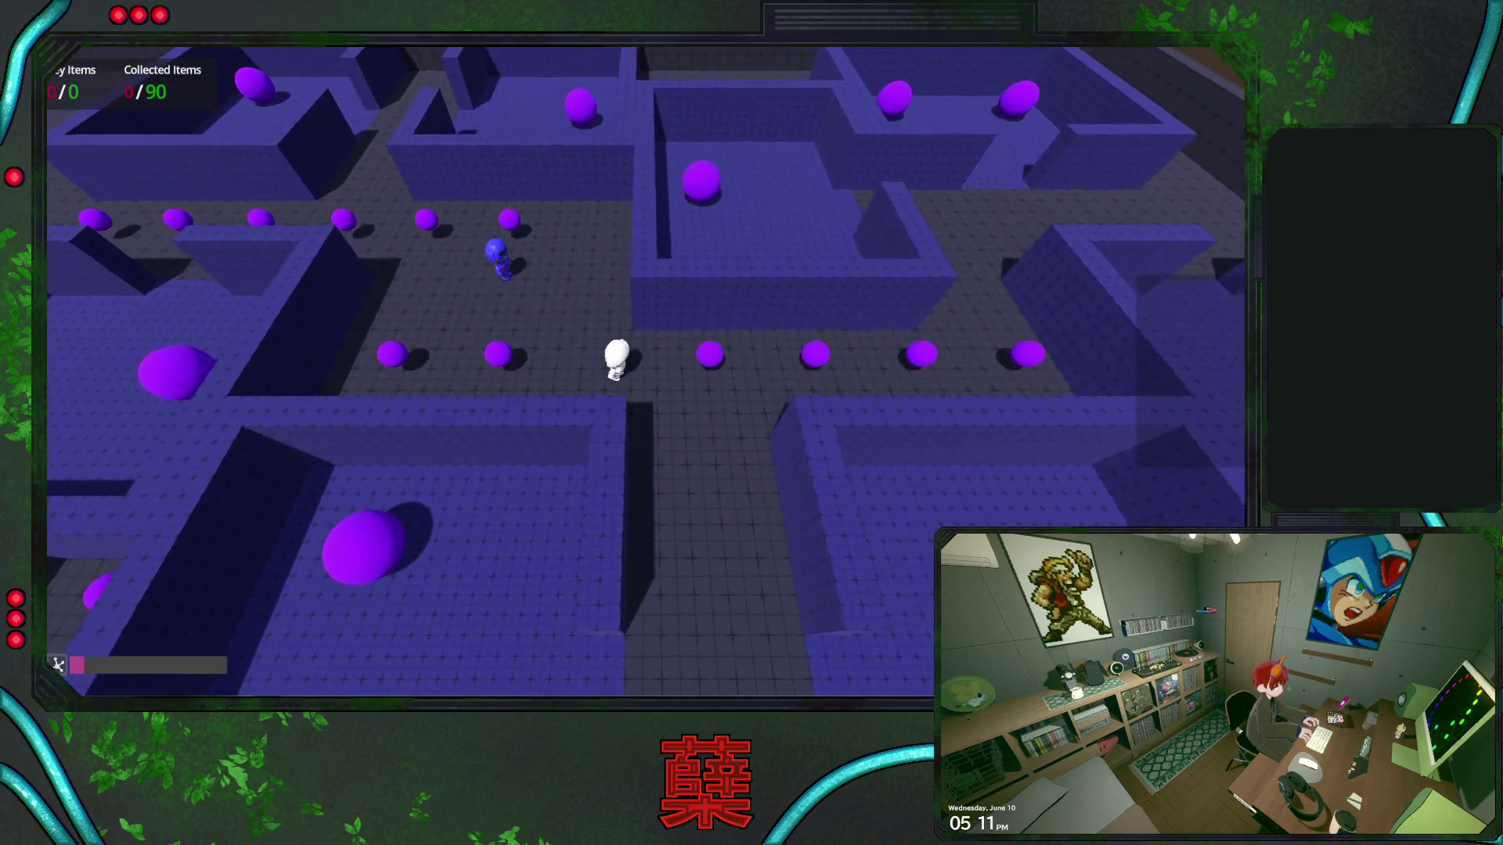
key(s)
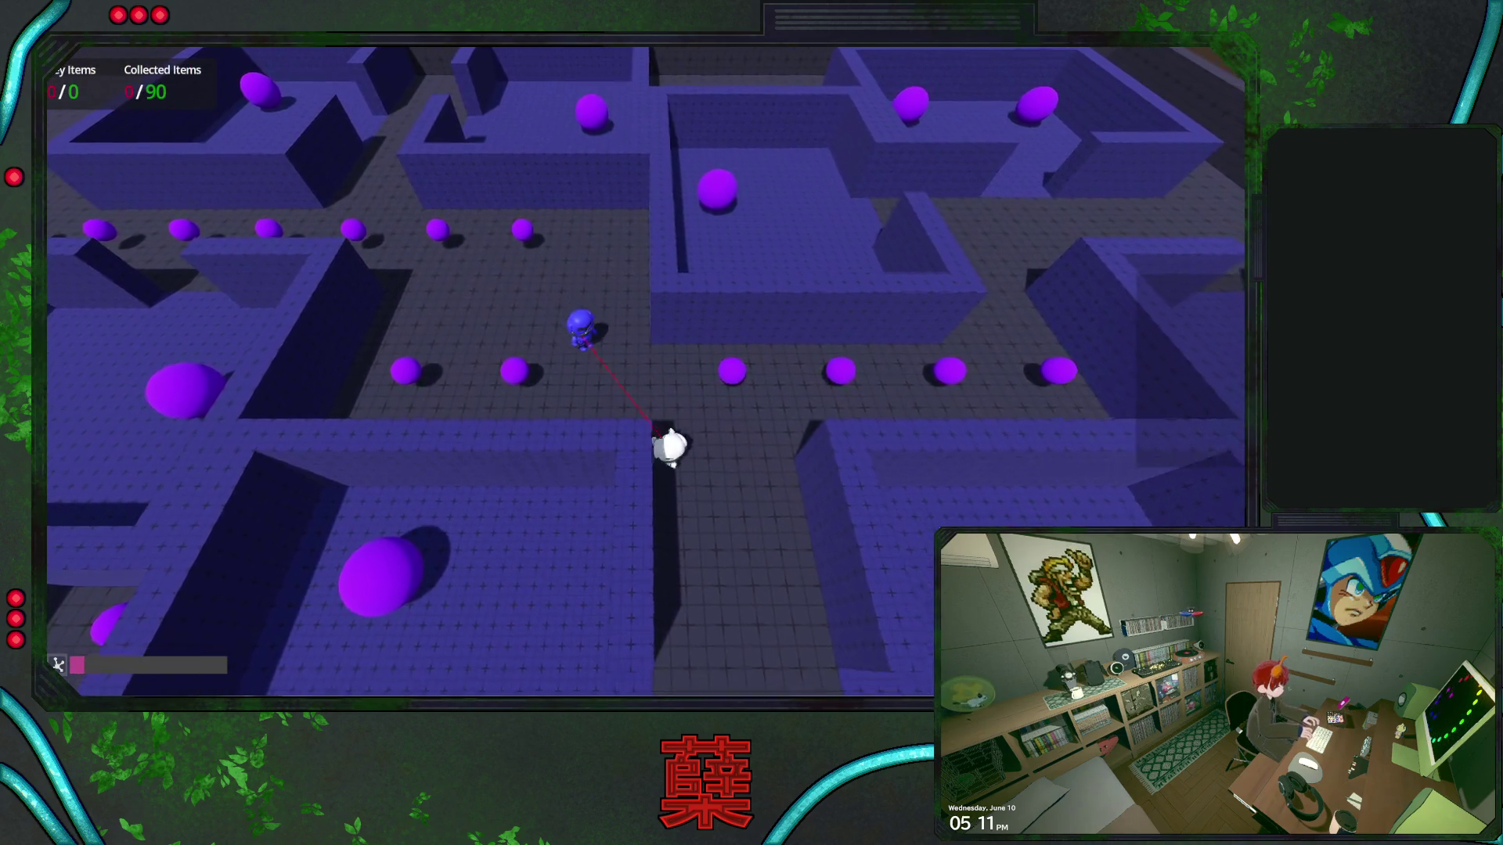
key(w)
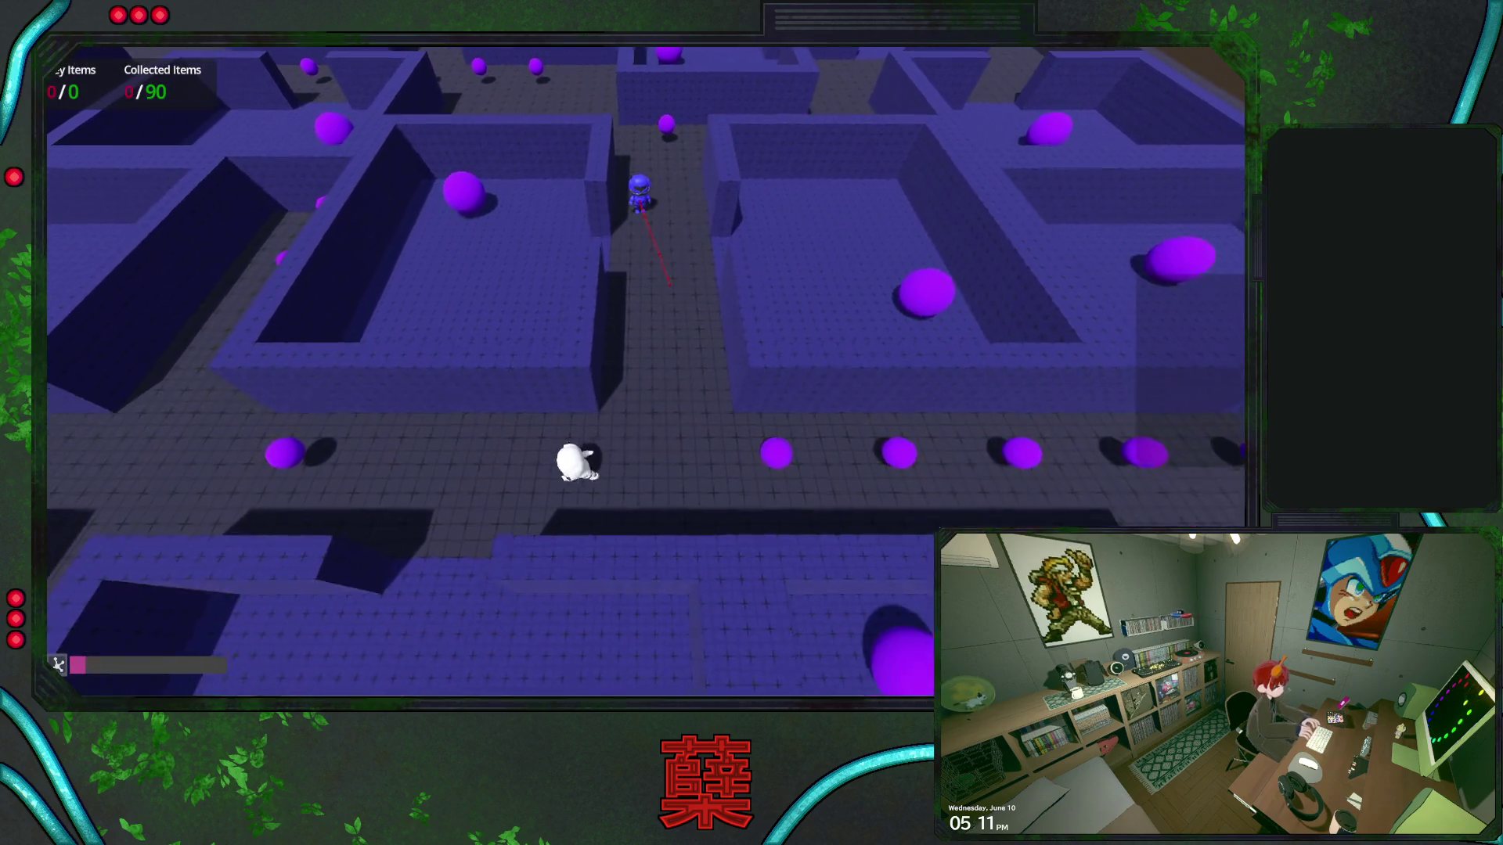
key(F8)
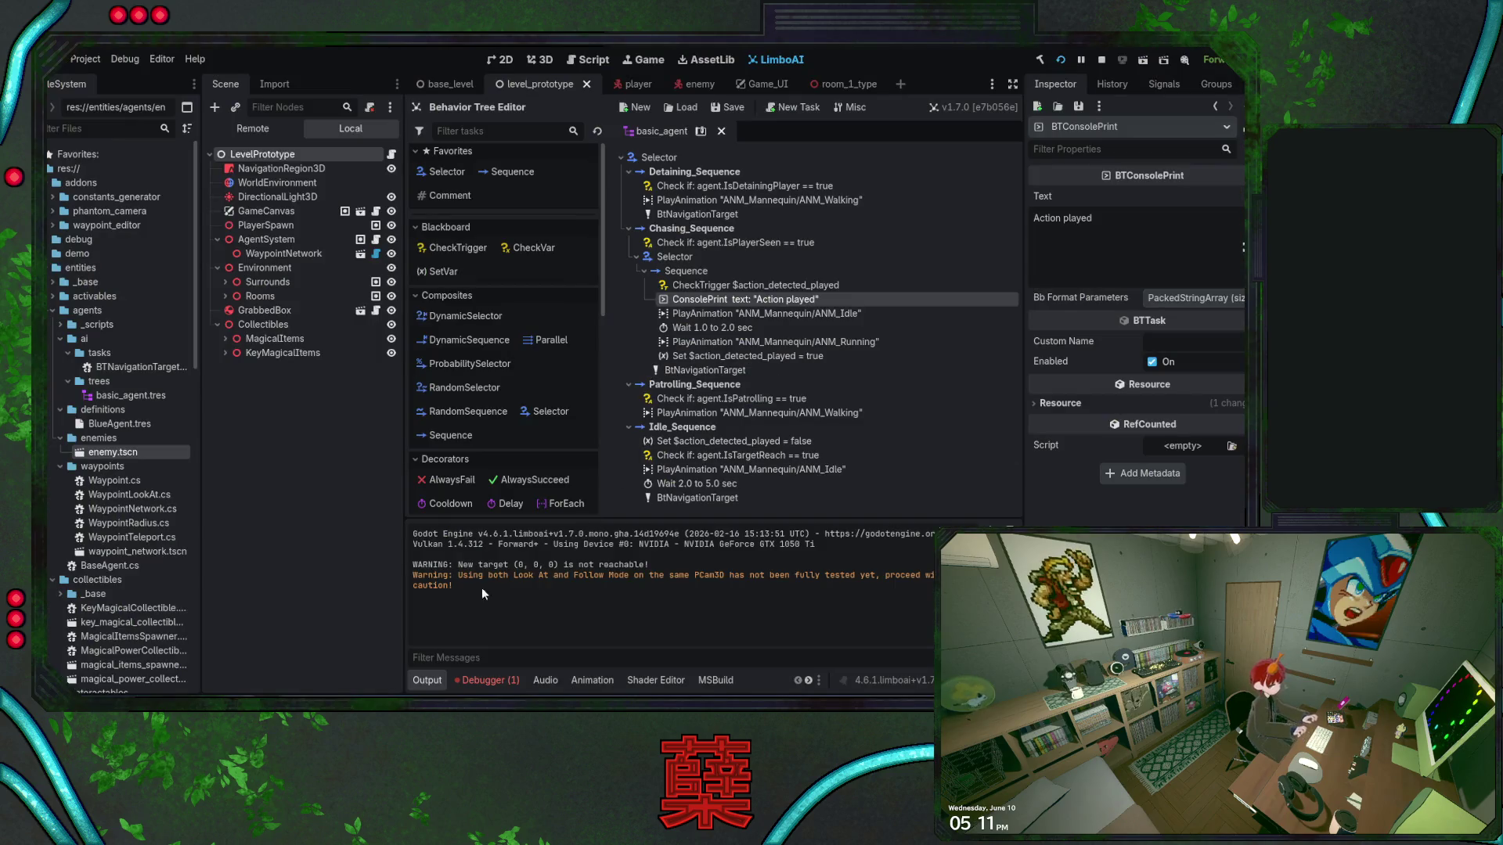
Relaunch and close the game, then end the debugging session
key(F5)
key(F8)
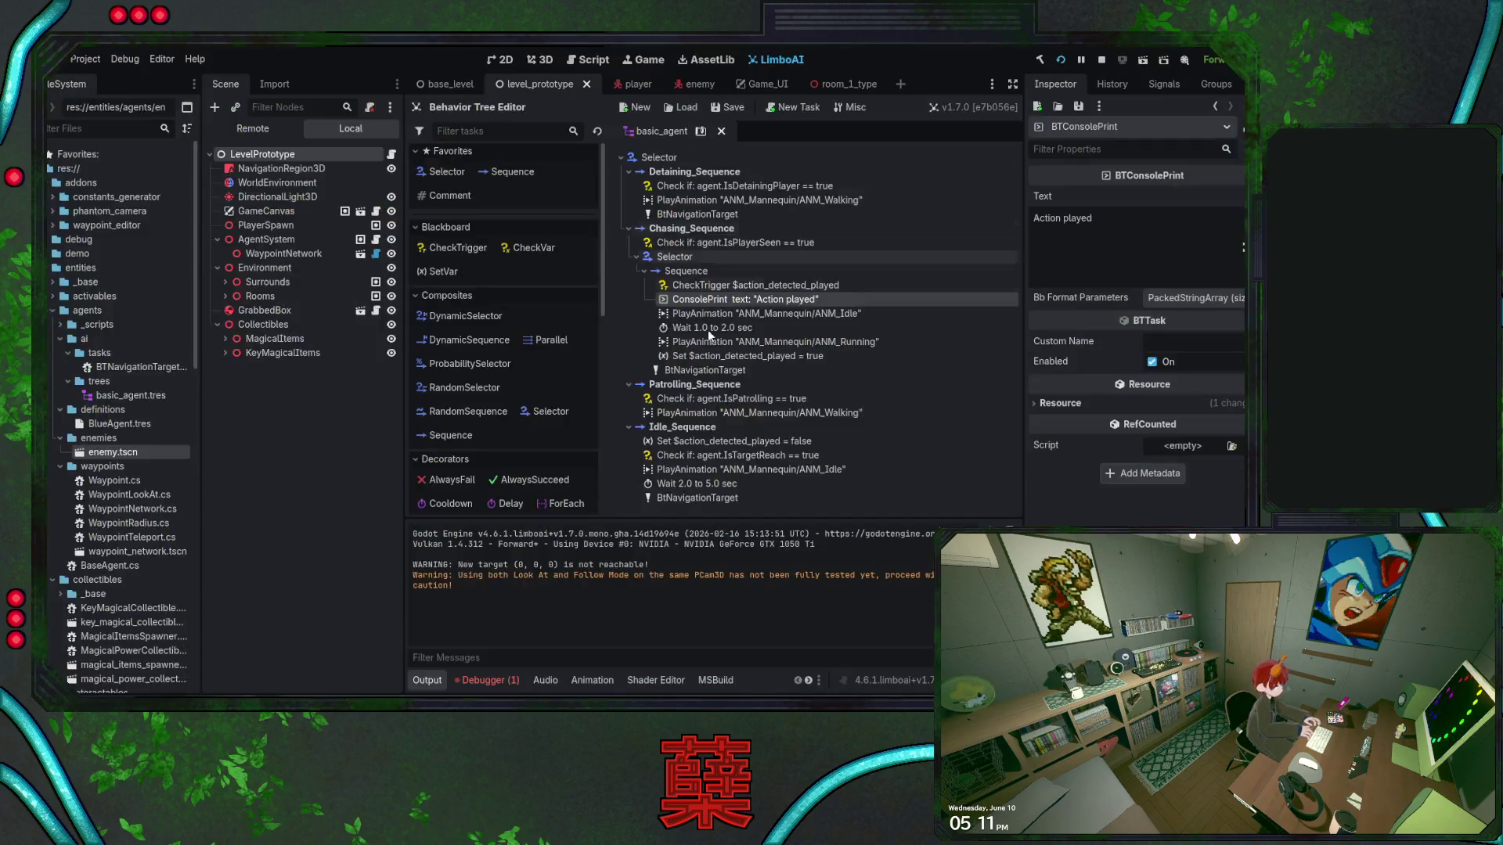
click(1100, 63)
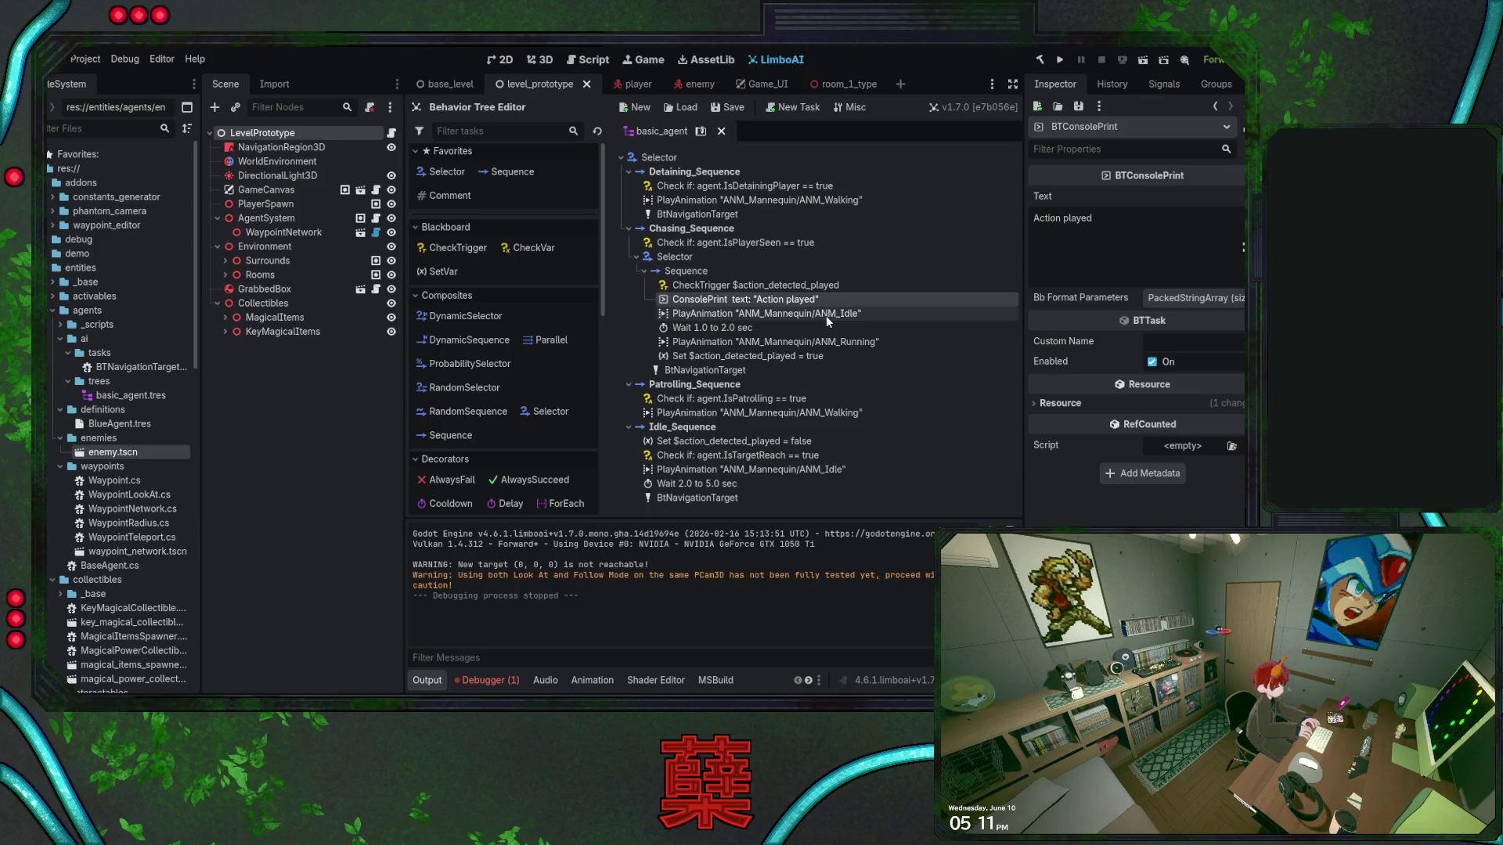
Show the blackboard plan, build and run with F5, and start the game from its main menu
click(700, 131)
key(F5)
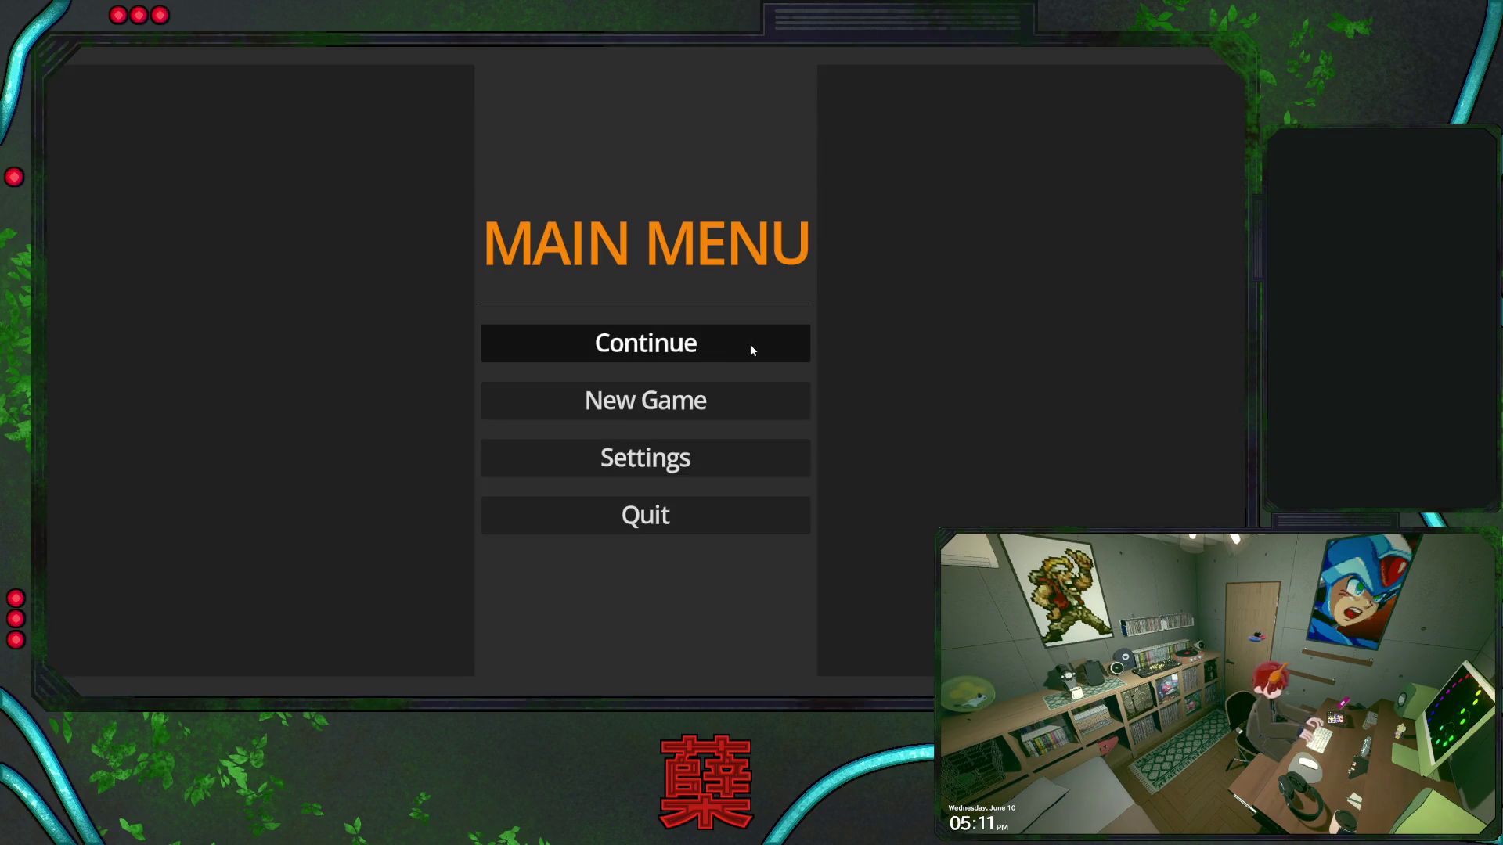
click(751, 345)
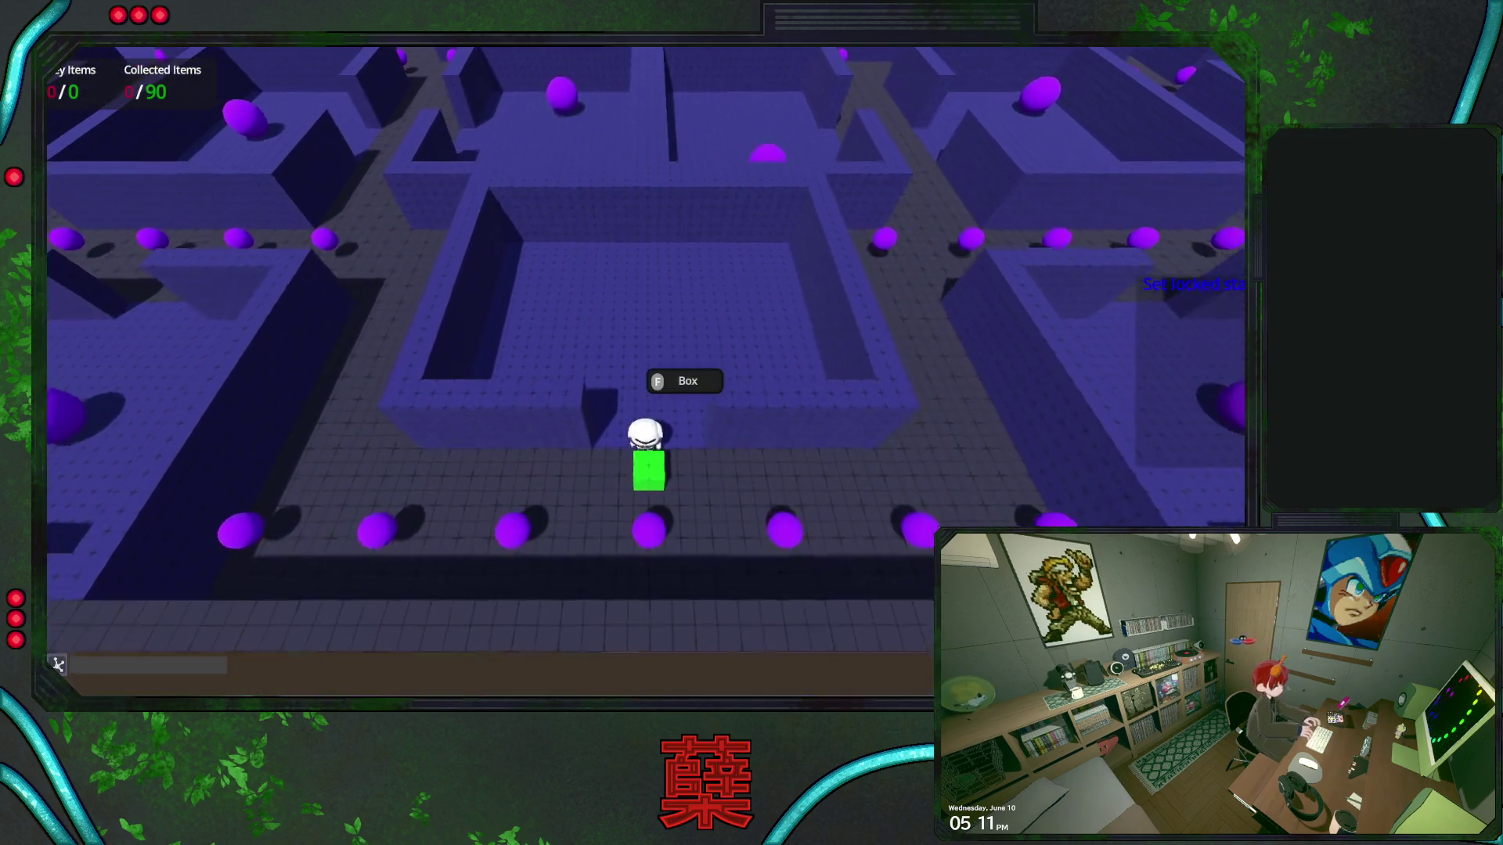
Walk the player up the corridors and along the orb row until the blue enemy chases, then stop the game
key(d)
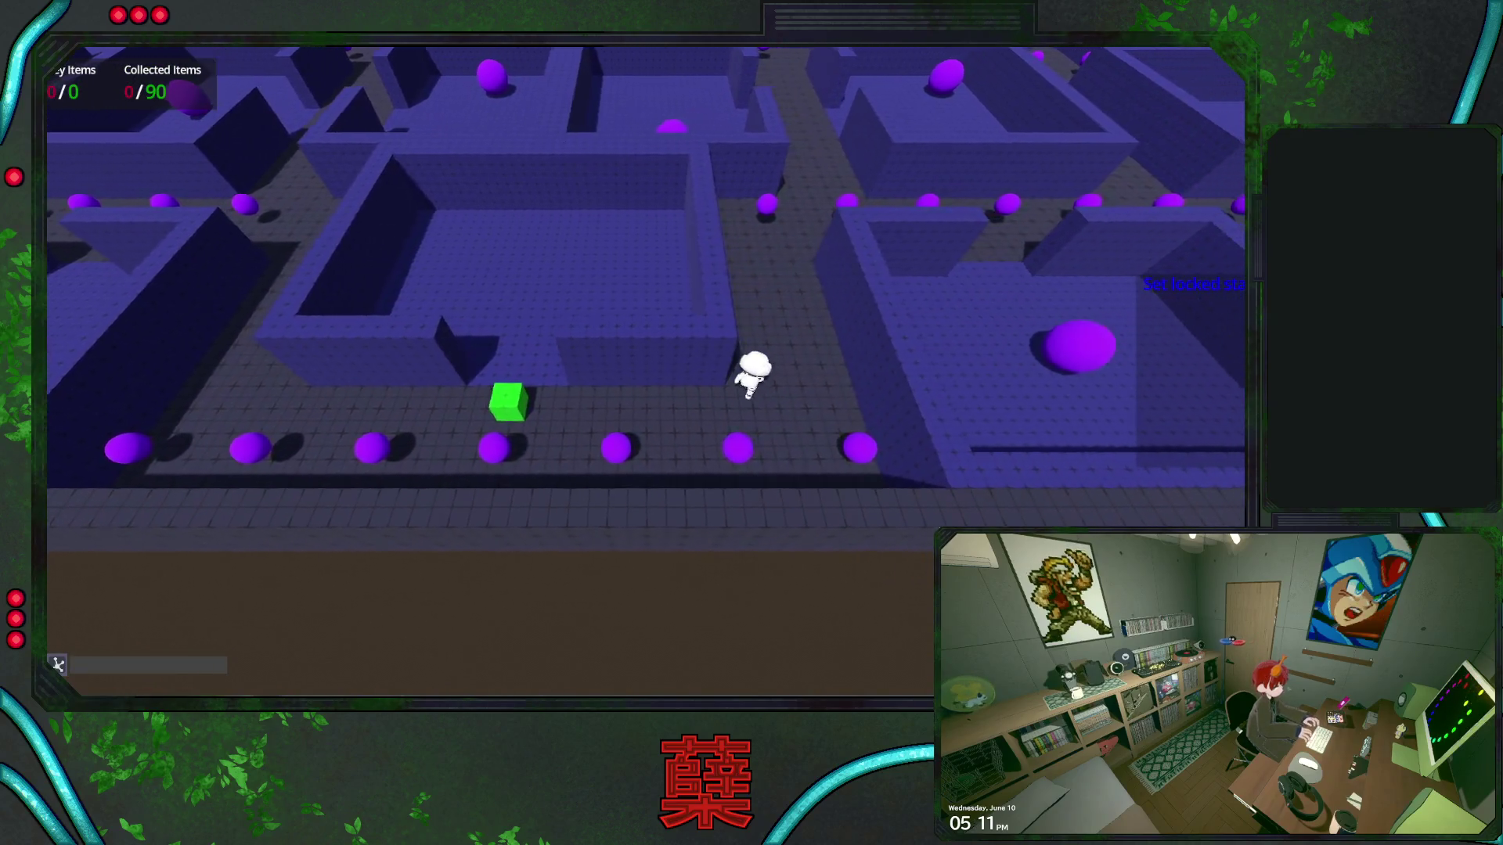
key(w)
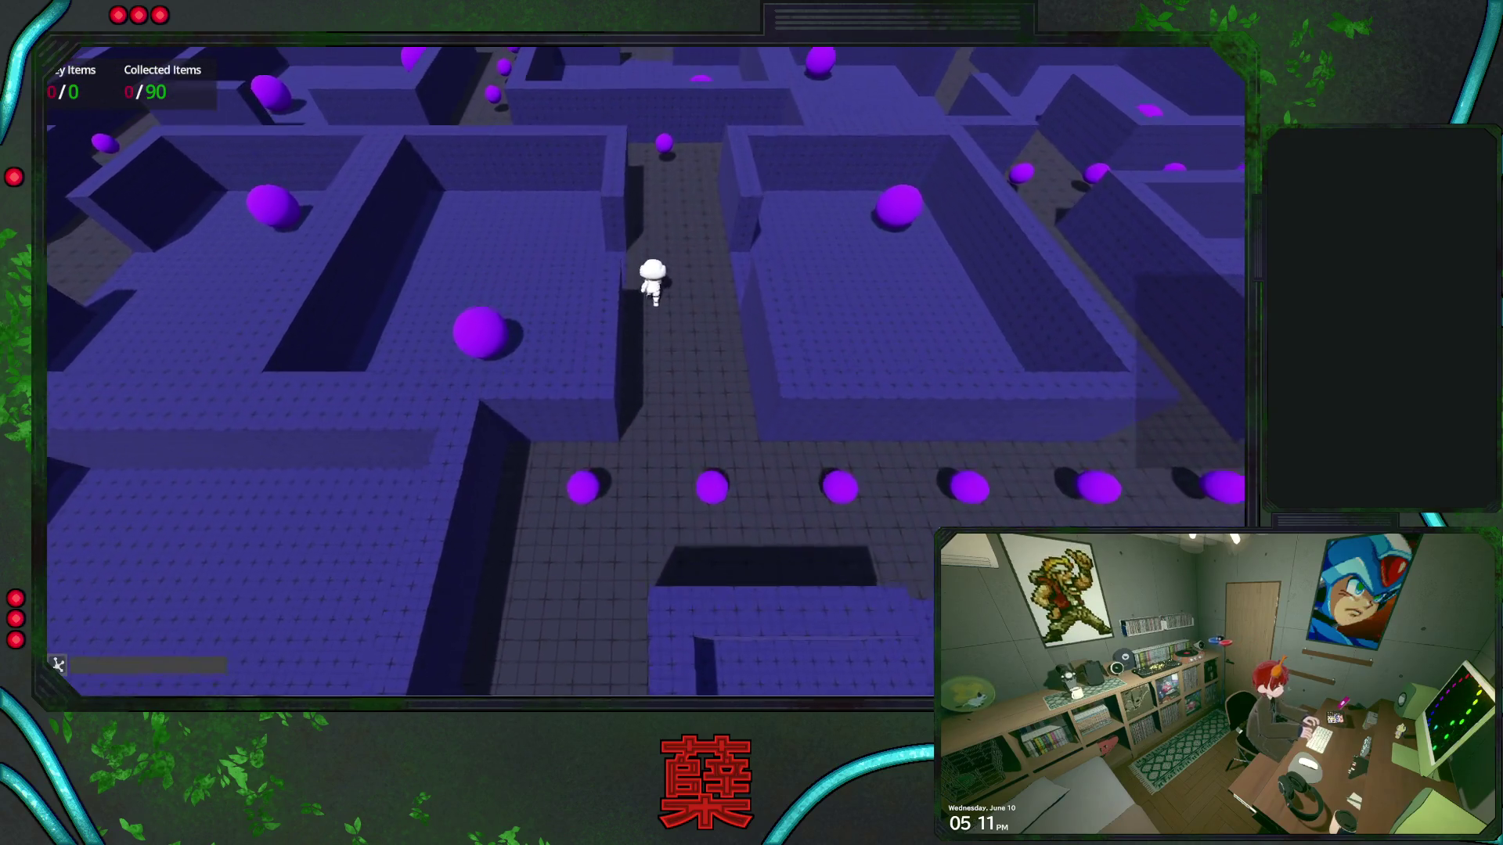
key(w)
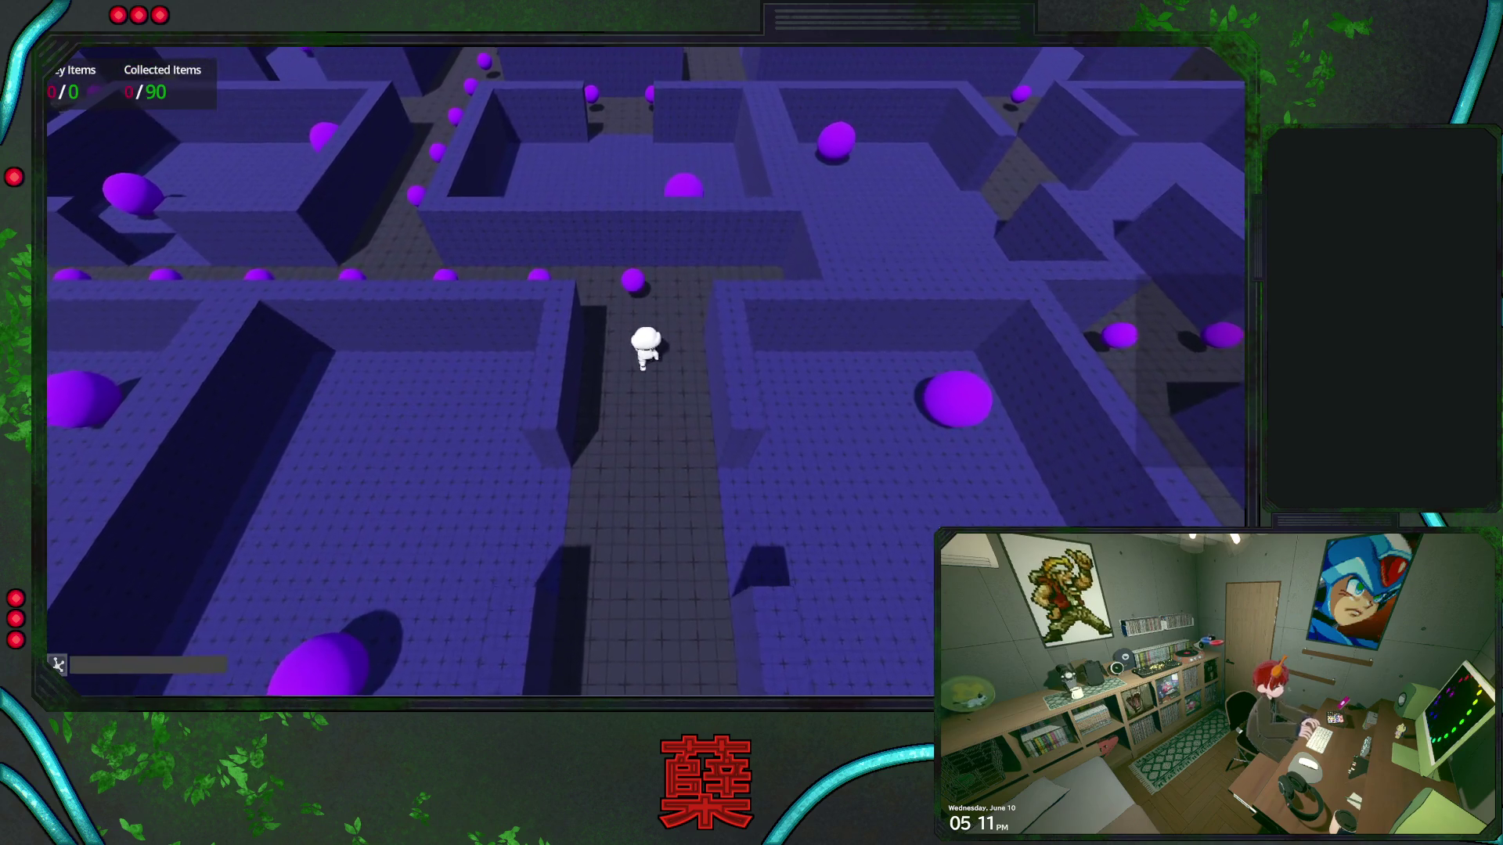
key(w)
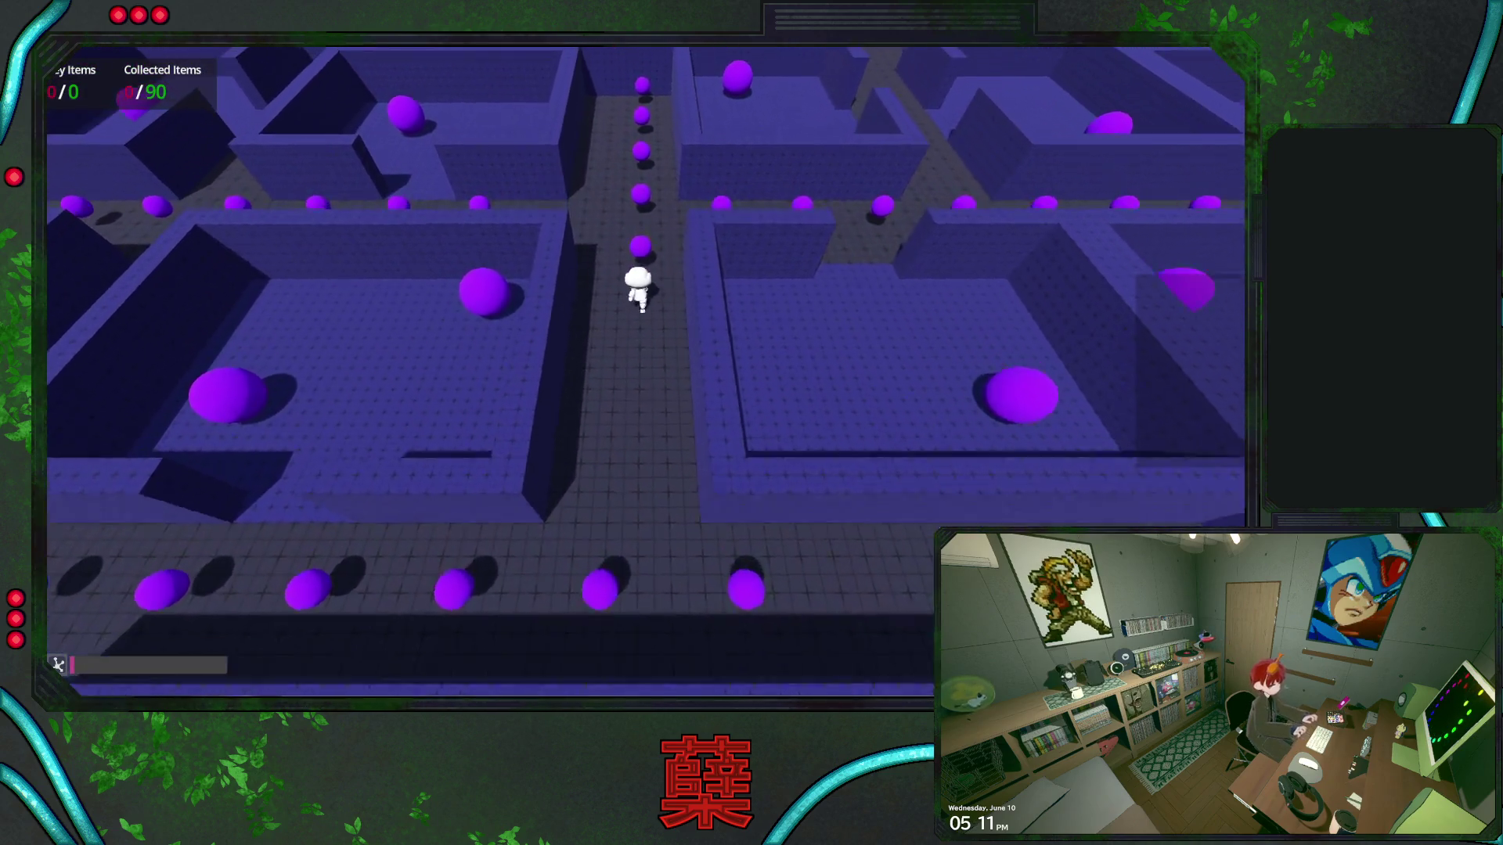
key(w)
key(d)
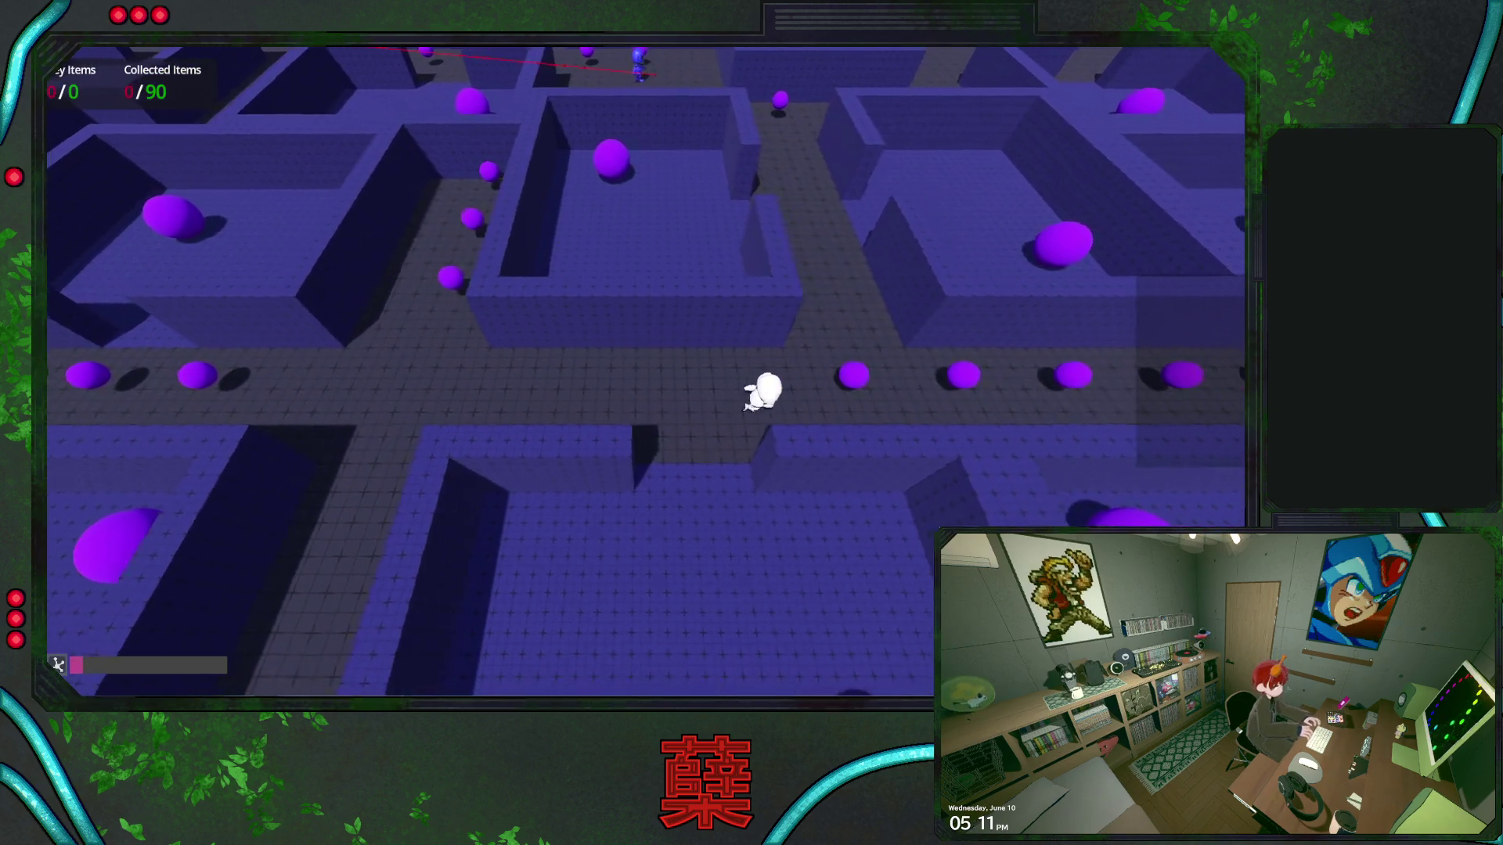
key(w)
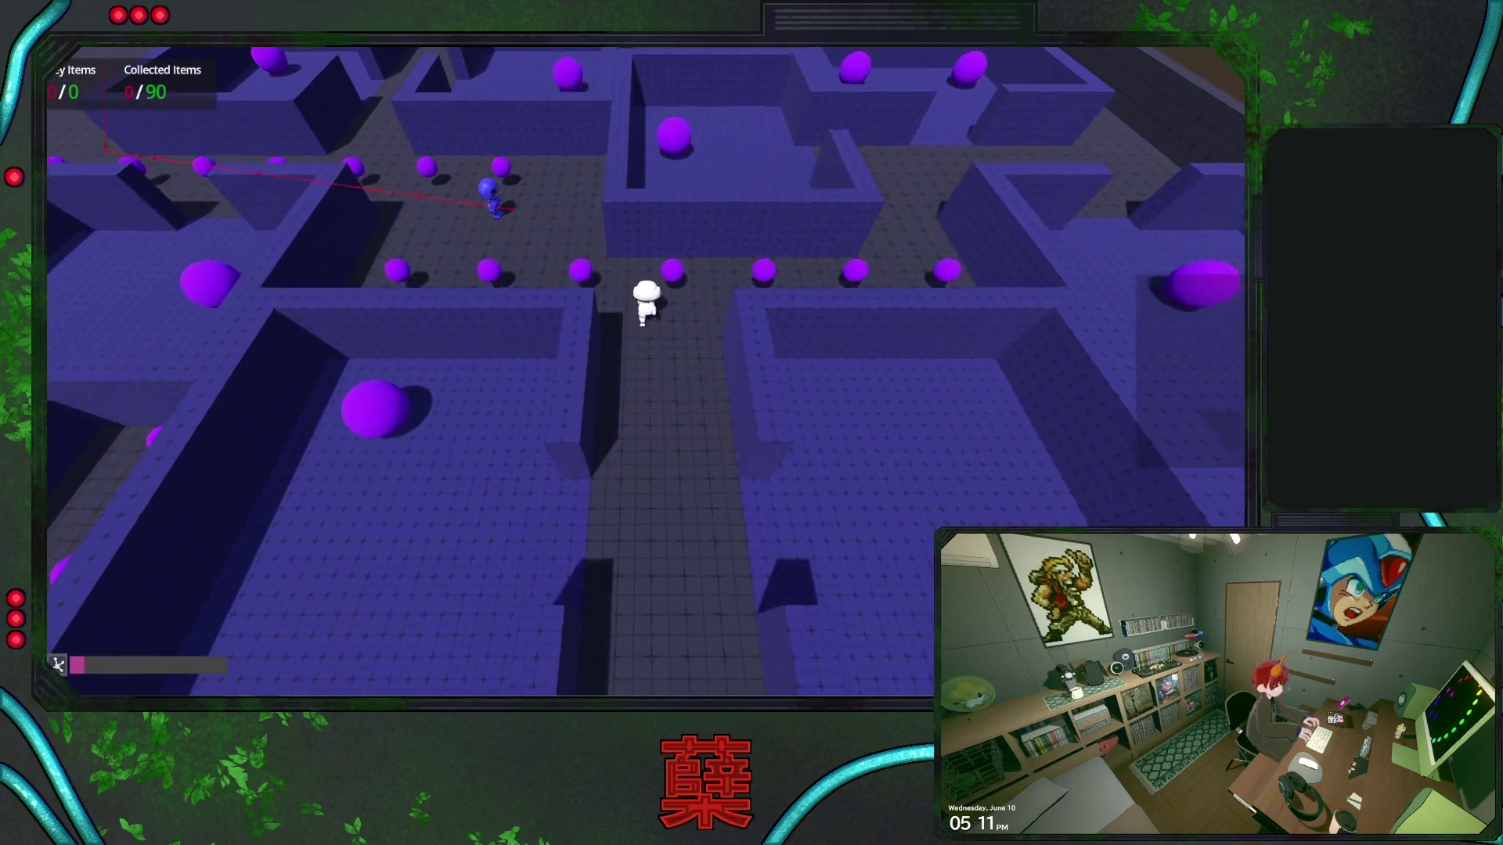
key(w)
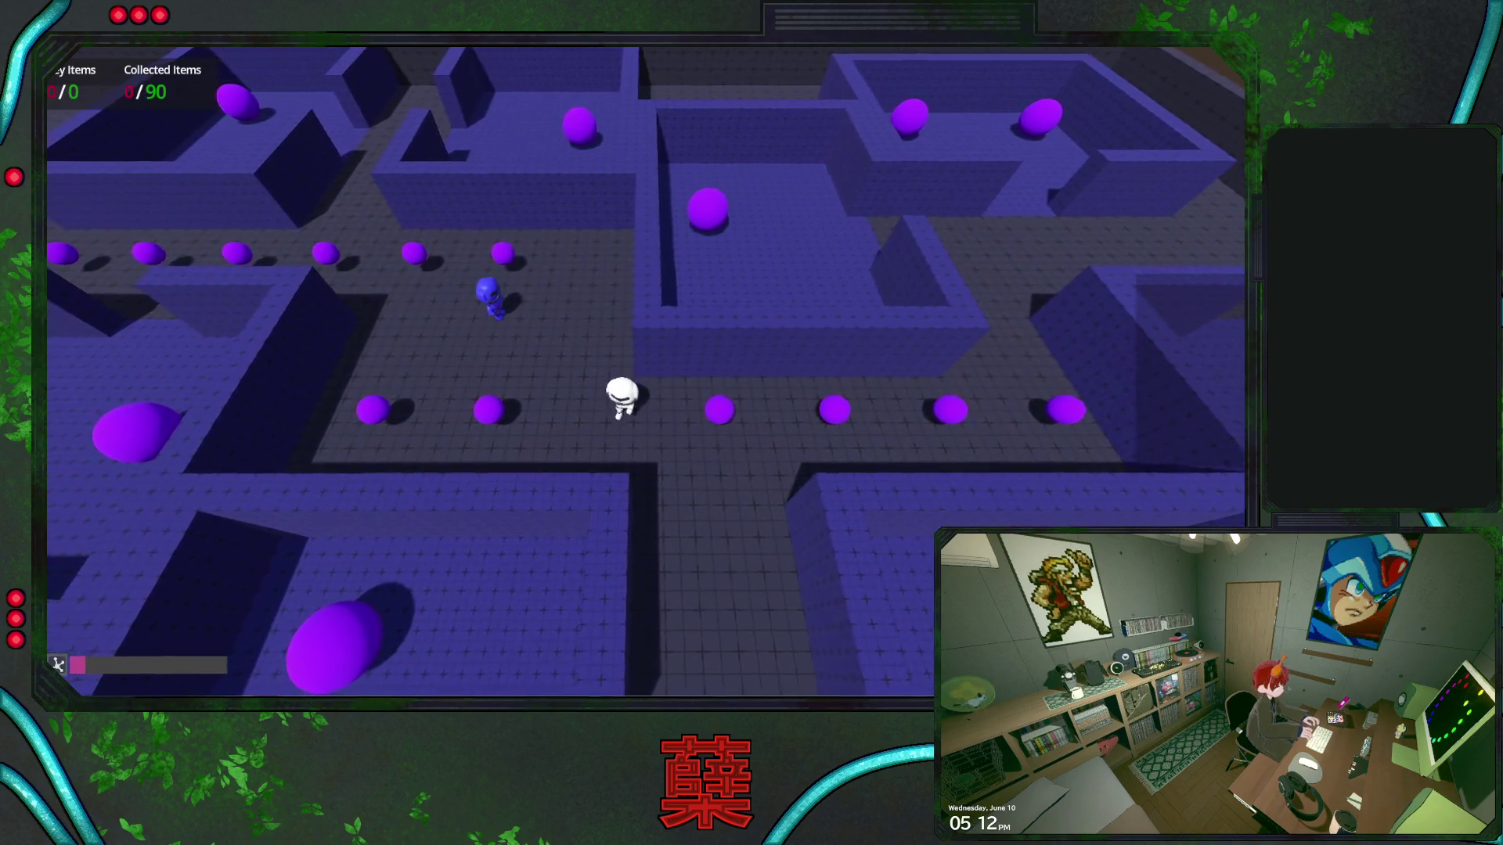
key(s)
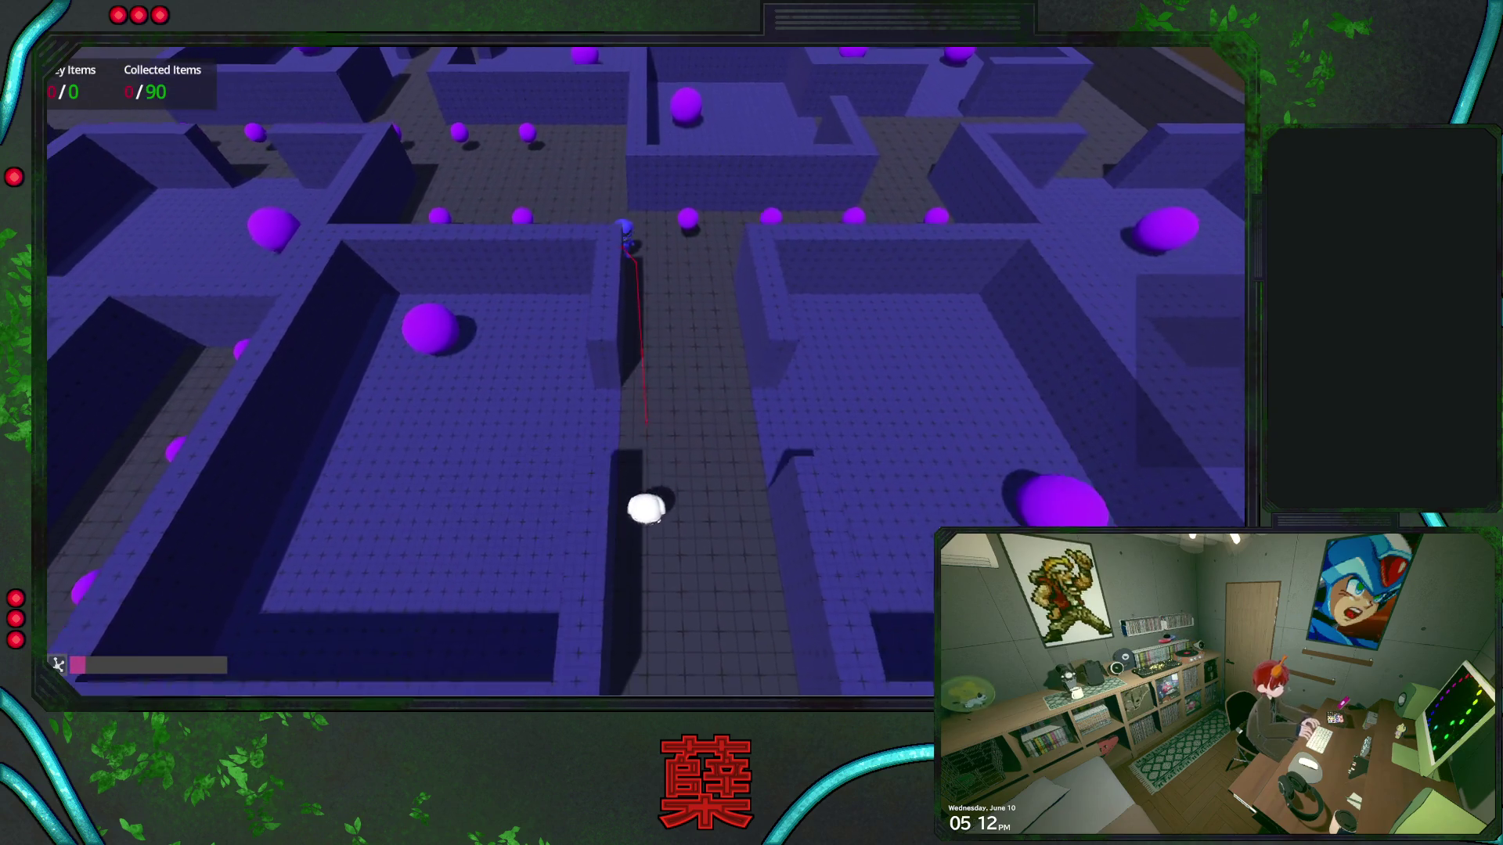
key(F8)
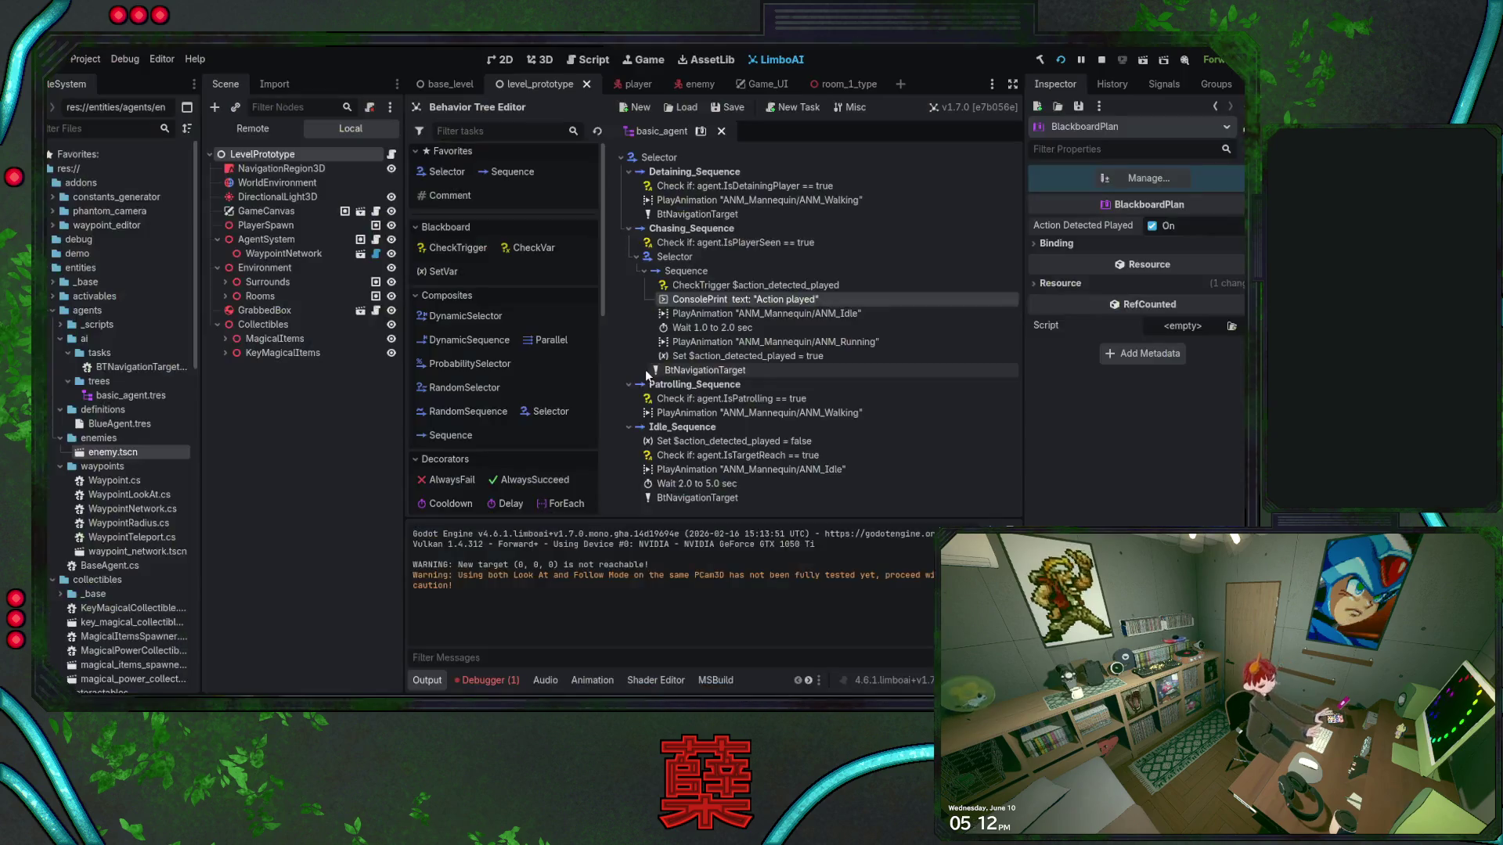
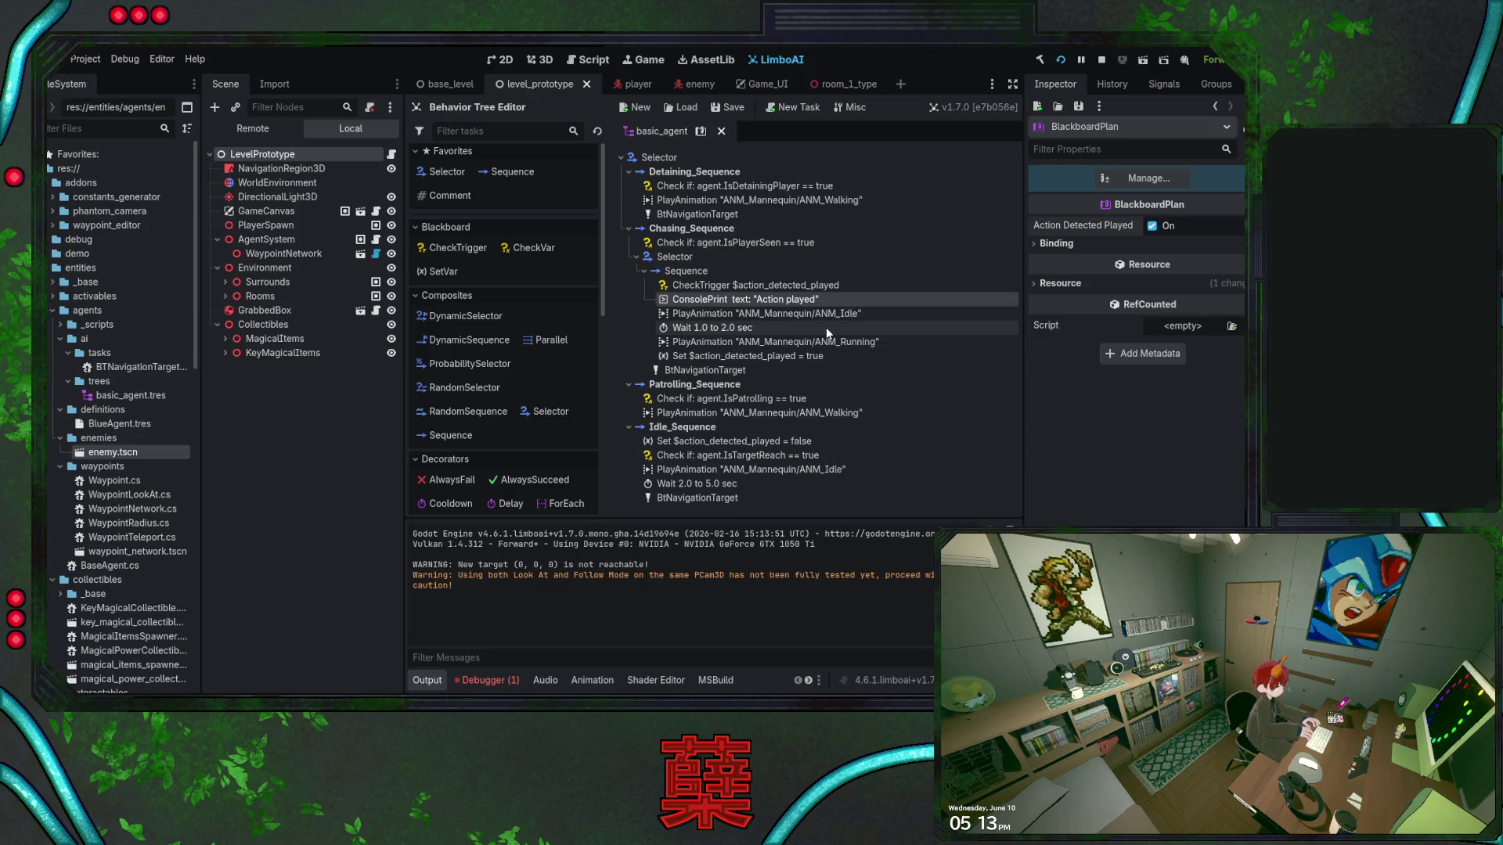
Move the 'Action played' ConsolePrint above the action_detected_played CheckTrigger, then stop and rerun the game
click(813, 288)
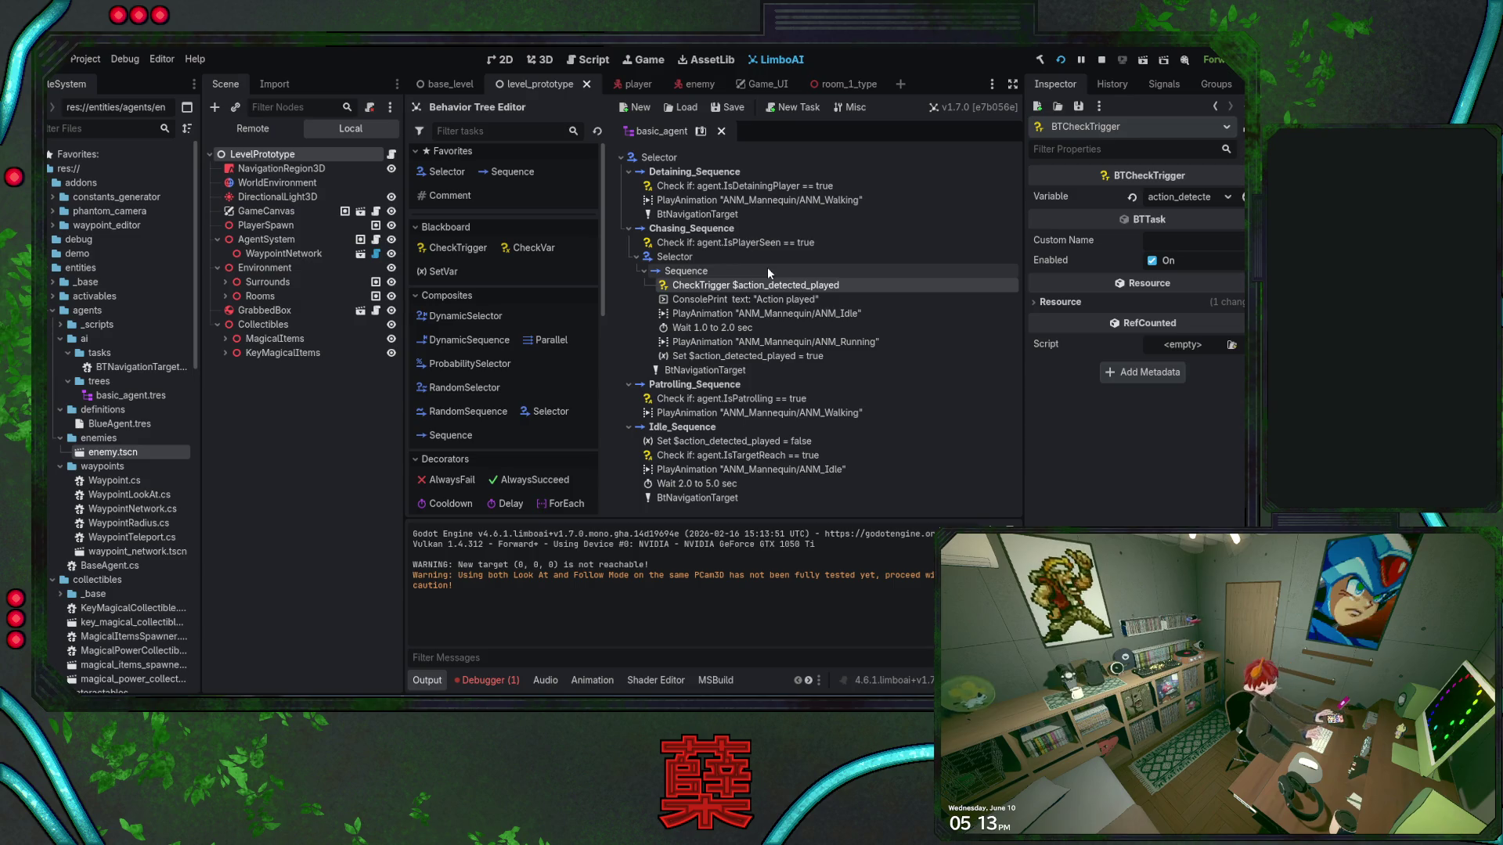
drag(765, 299, 768, 280)
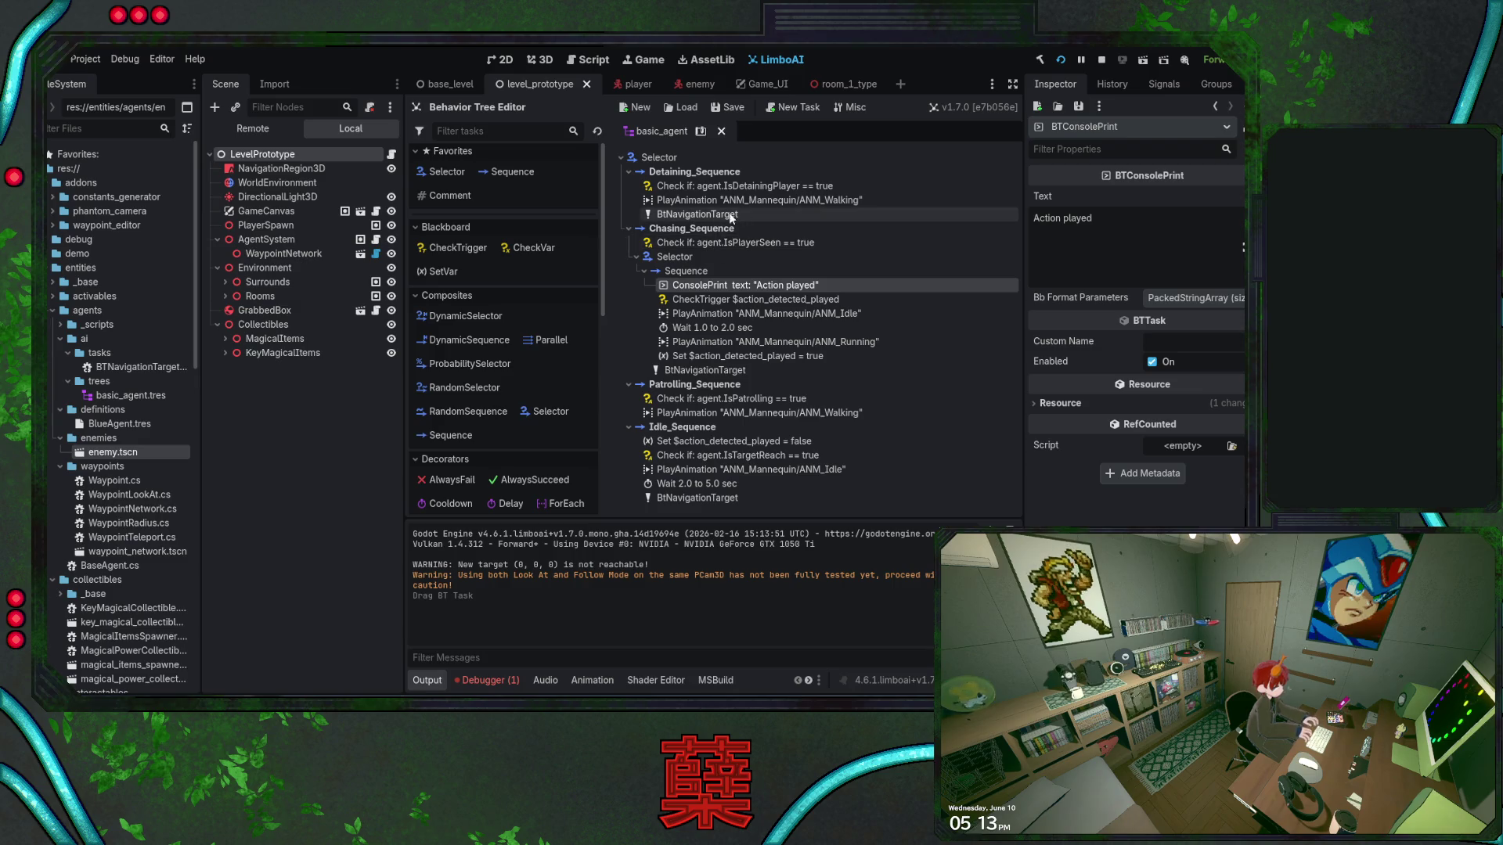
click(1102, 59)
click(1059, 60)
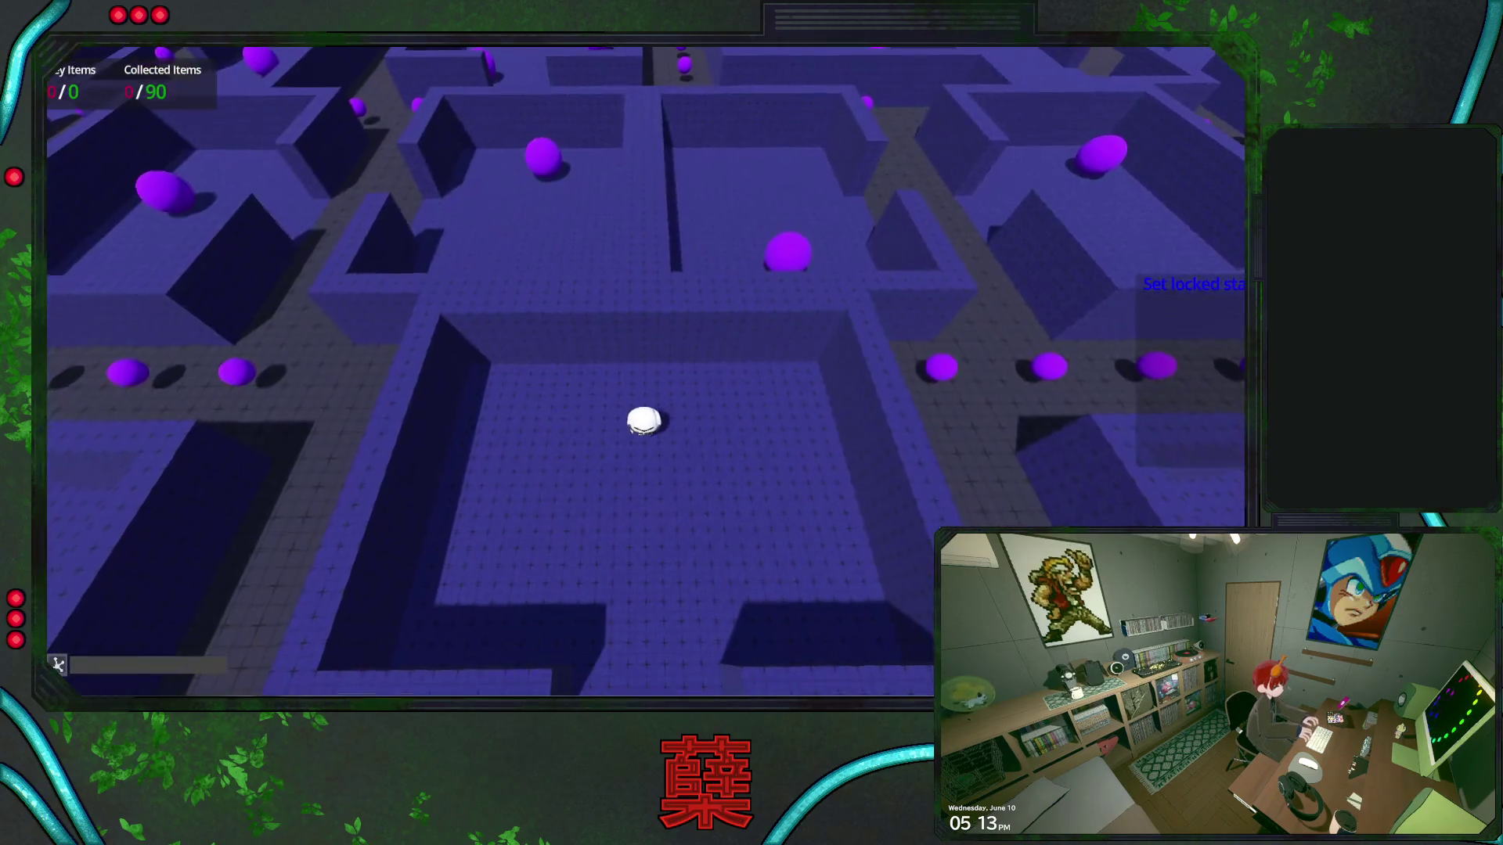
Walk the player up to the blue enemy, lead it into a chase, then close the game with F8
key(w)
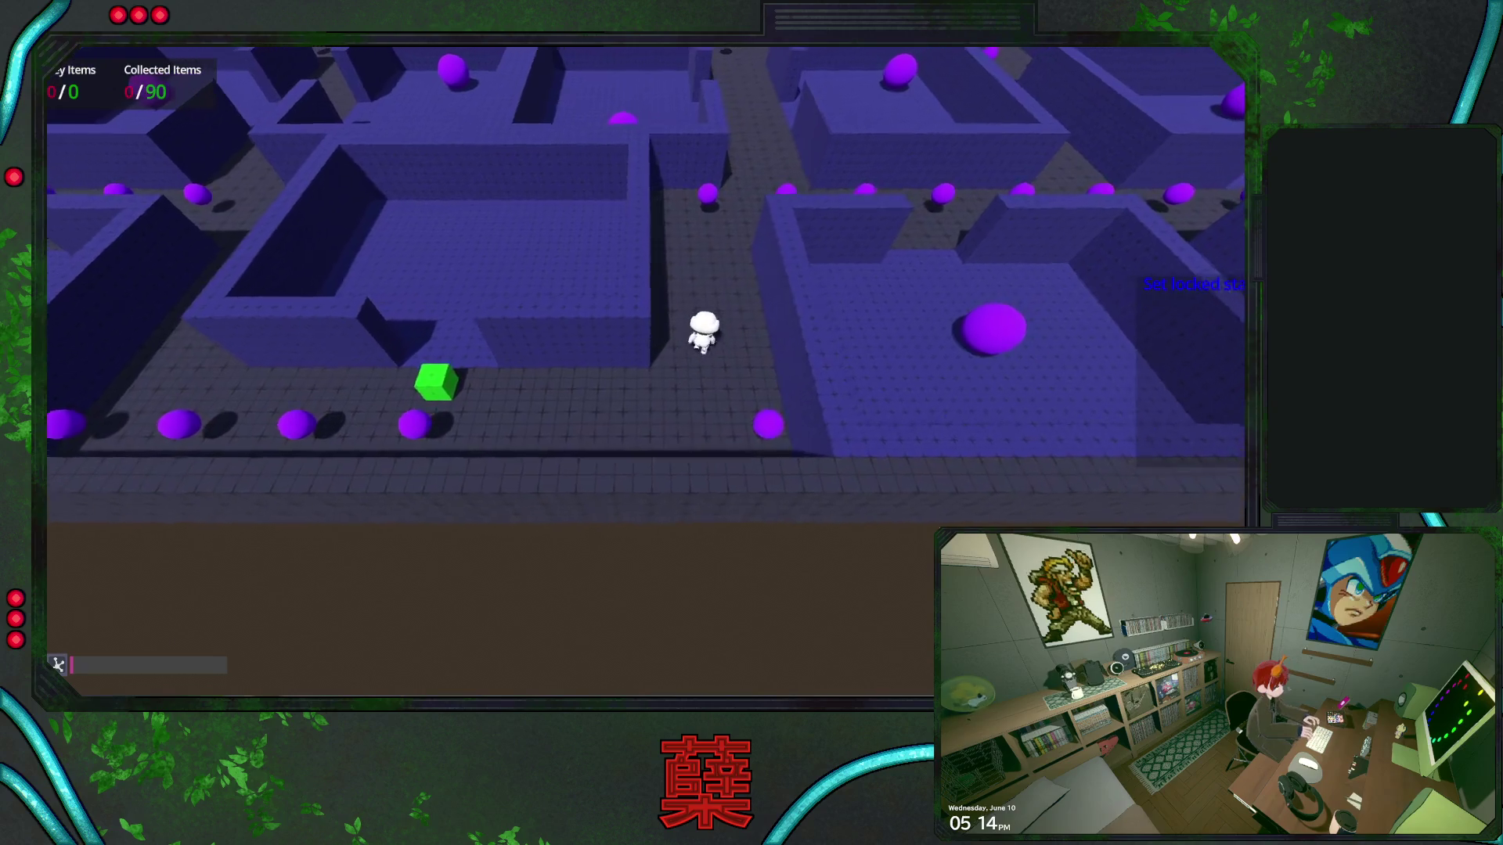
key(w)
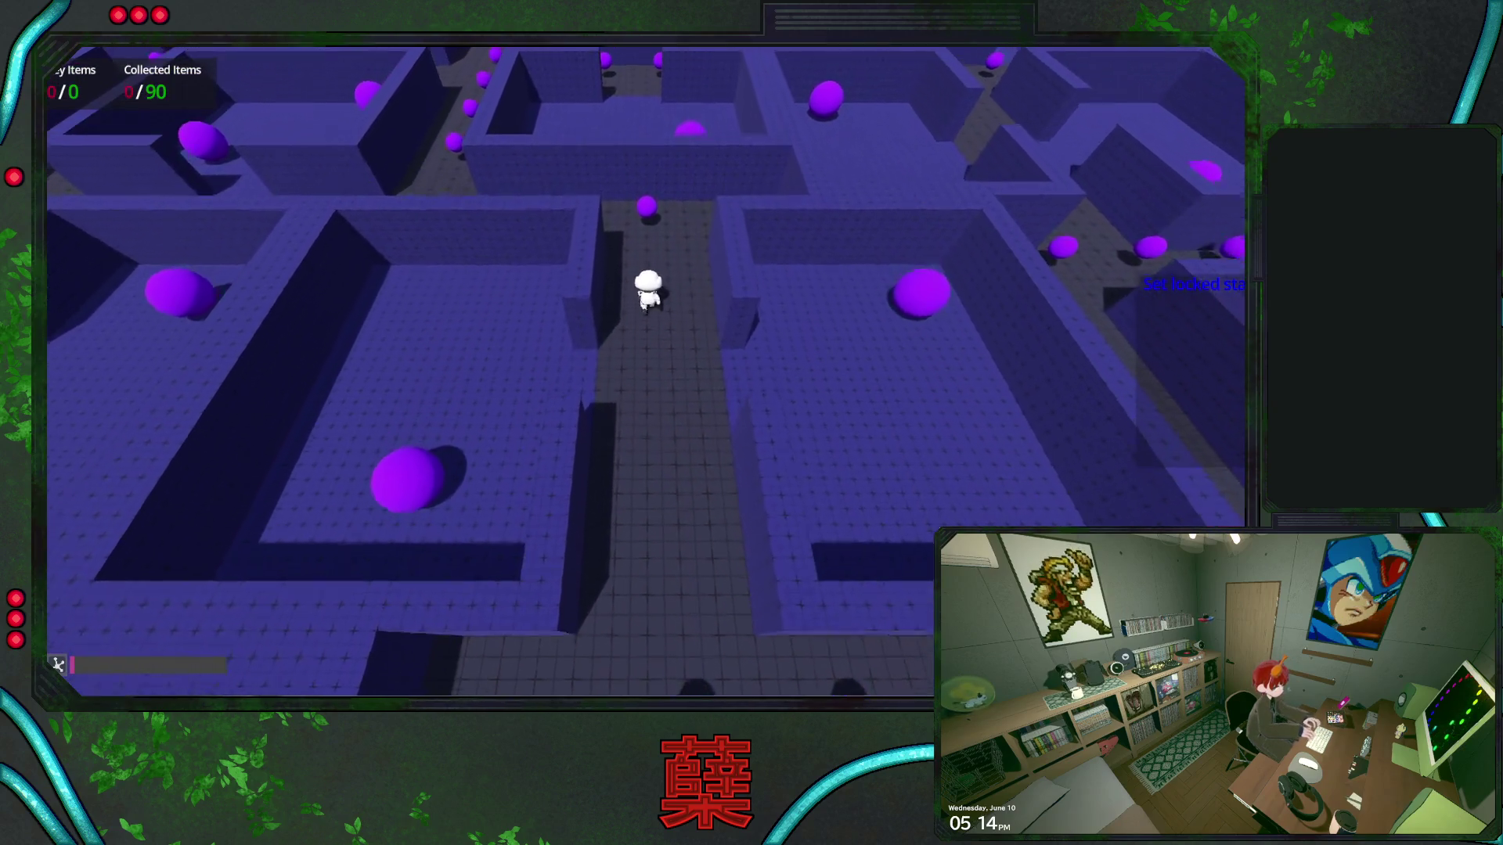
key(w)
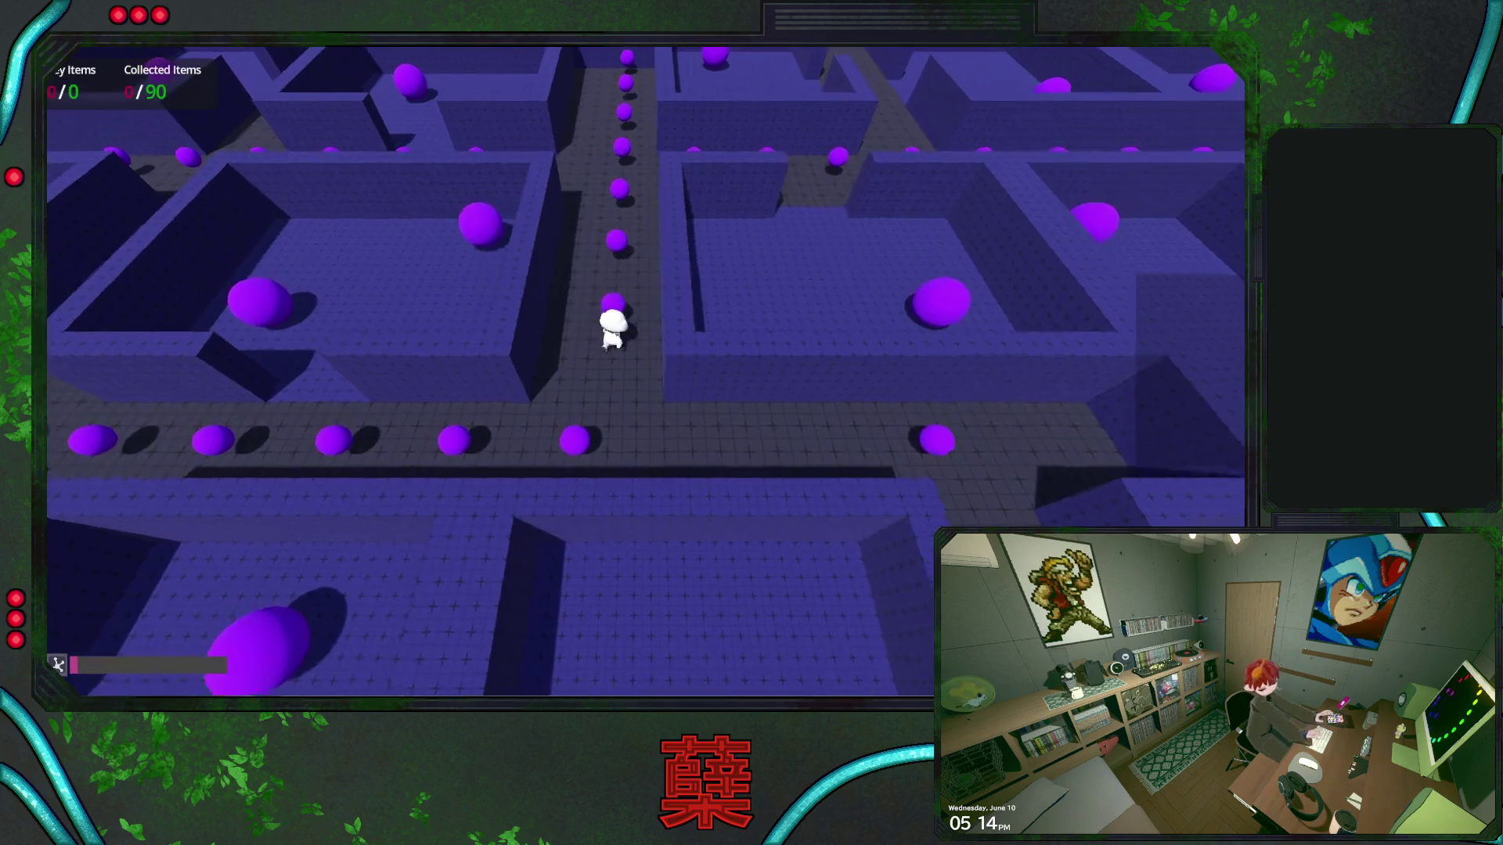
key(w)
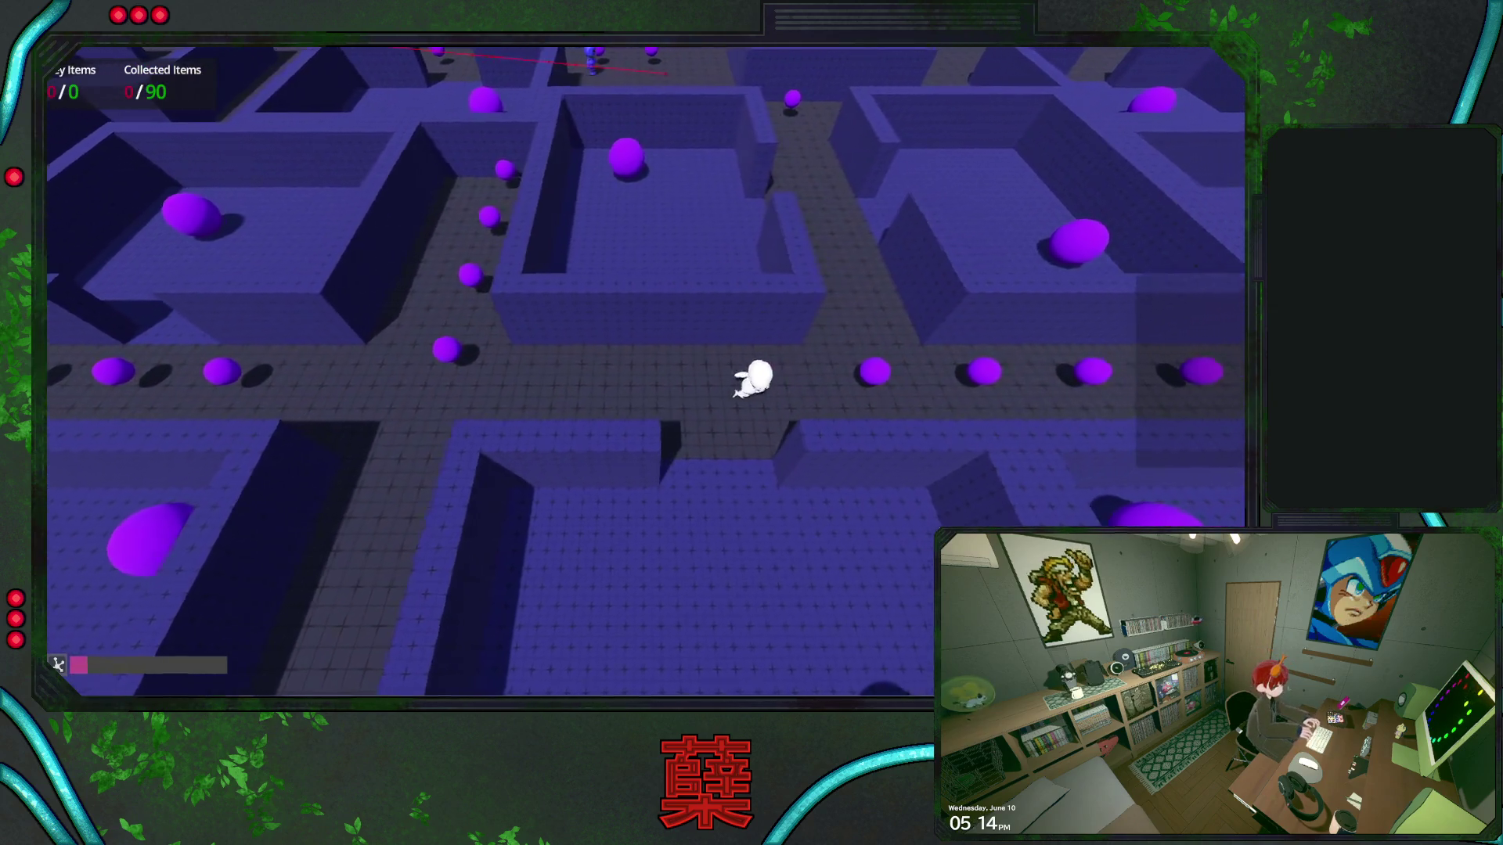
key(w)
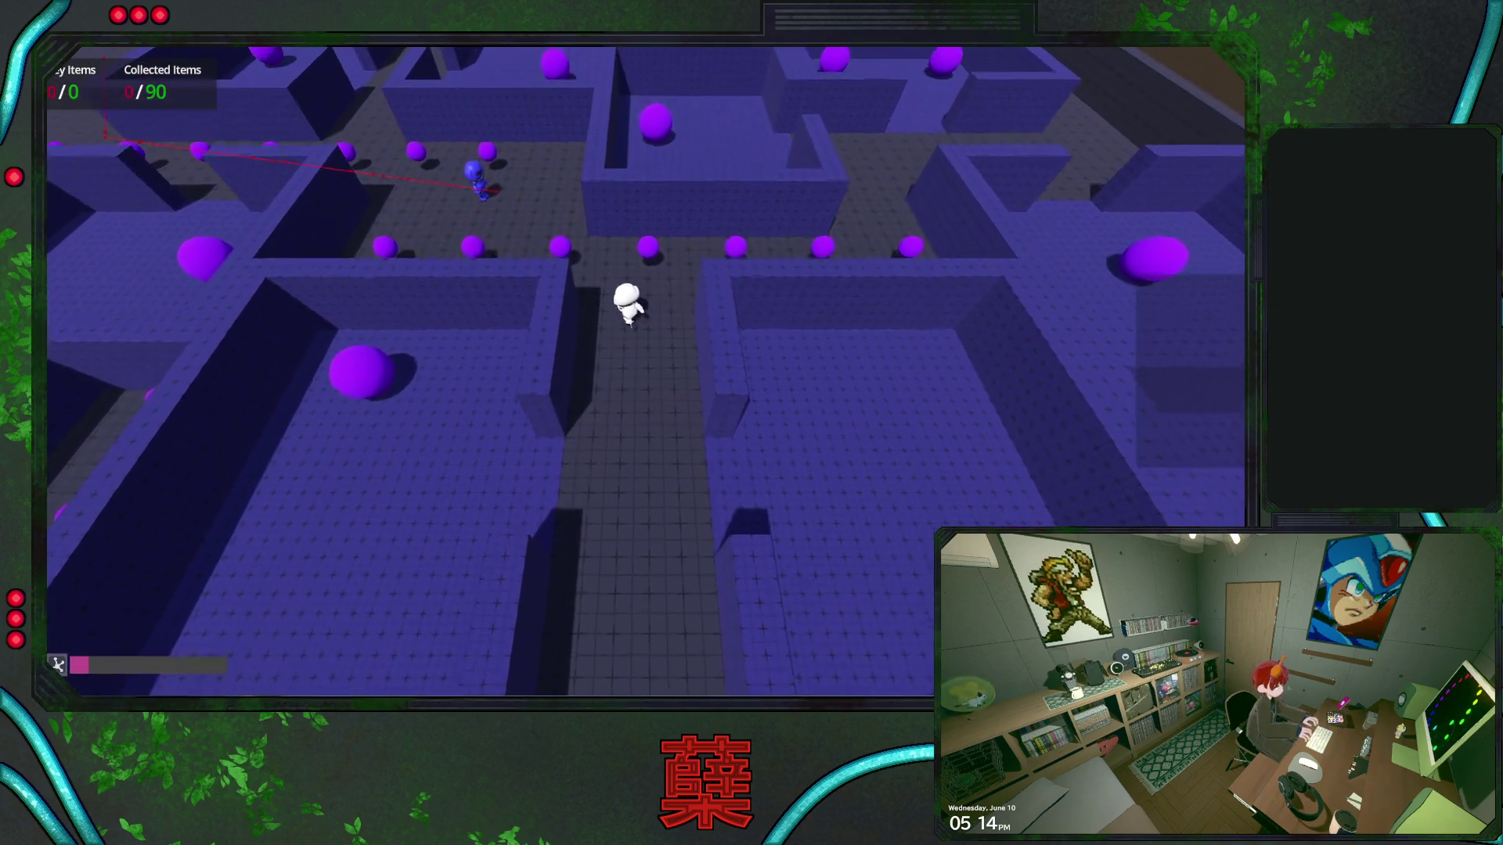
key(s)
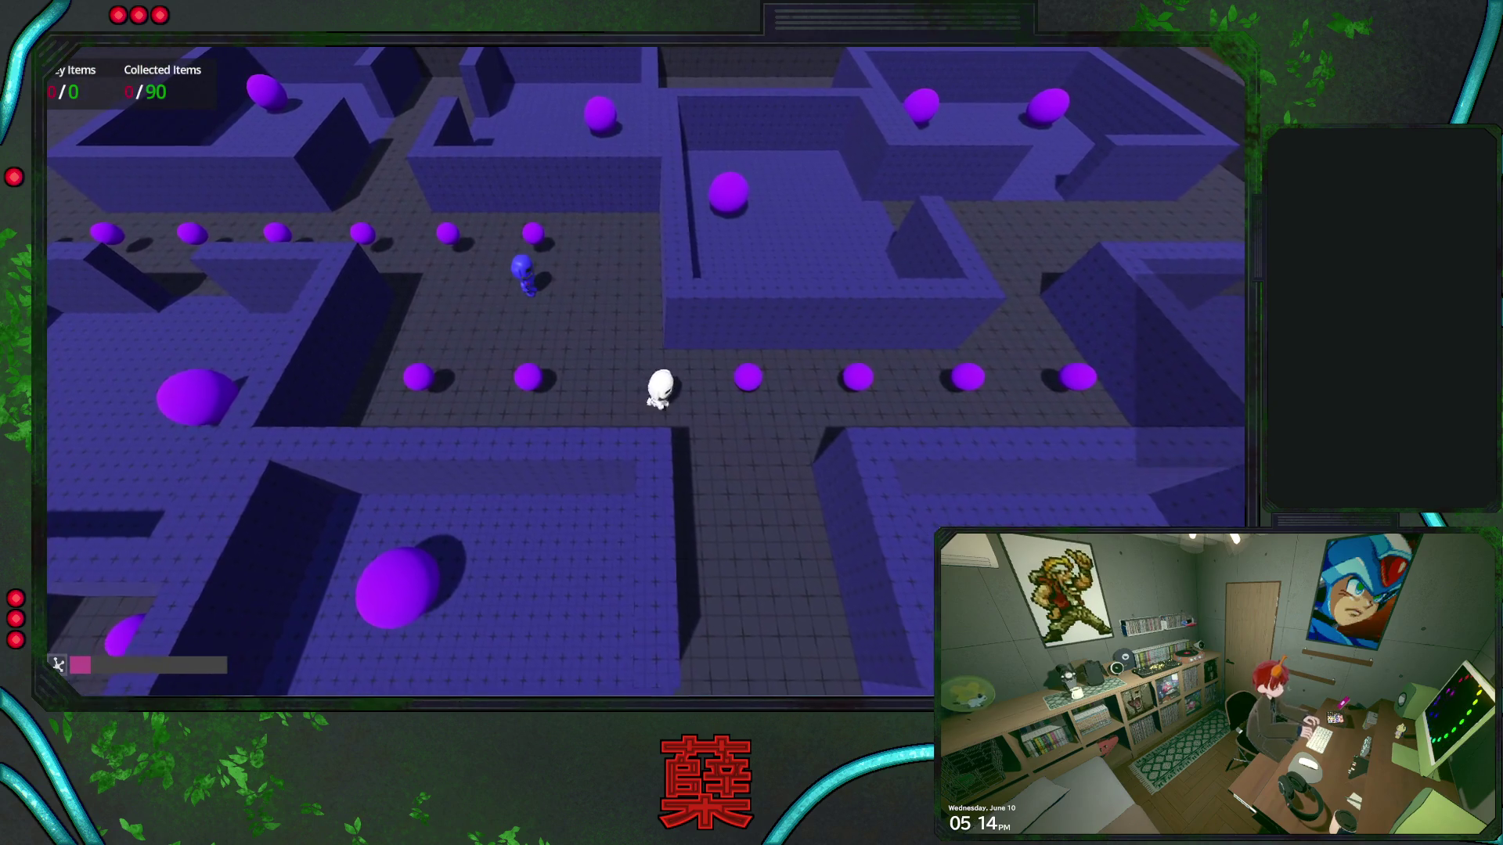
key(s)
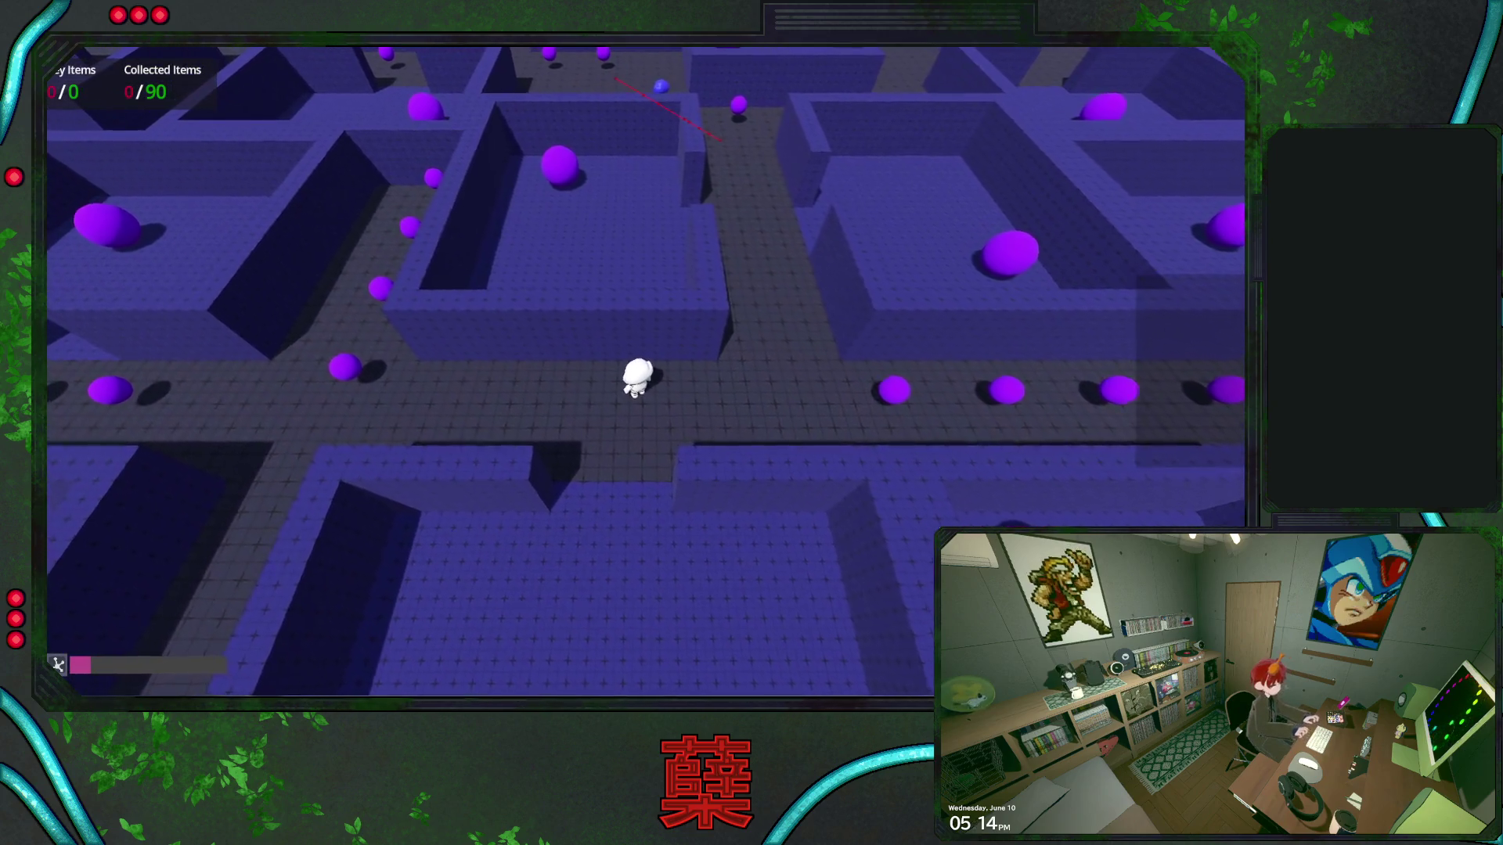
key(F8)
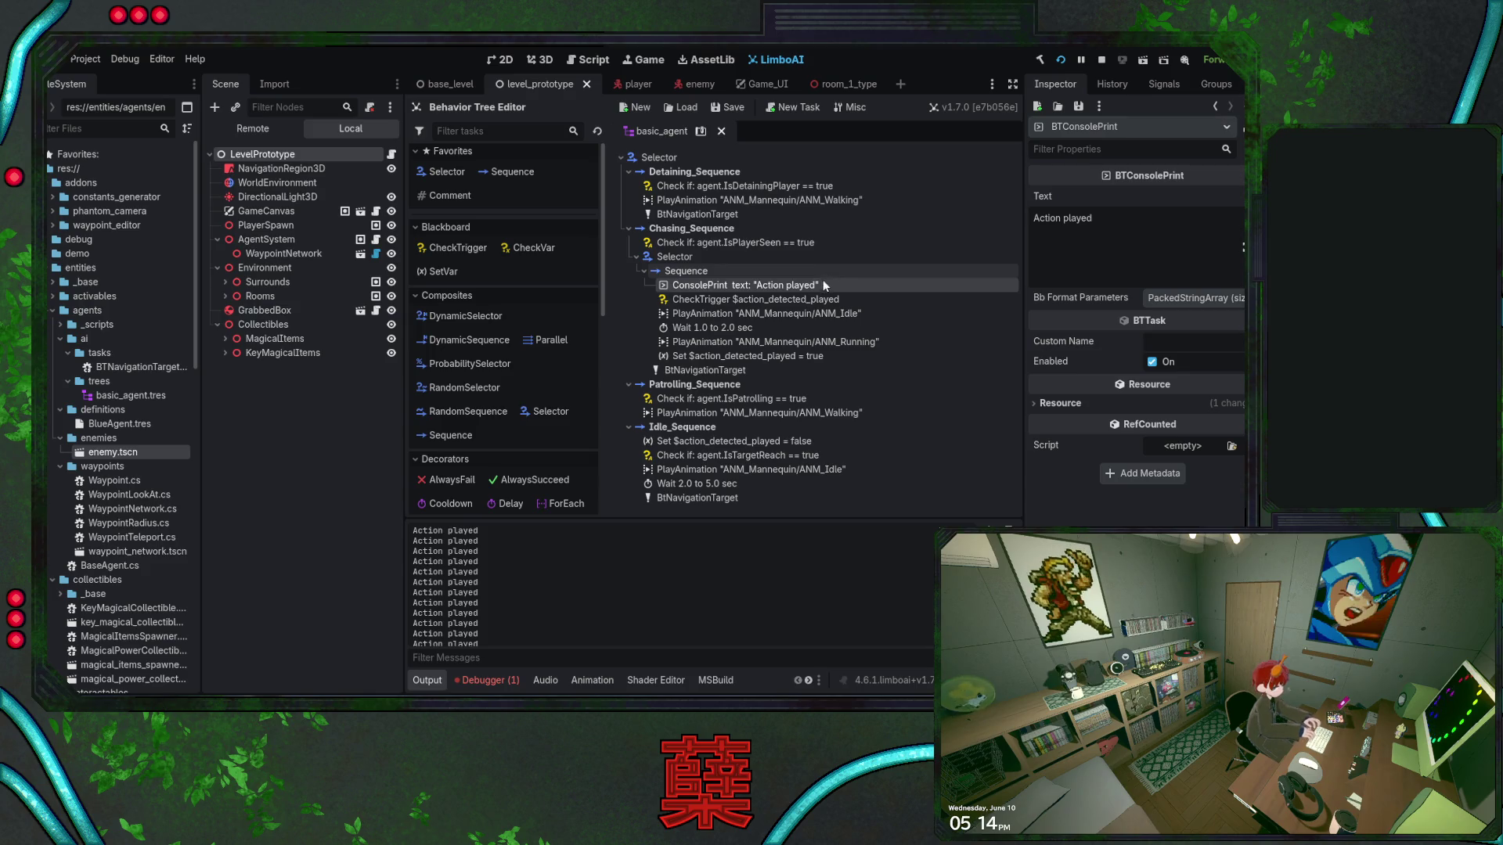
Delete the 'Action played' ConsolePrint task and check the Blackboard plan variables
click(818, 299)
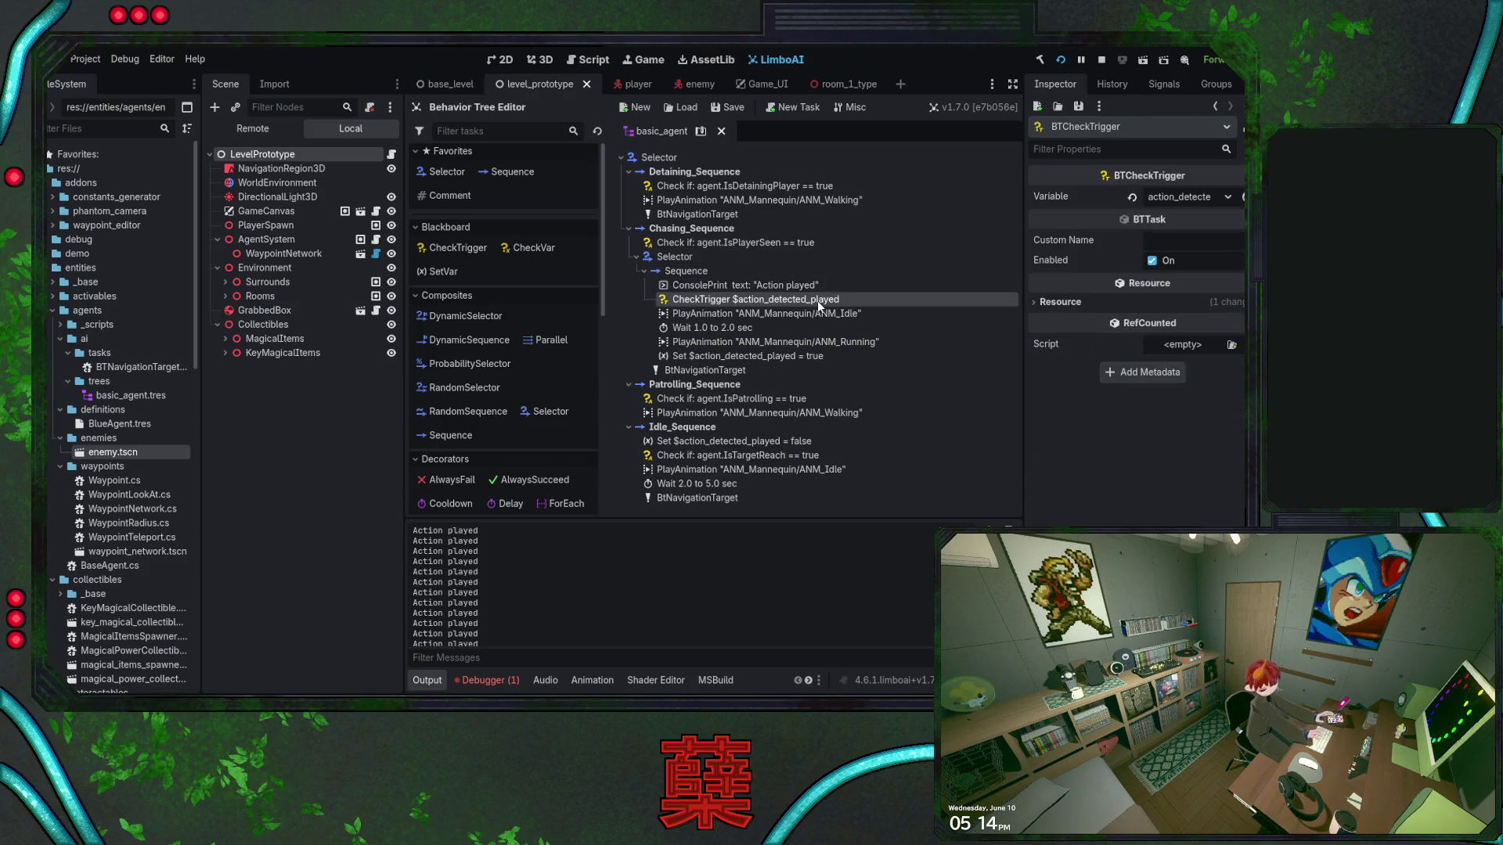
click(803, 285)
key(Delete)
click(793, 289)
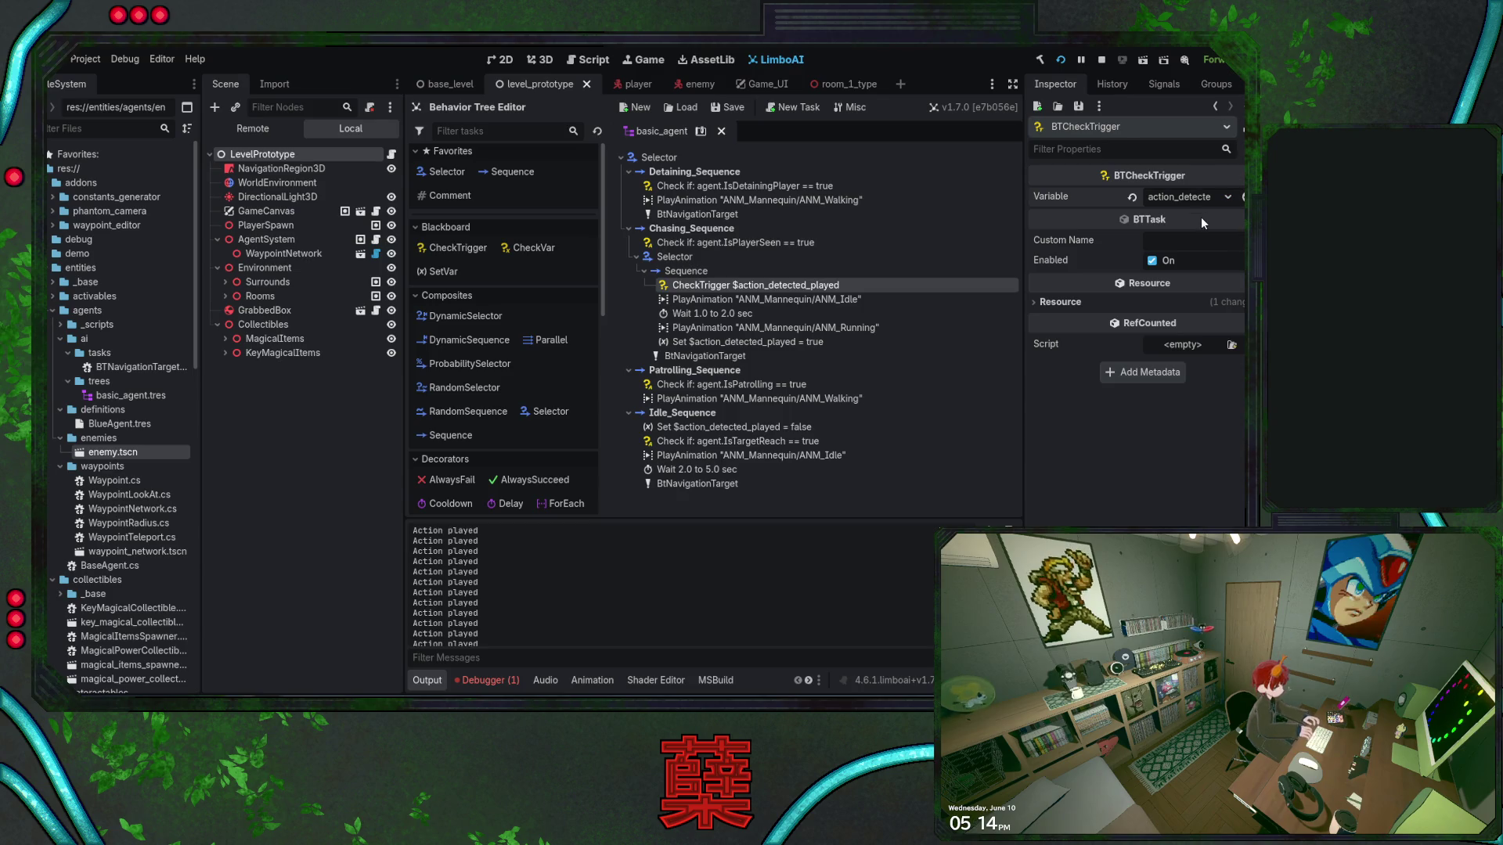
click(702, 131)
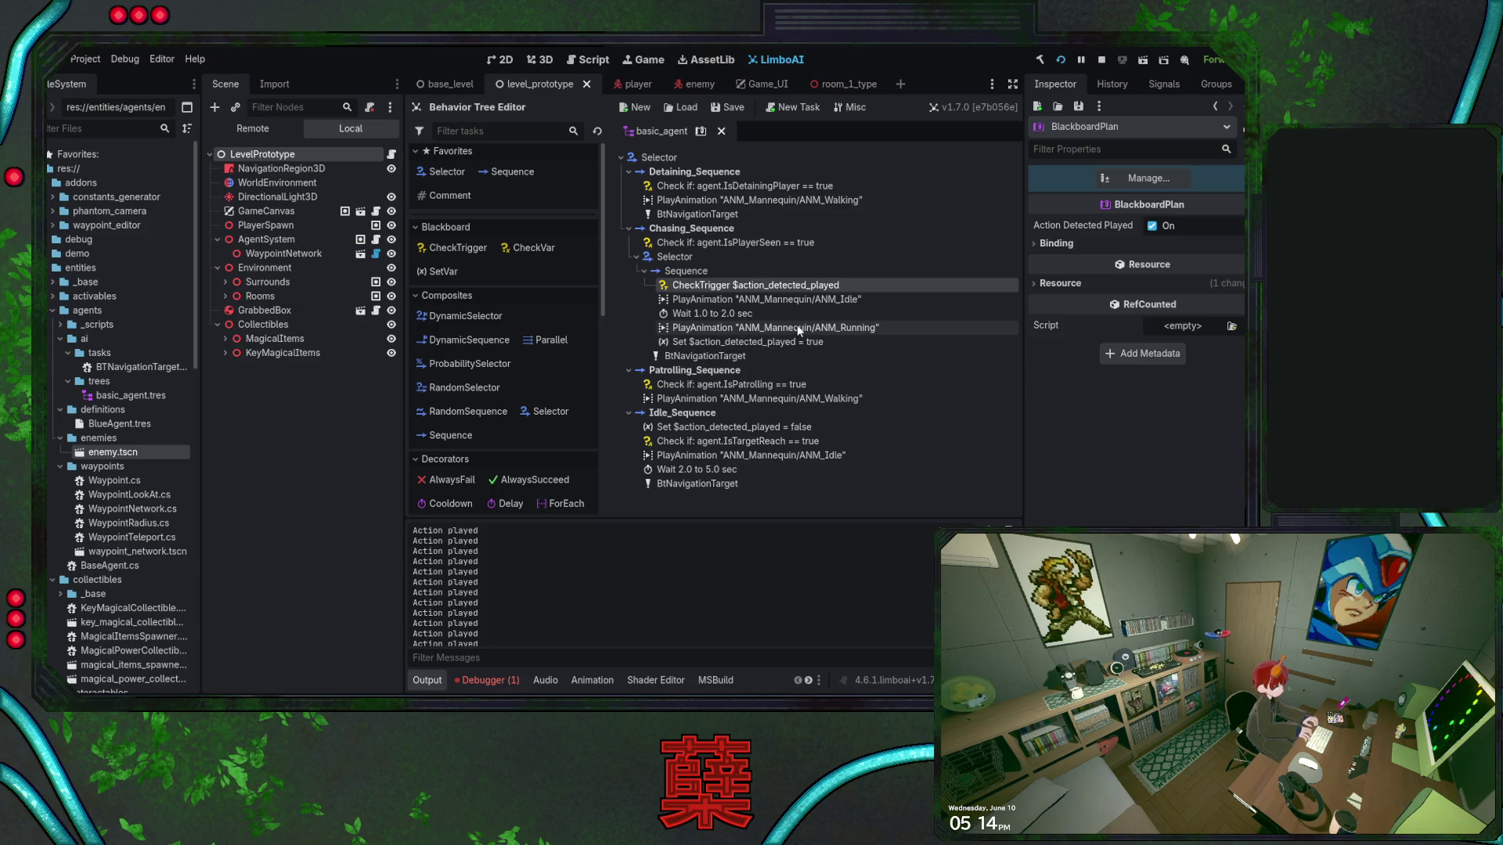
Reassign action_detected_played as the CheckTrigger's Variable, recheck the Blackboard plan, and collapse the chasing Sequence
click(789, 285)
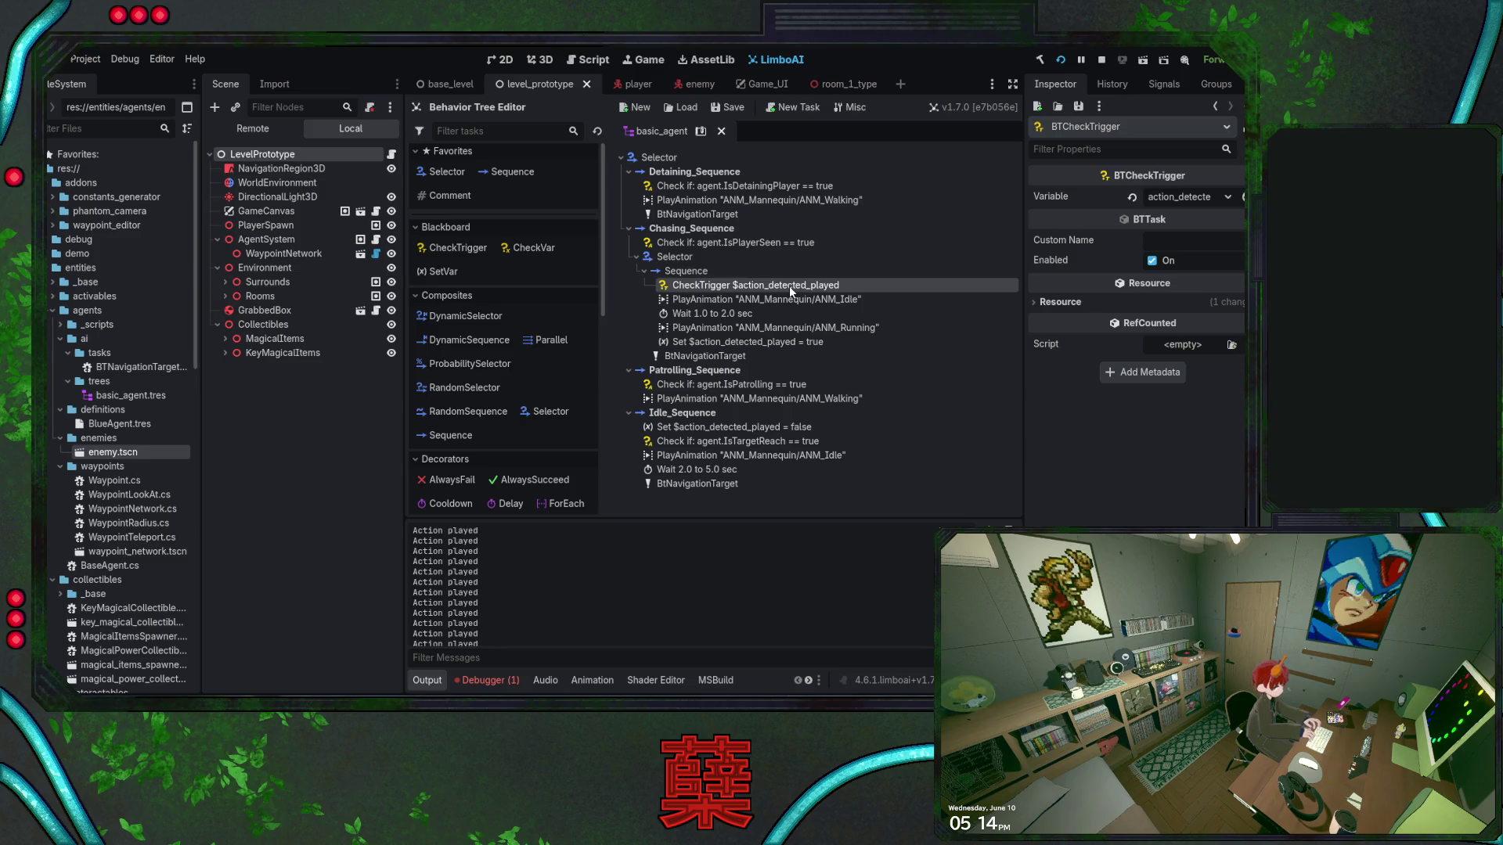
click(1134, 197)
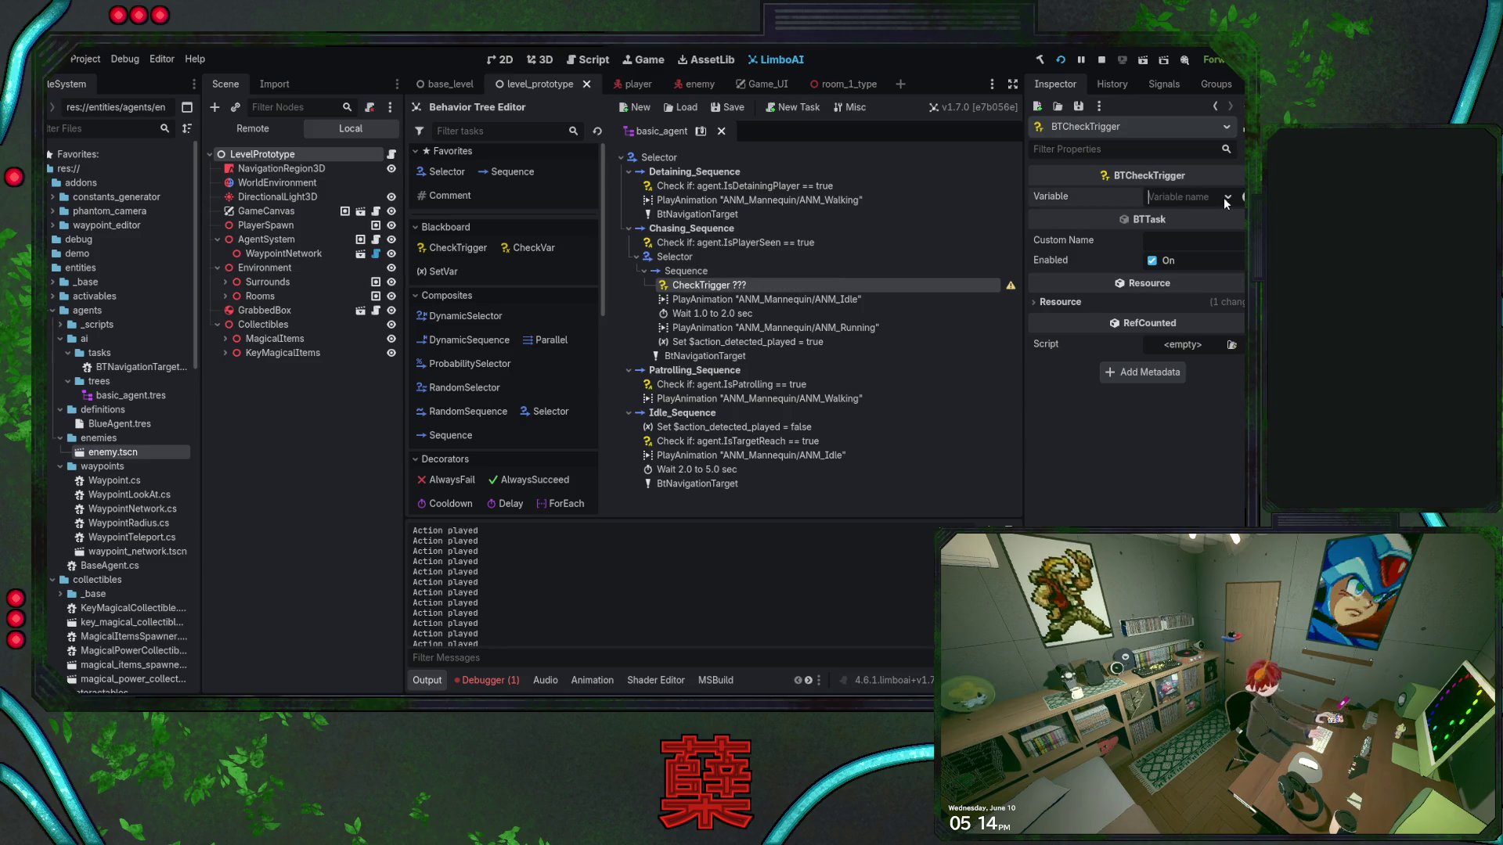
click(1224, 197)
click(1208, 217)
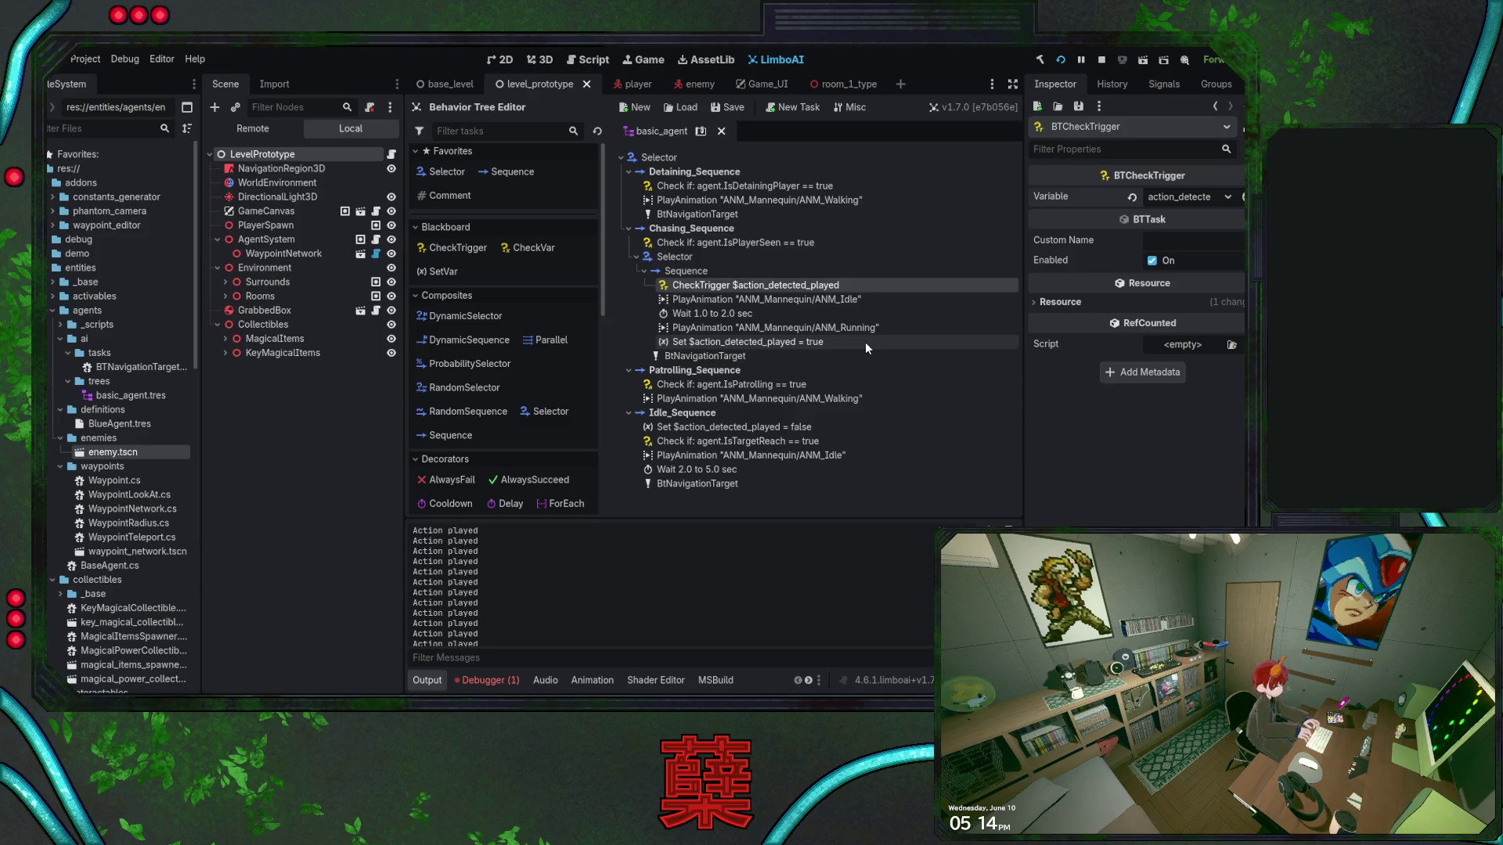
click(701, 131)
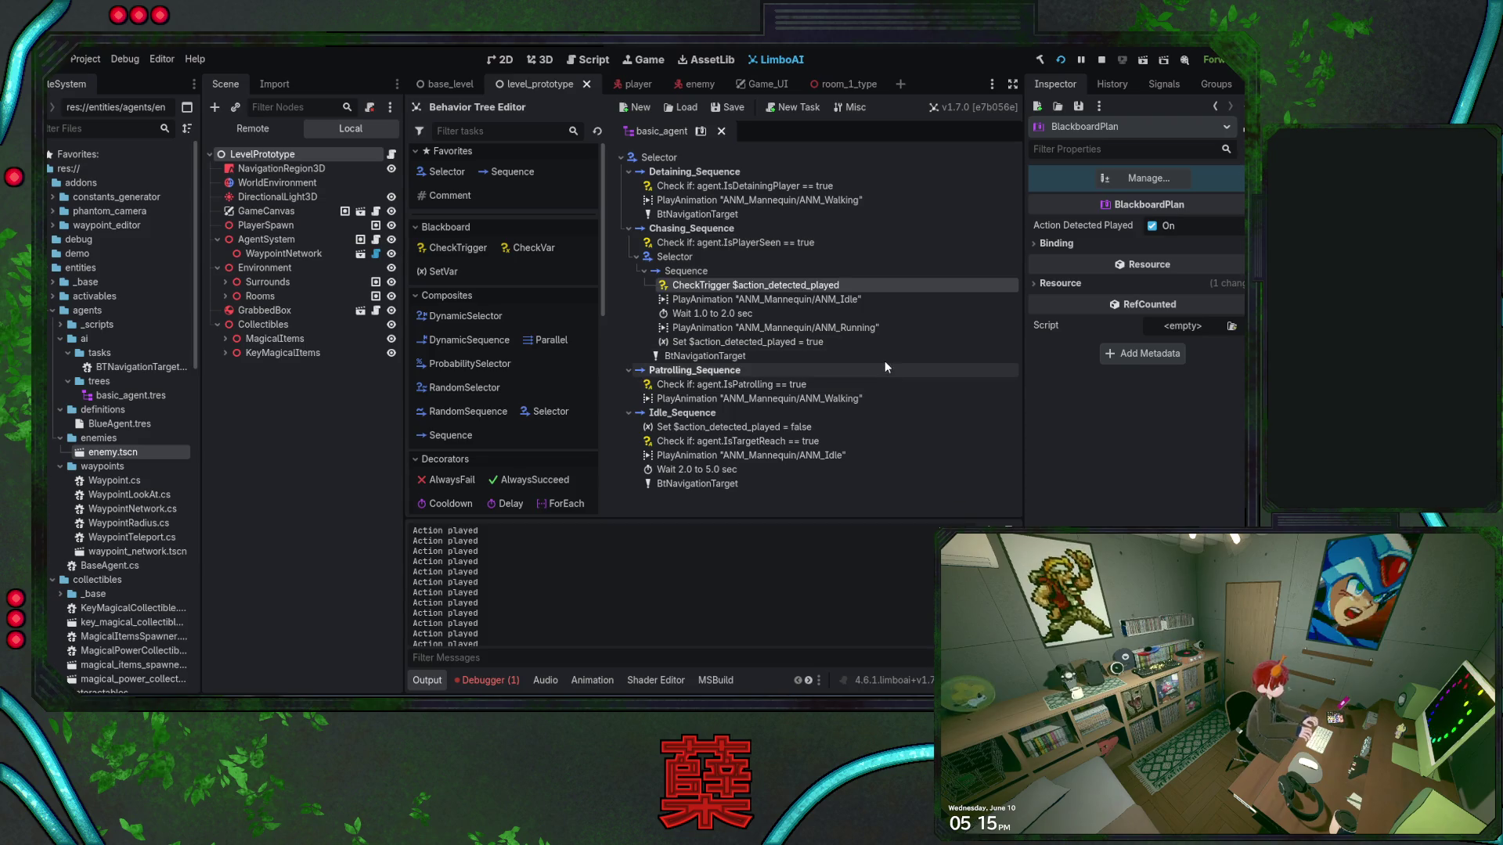
click(645, 271)
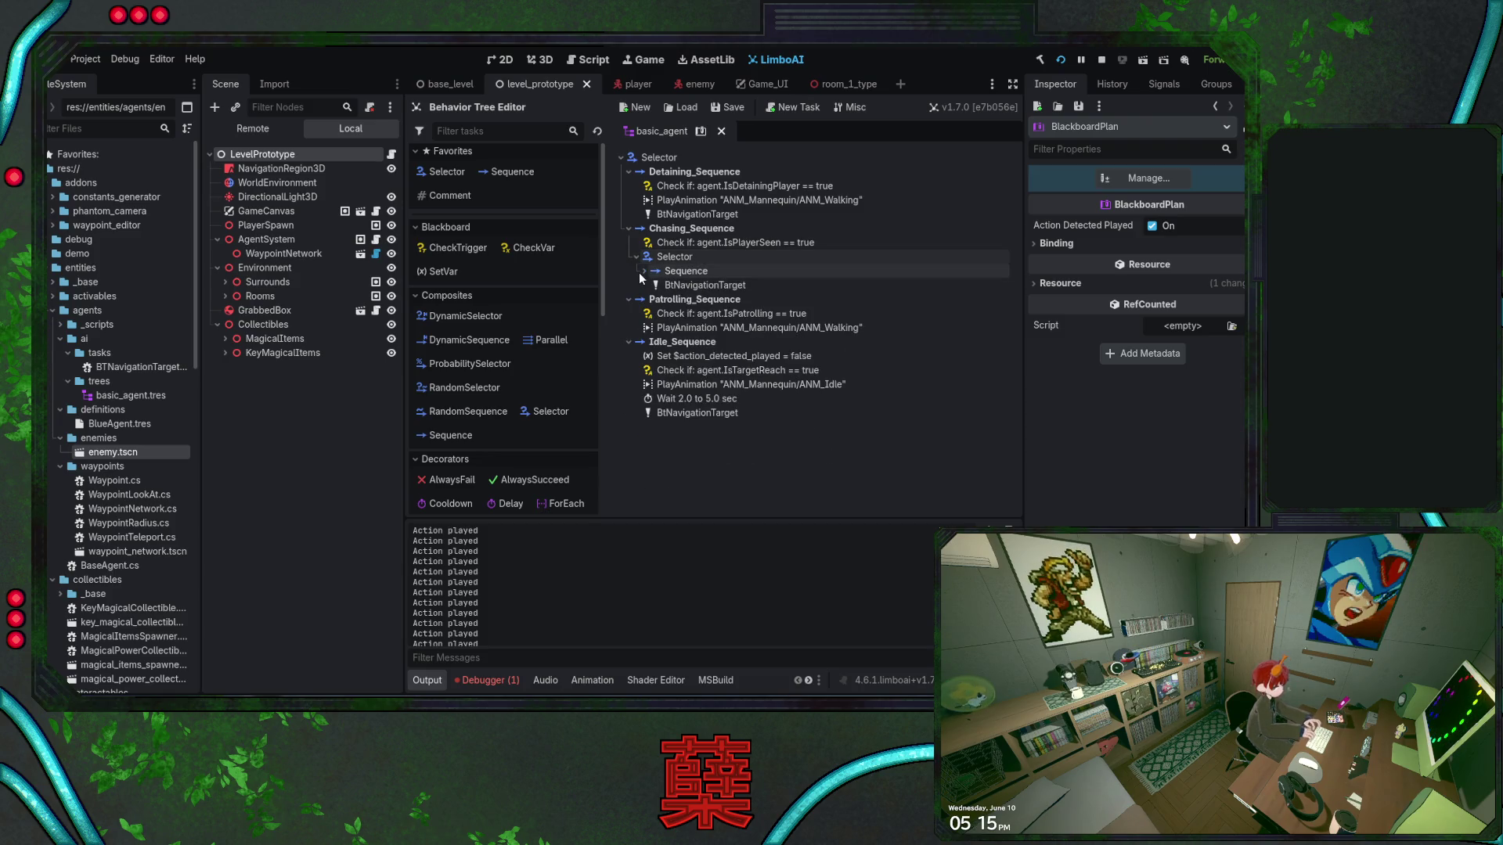
Untick the Value of the Set $action_detected_played task so it reads = false
click(642, 273)
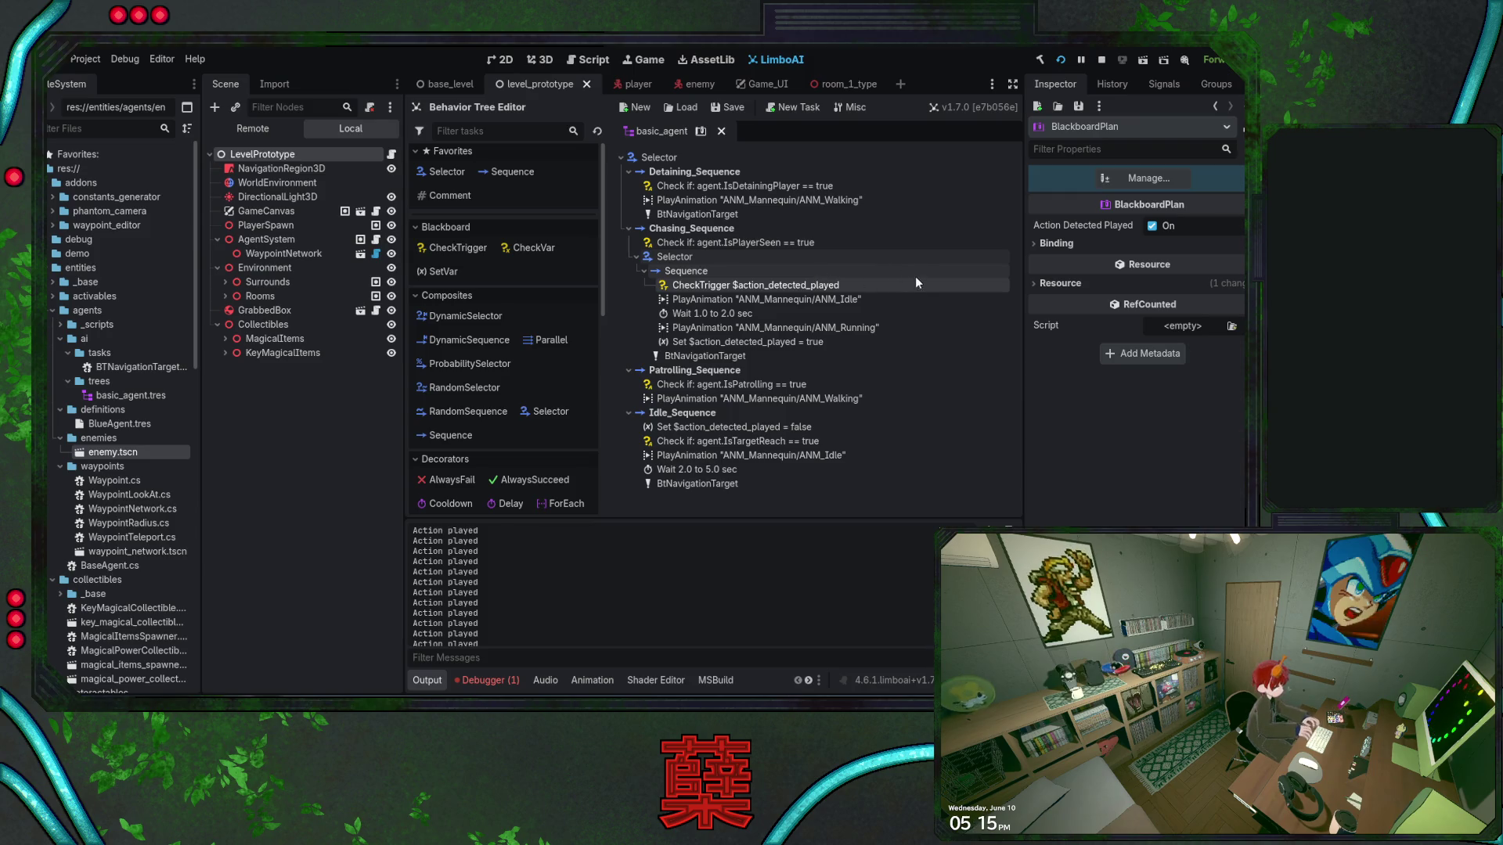
click(853, 343)
click(1172, 217)
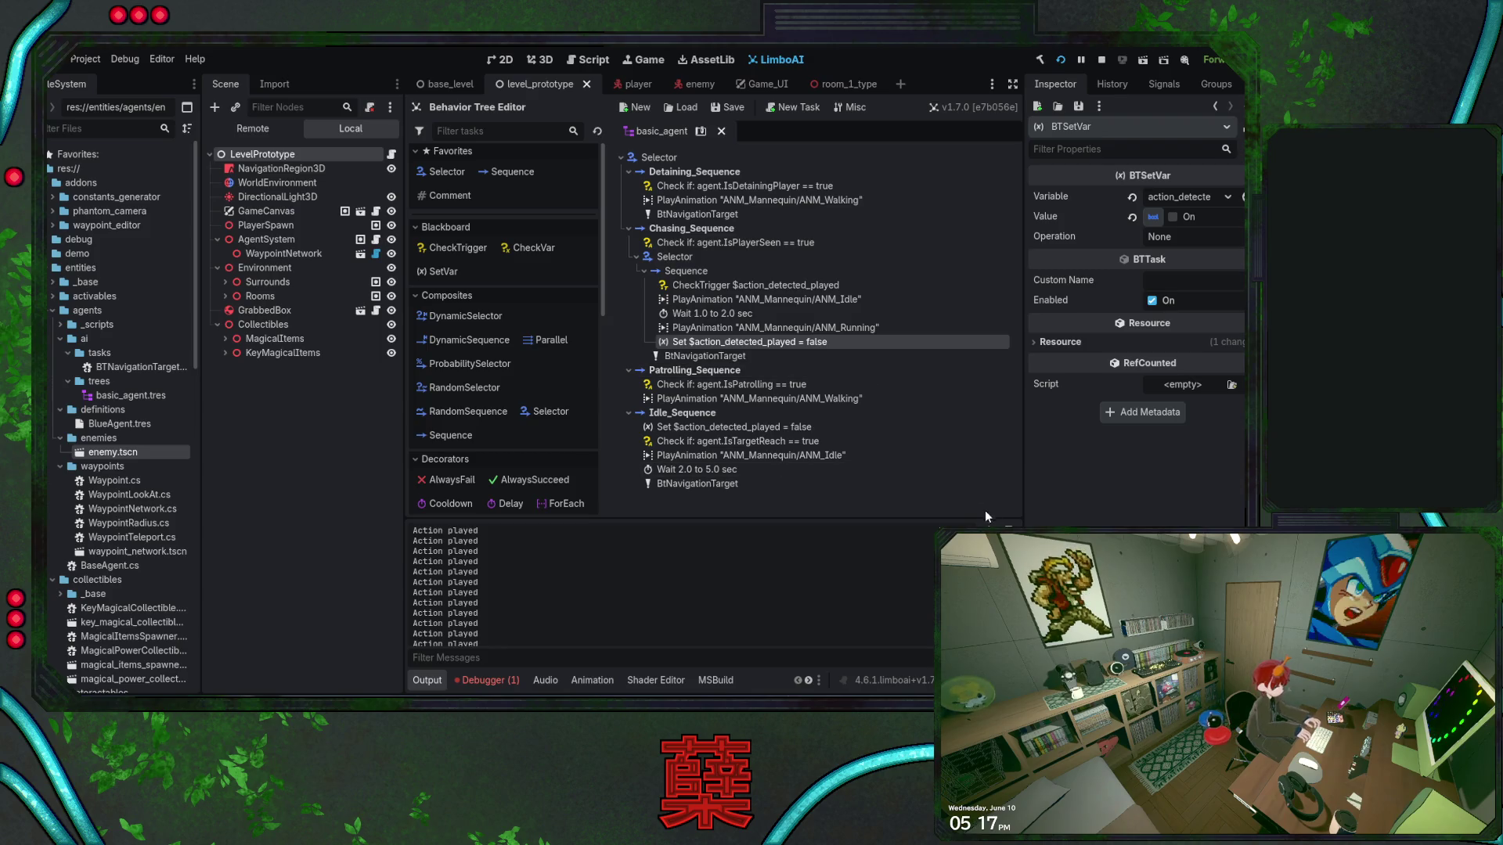
key(F5)
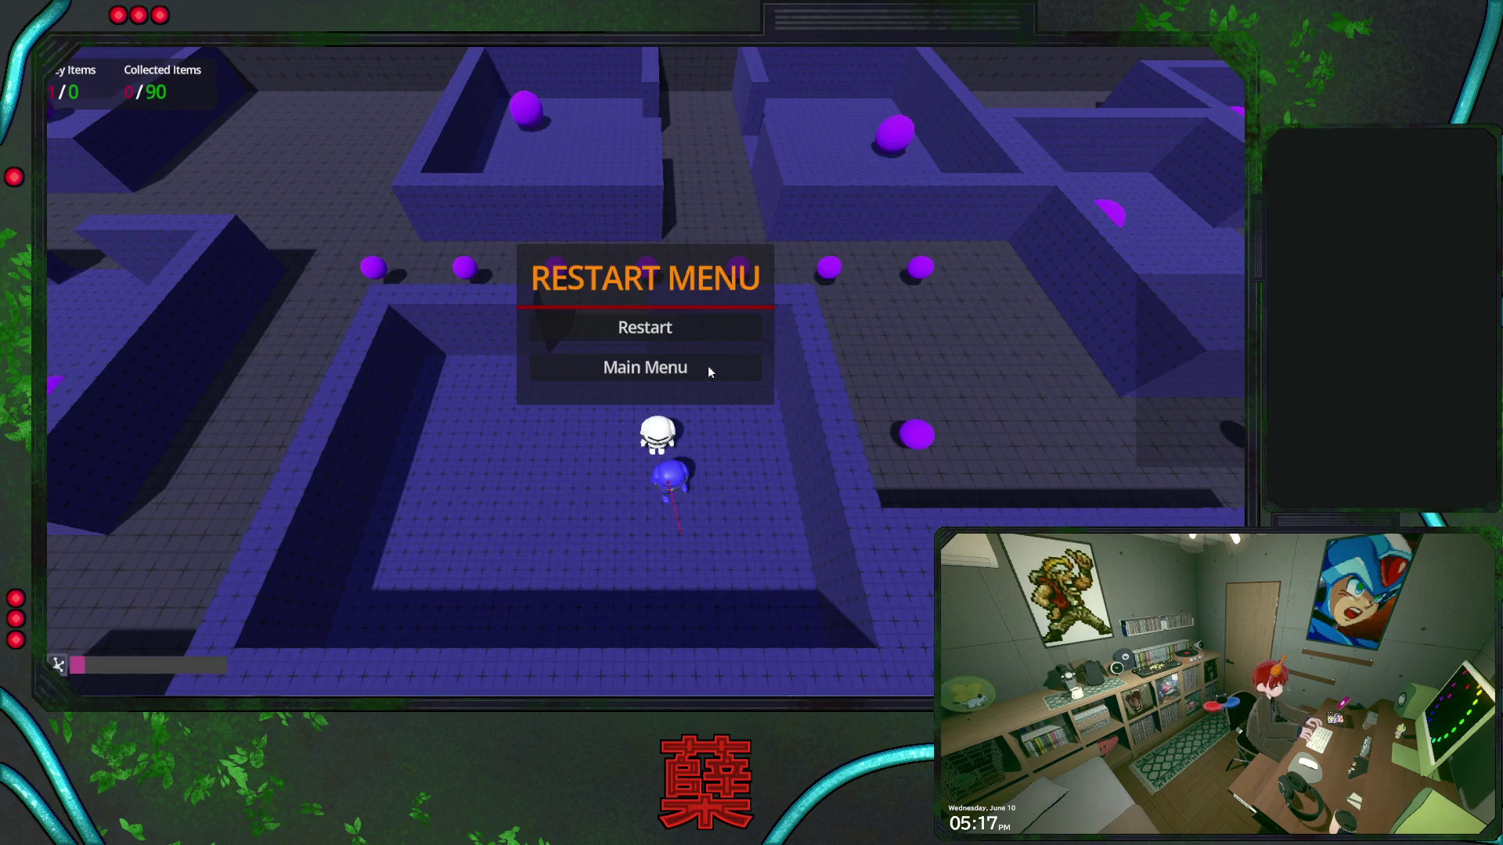
click(707, 365)
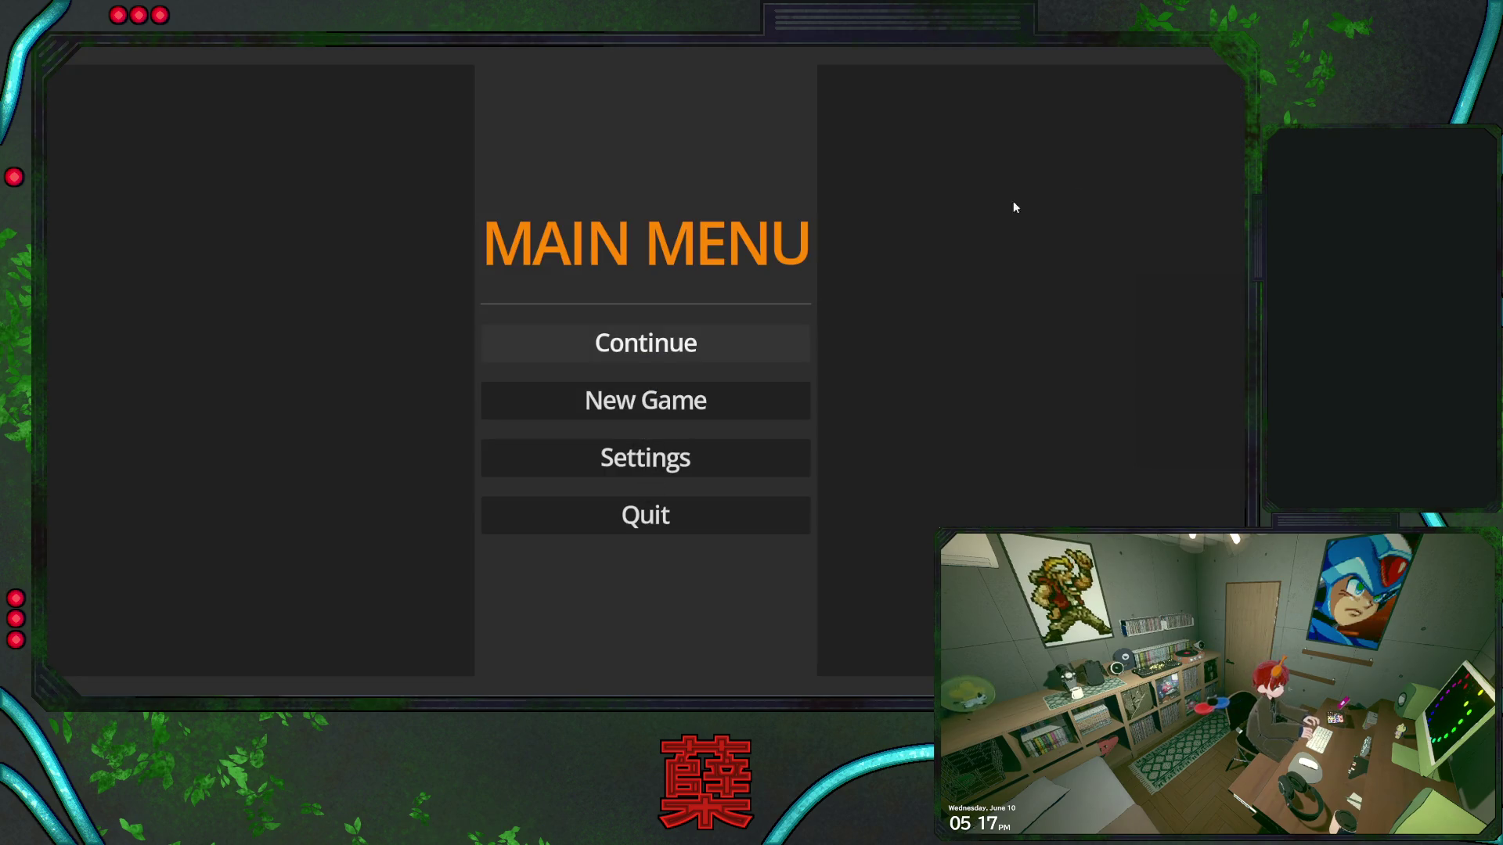
key(F8)
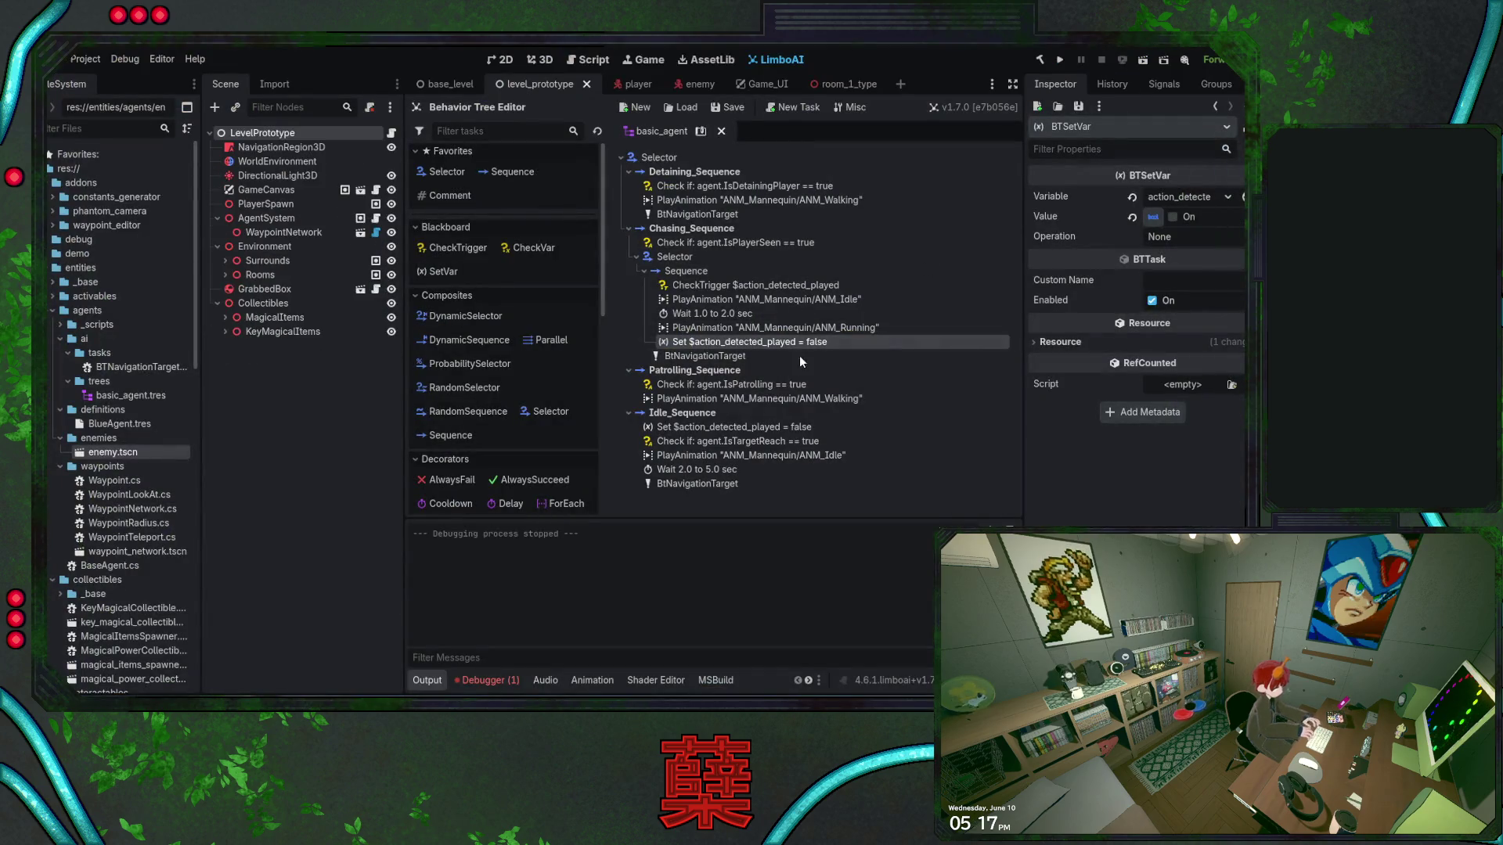
click(739, 287)
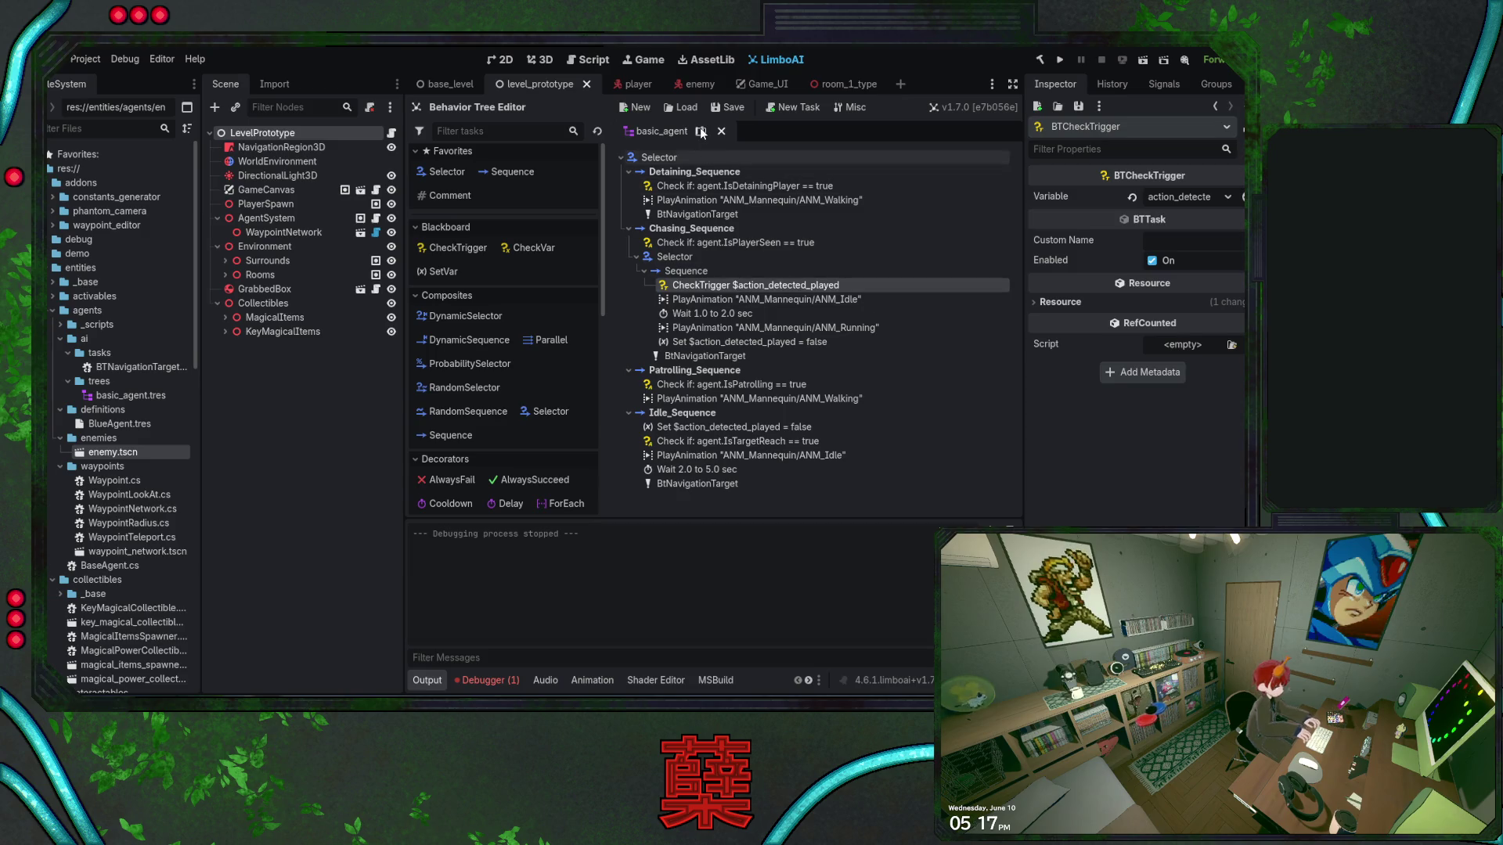
click(701, 131)
click(715, 288)
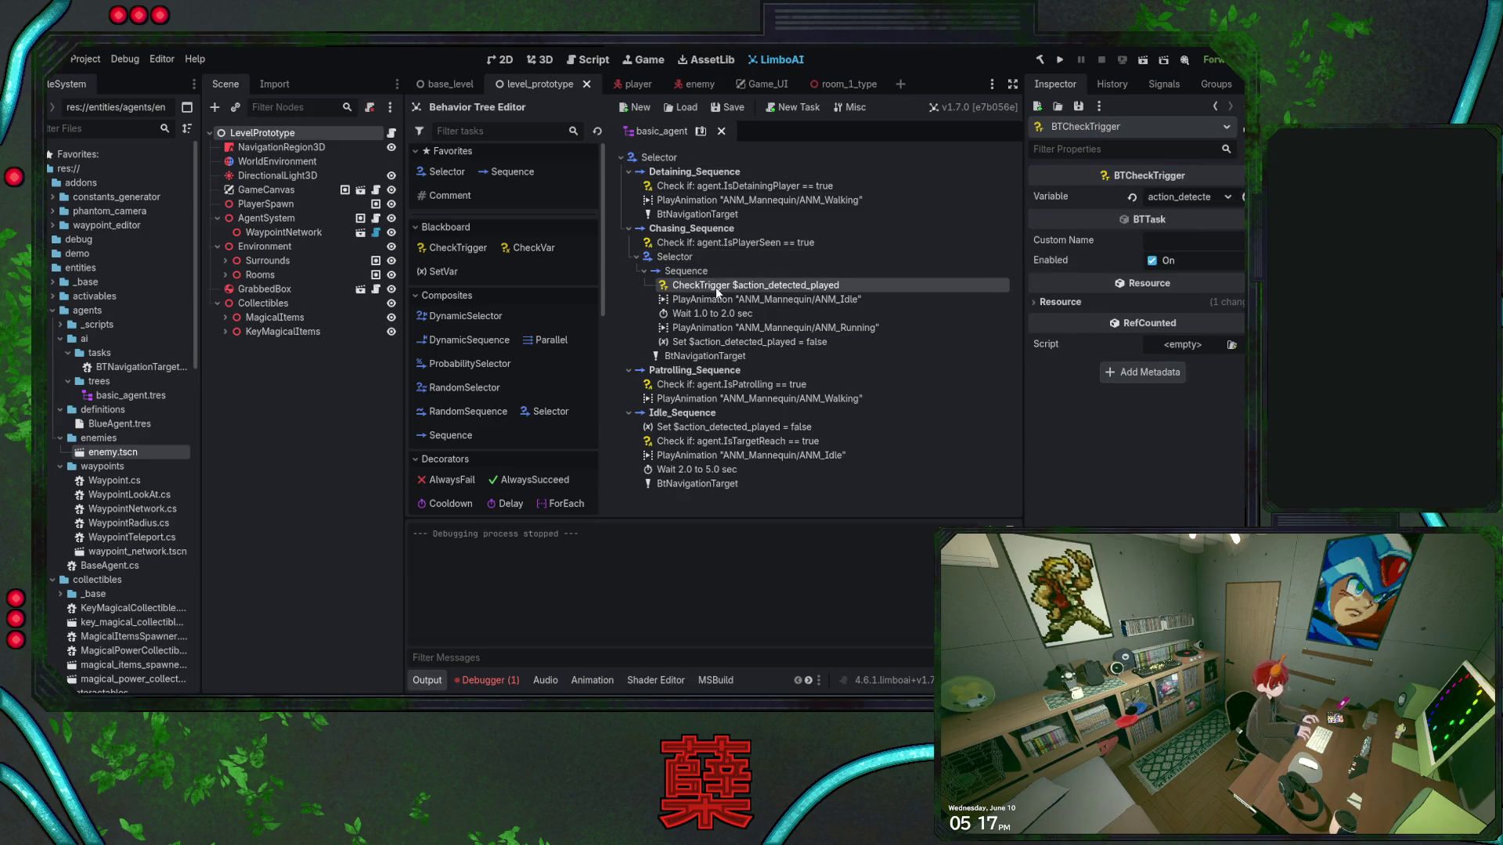
click(793, 343)
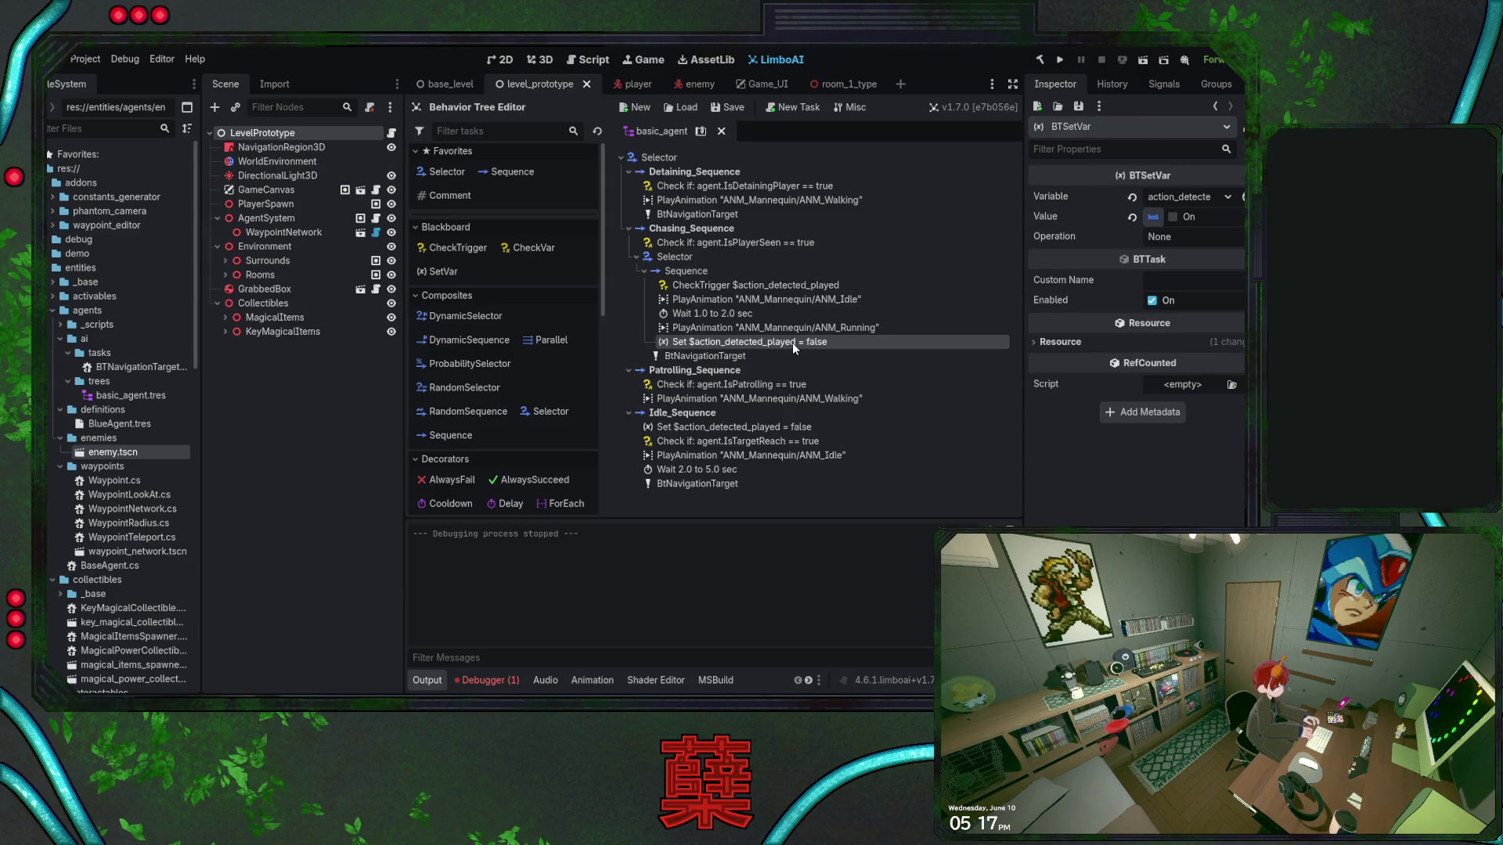
Run the project and walk the player through the maze corridors with WASD until the enemy follows
click(1059, 59)
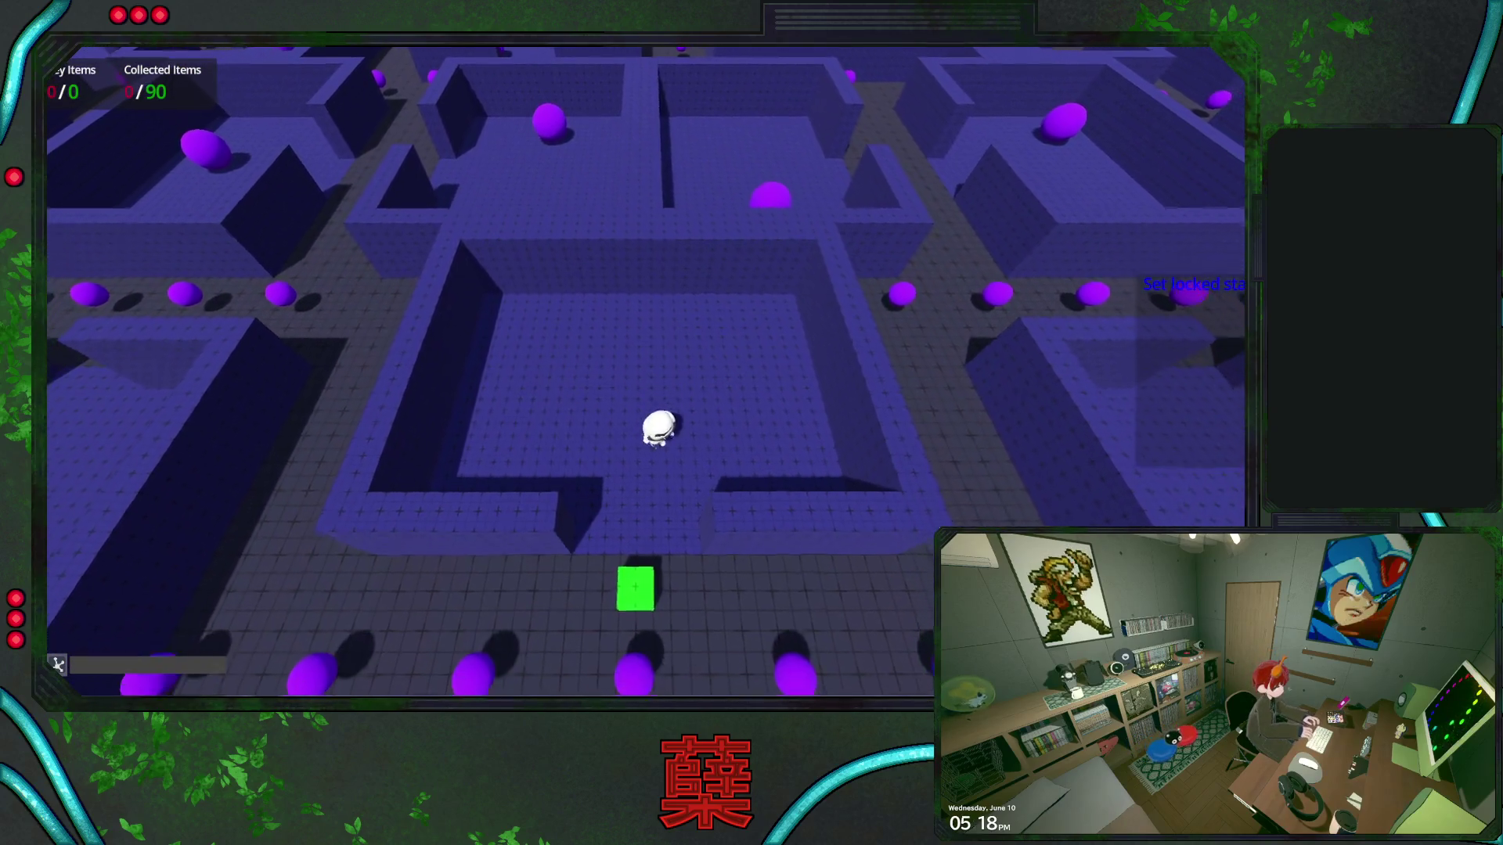
key(s)
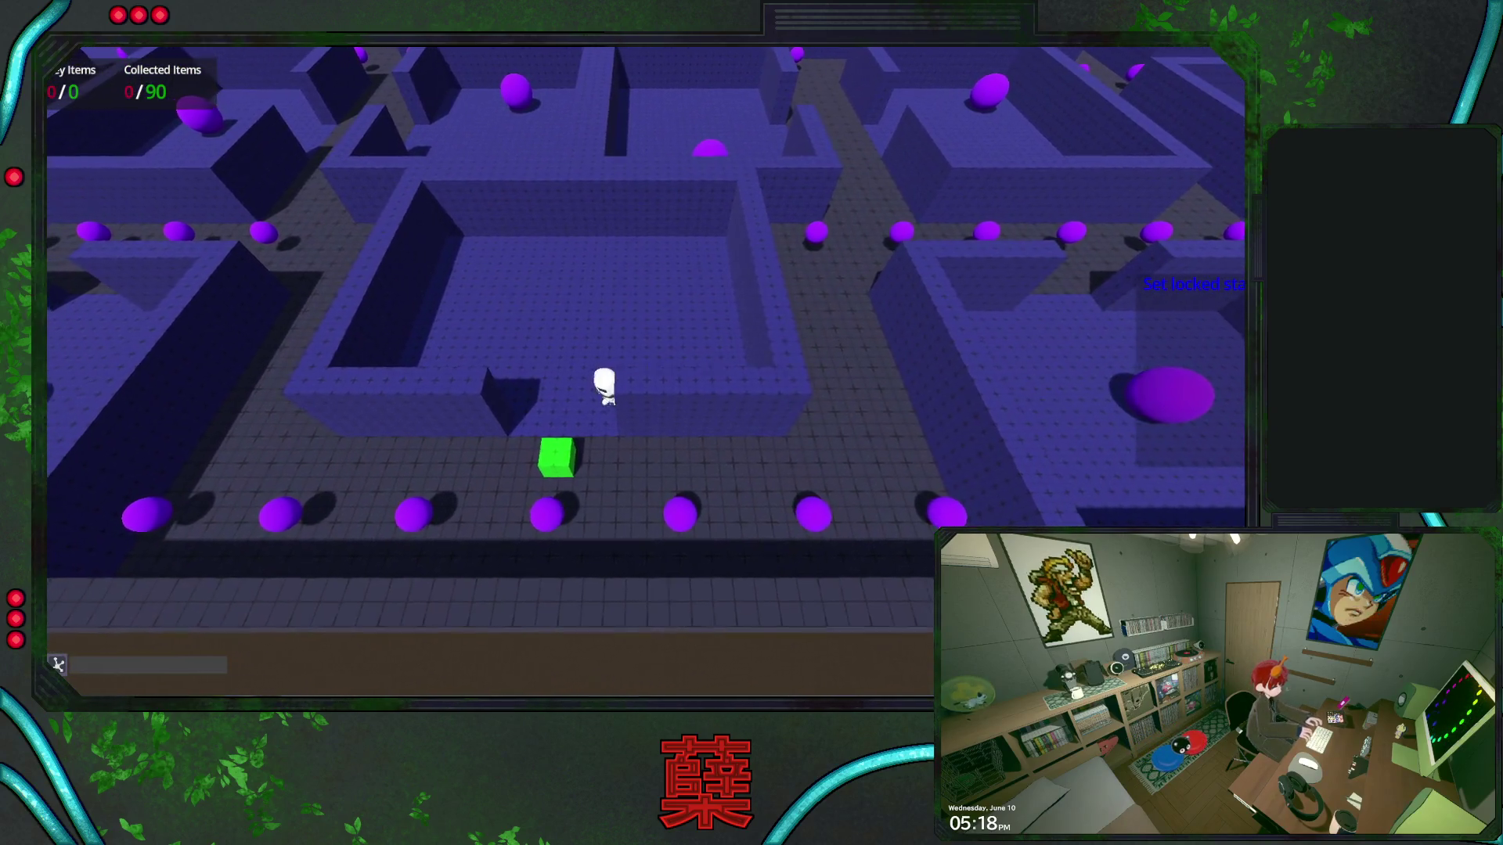
key(d)
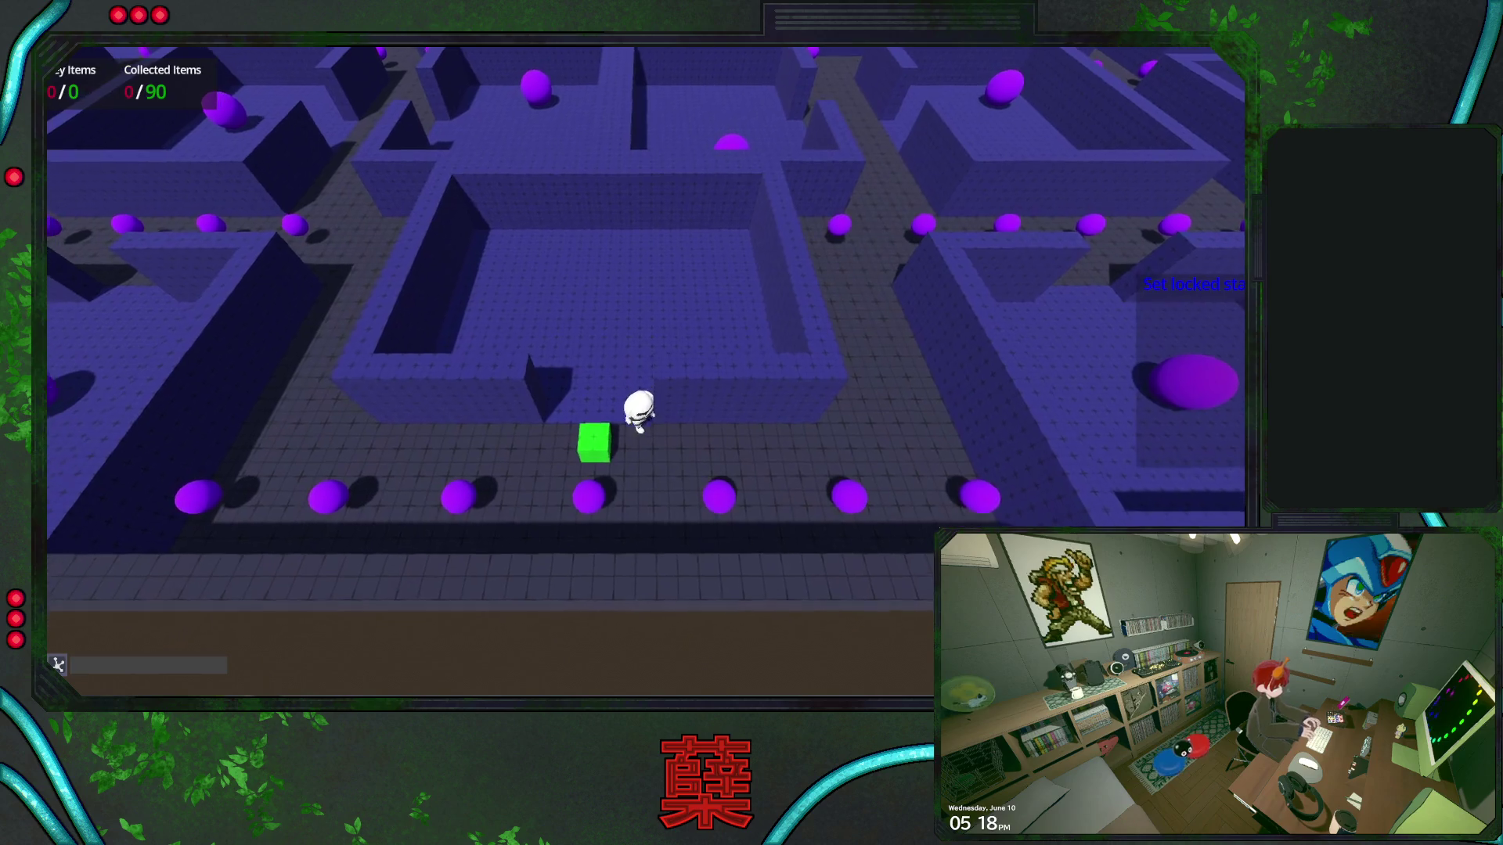
key(w)
key(w)
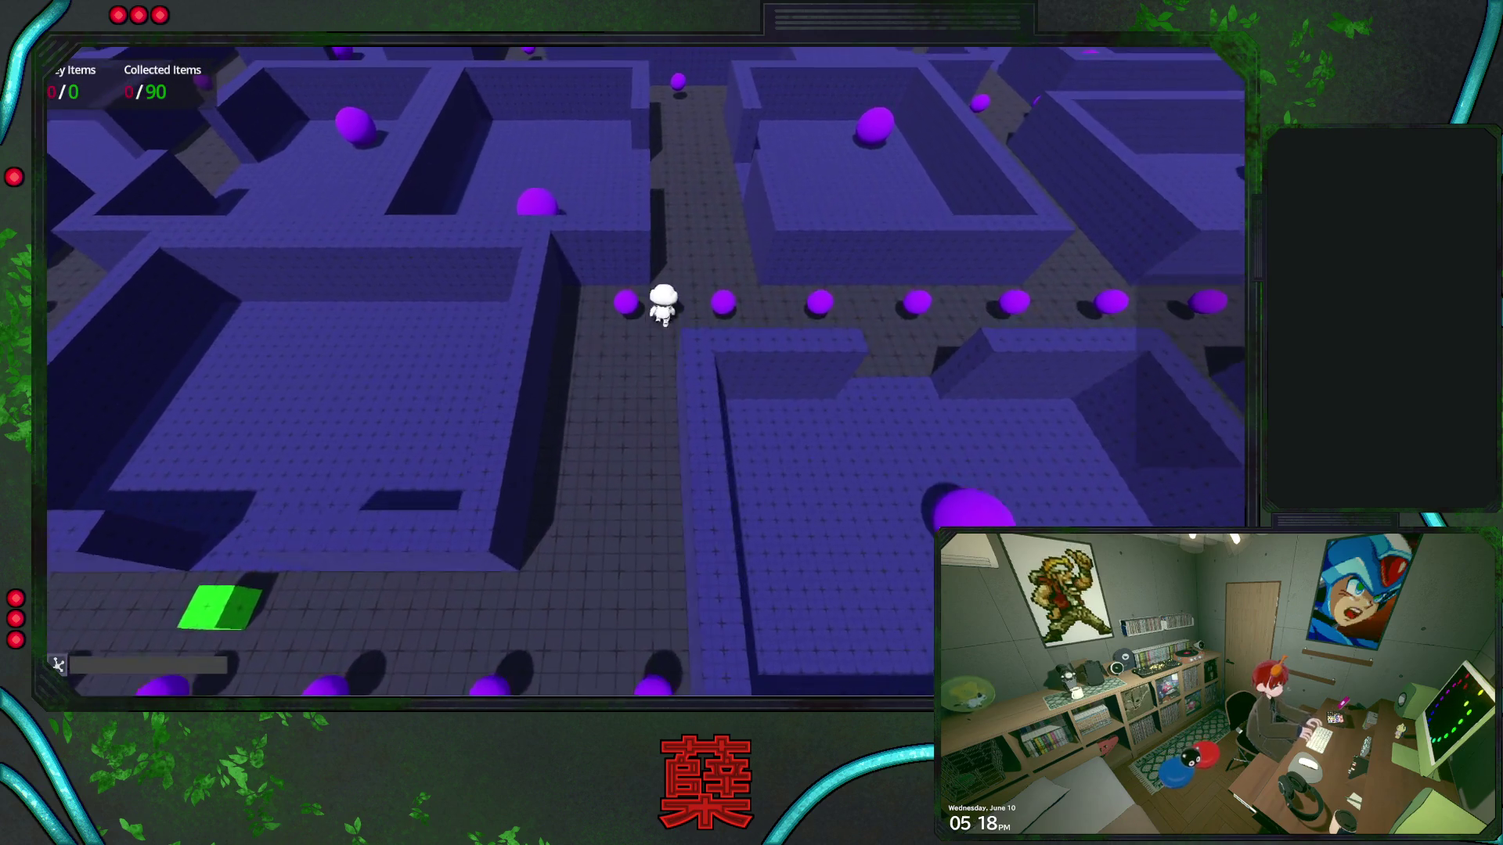
key(w)
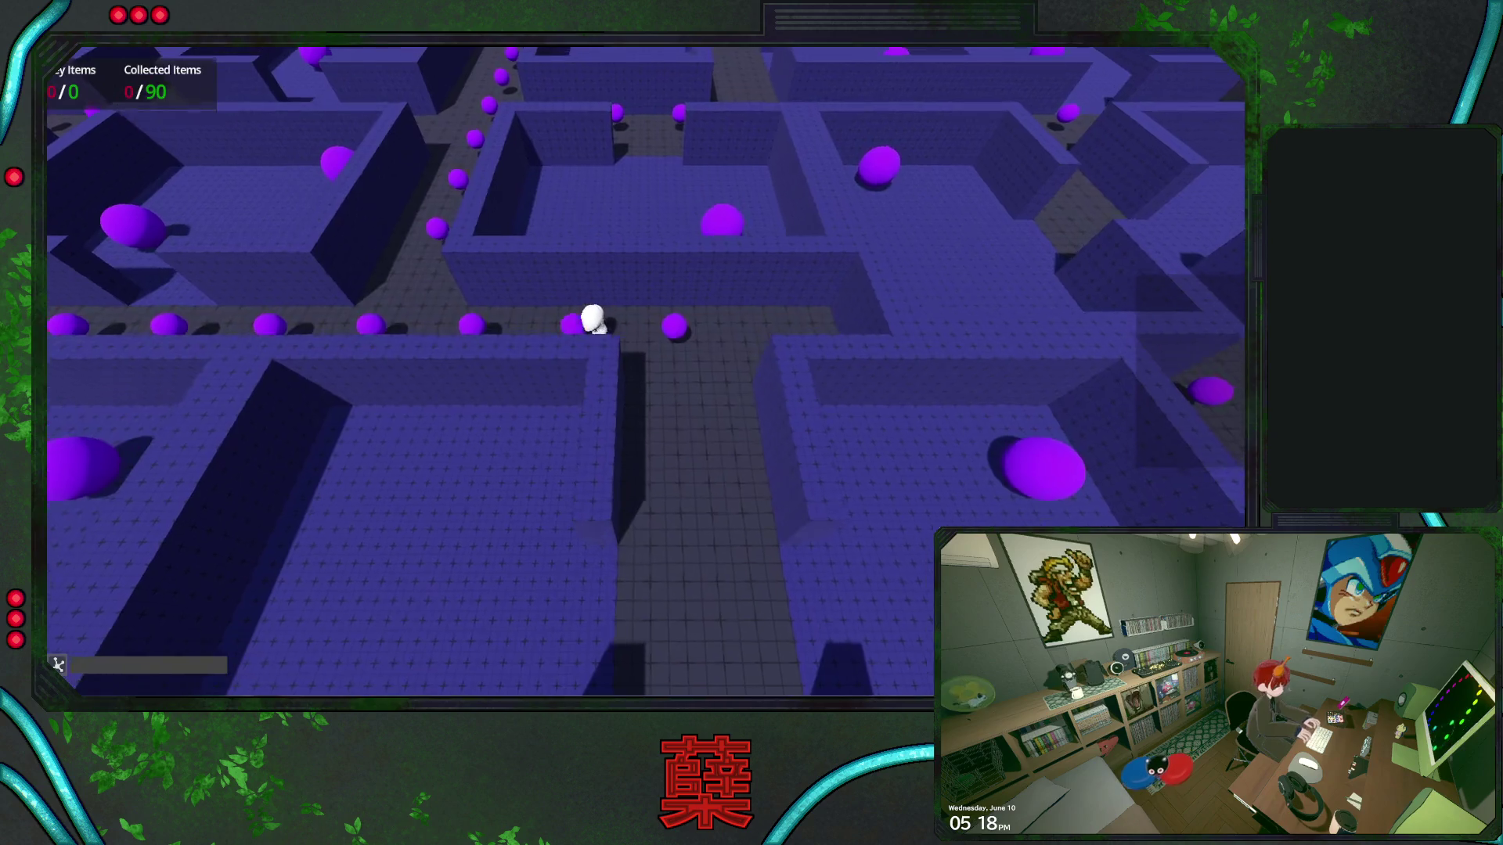
key(w)
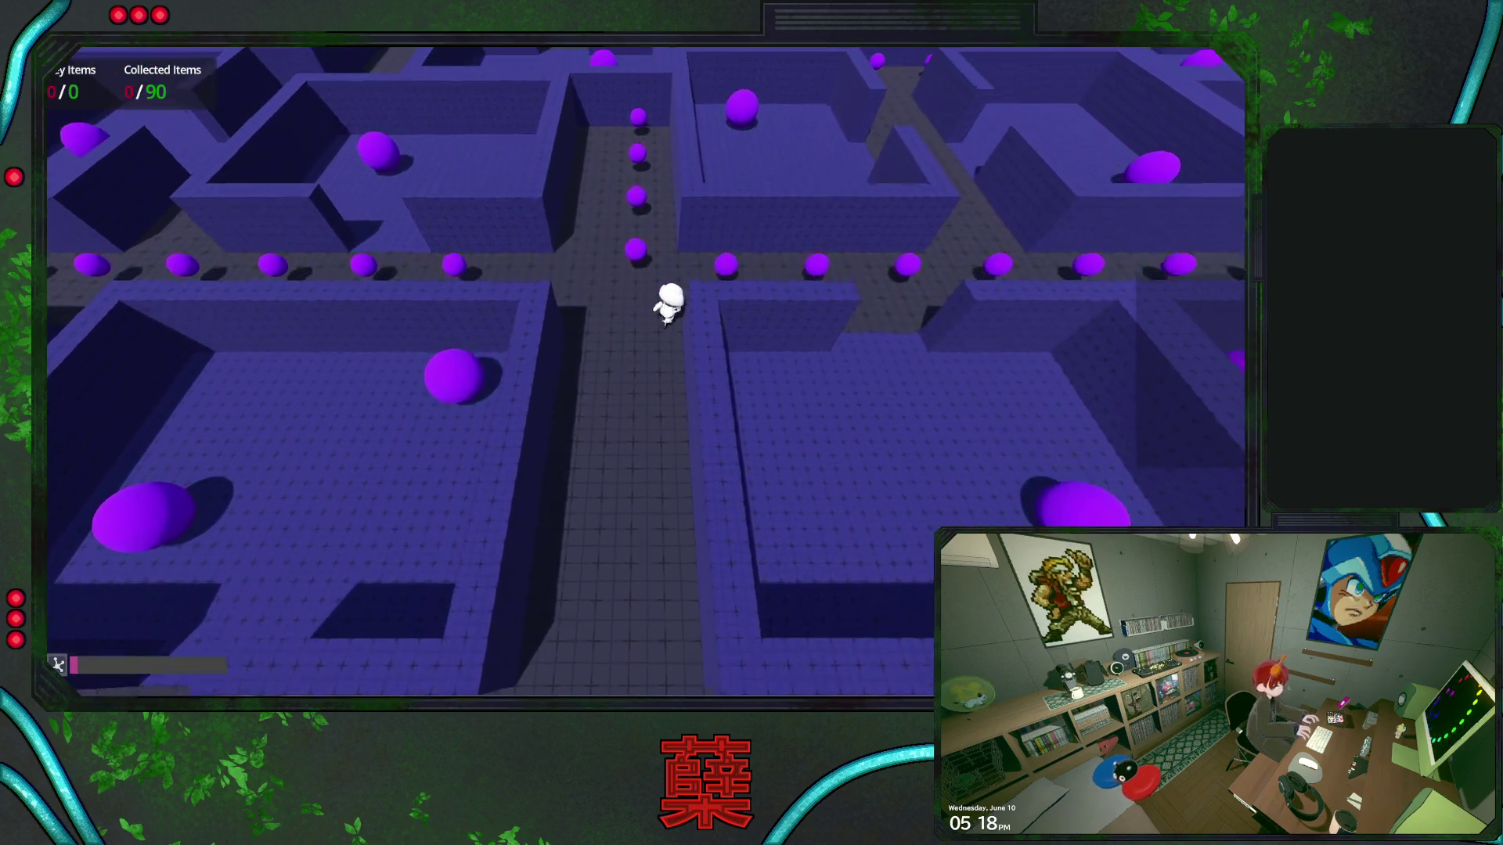
key(w)
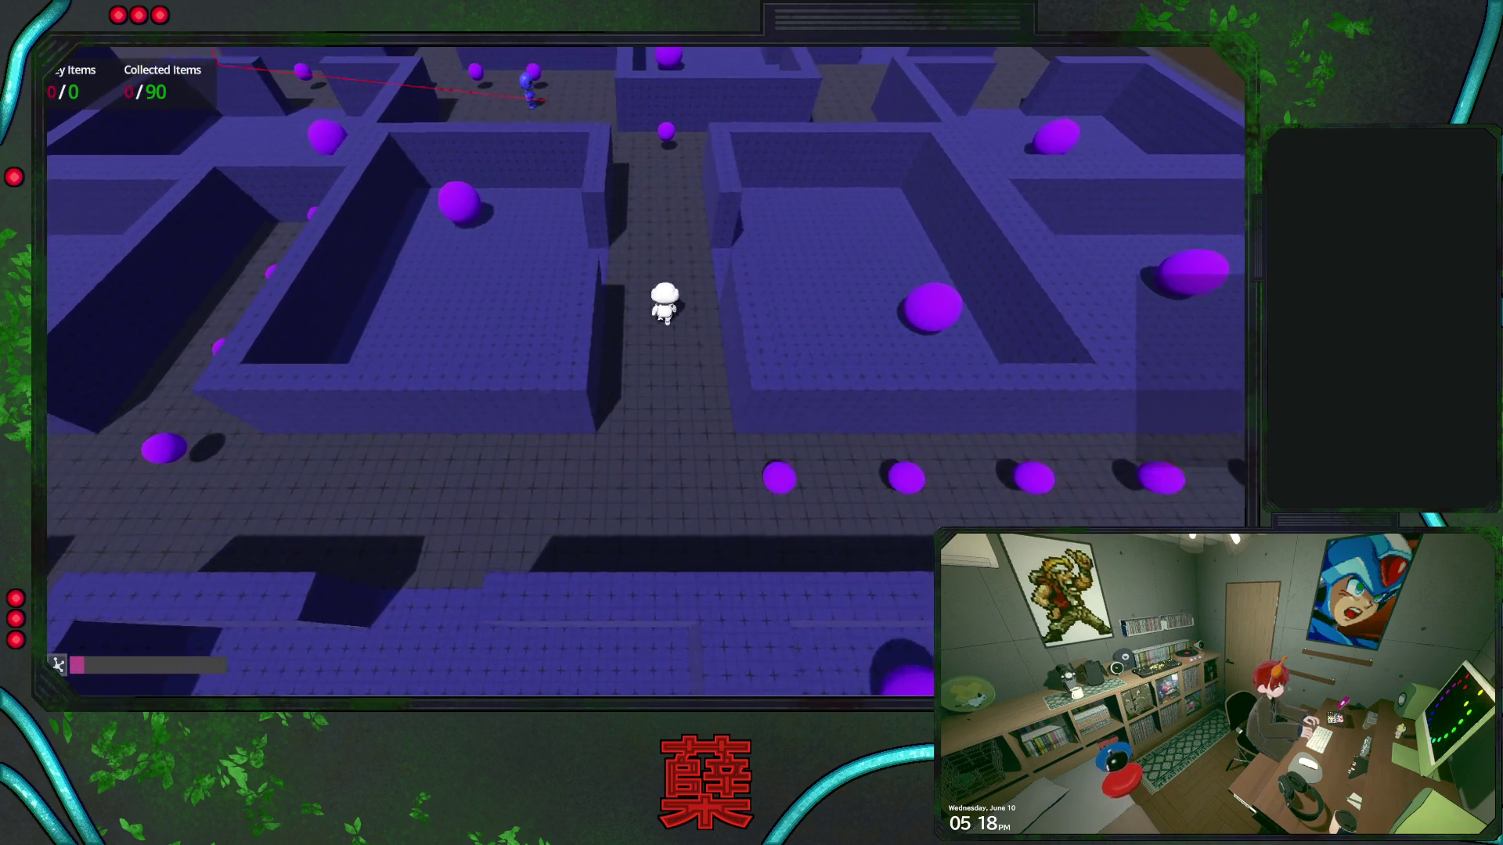
key(d)
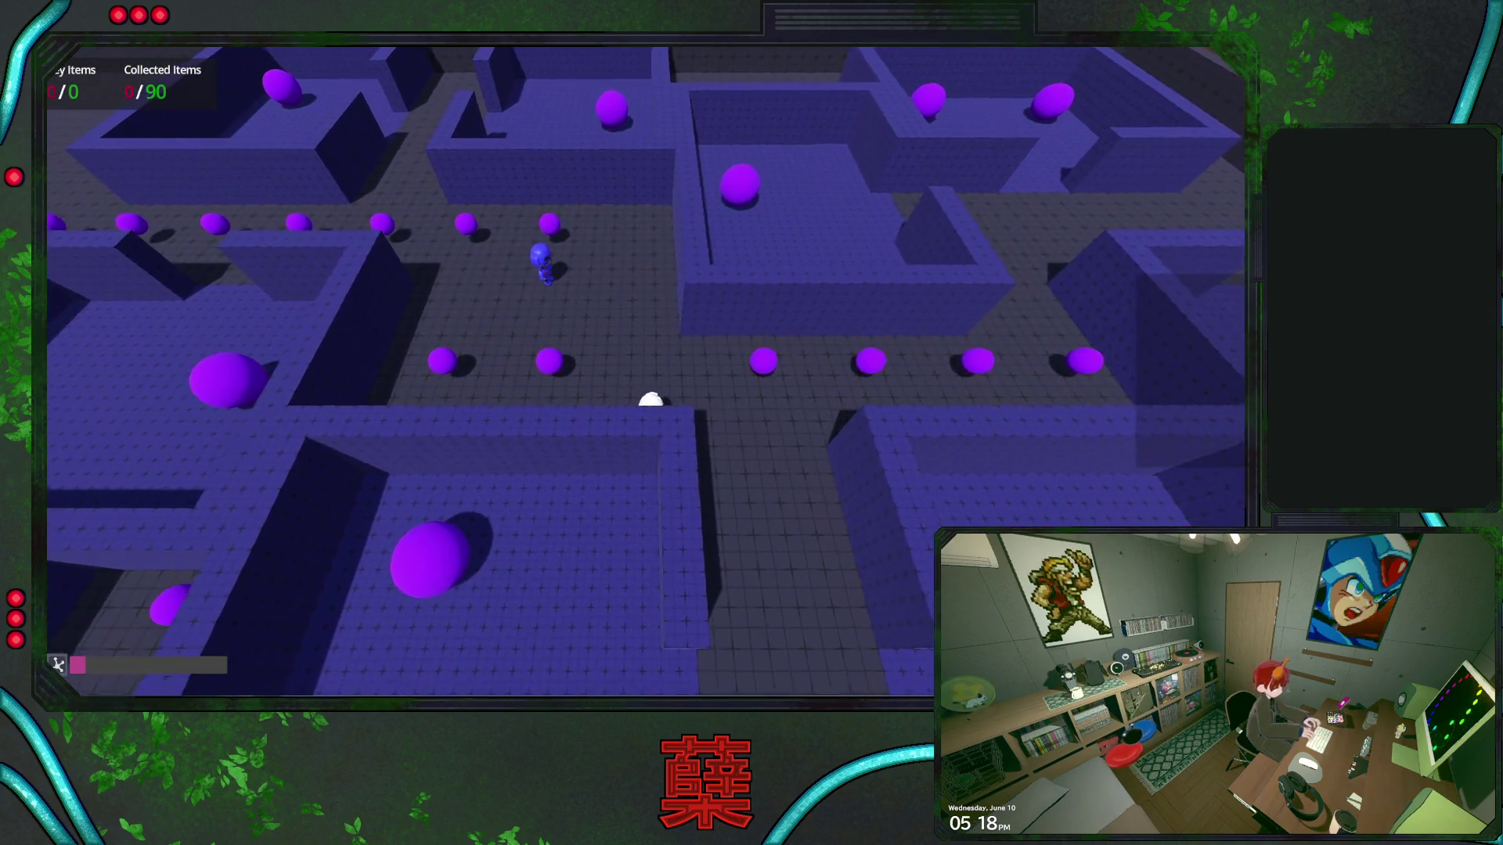
key(s)
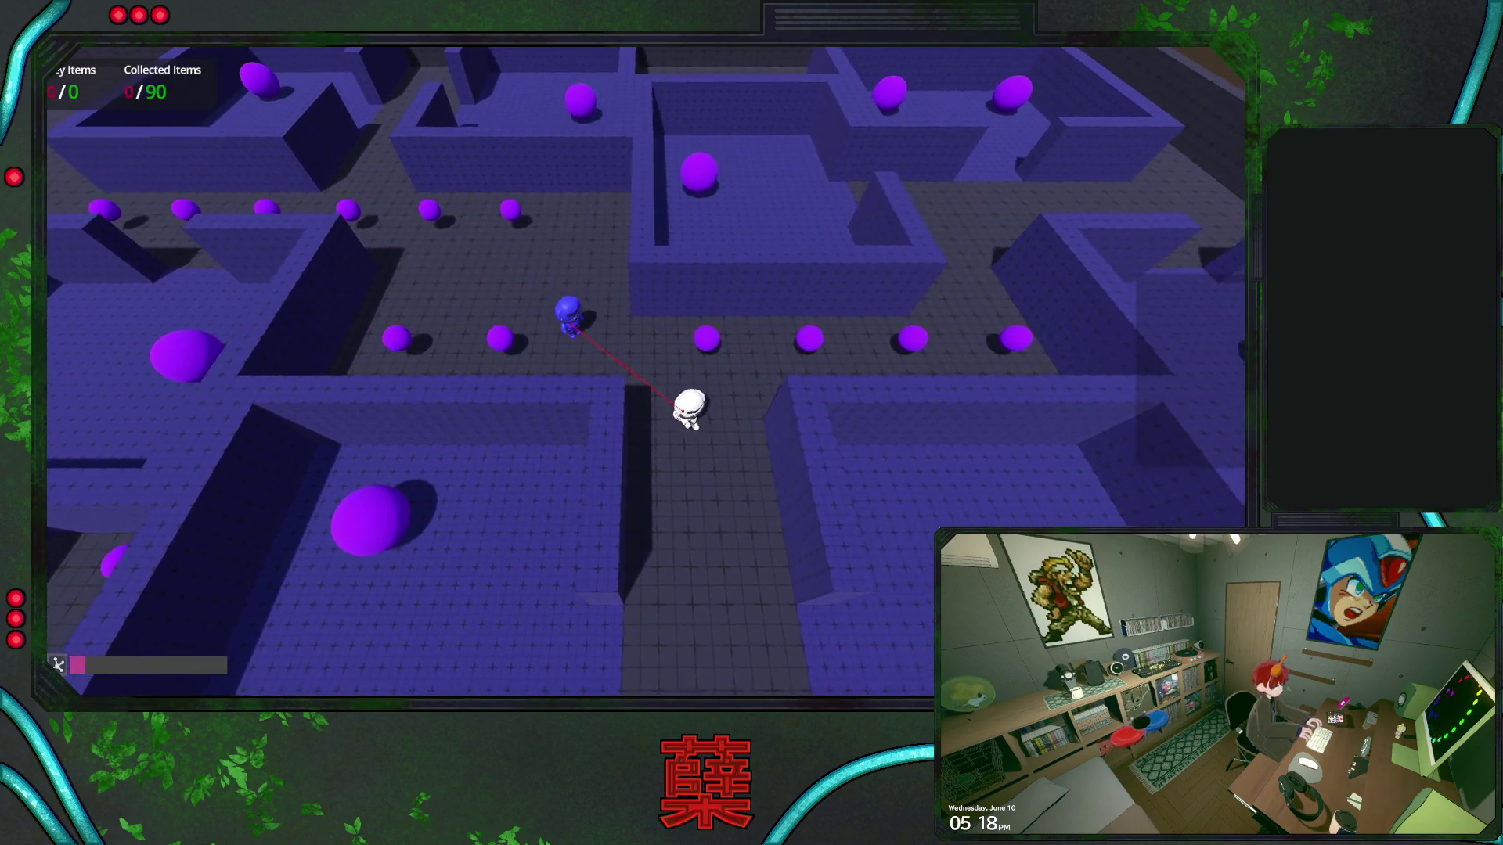
key(s)
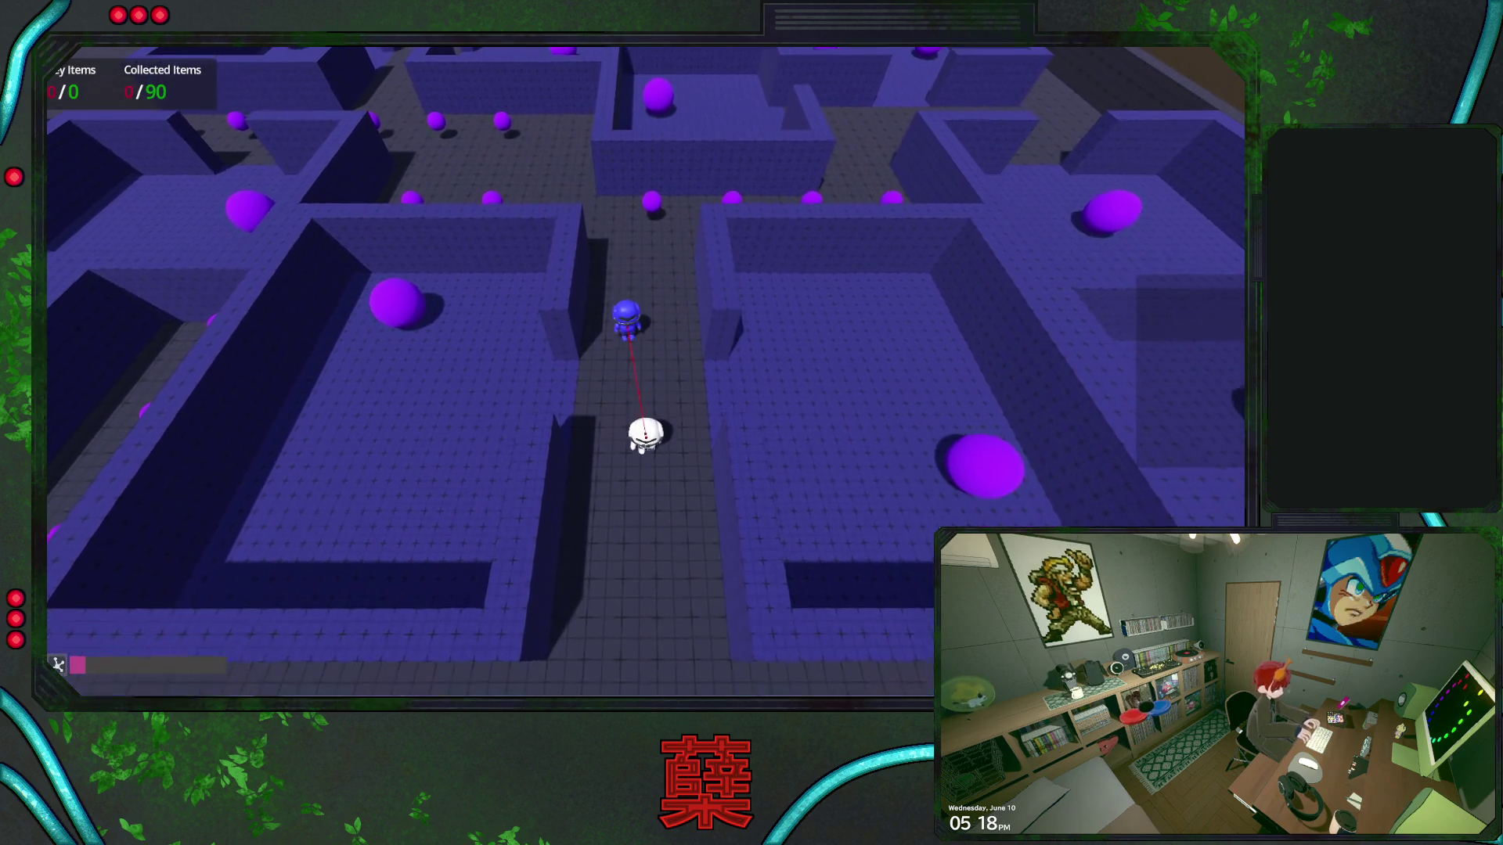
Lead the chasing blue enemy along the item corridor, then pause and choose Exit Game
key(w)
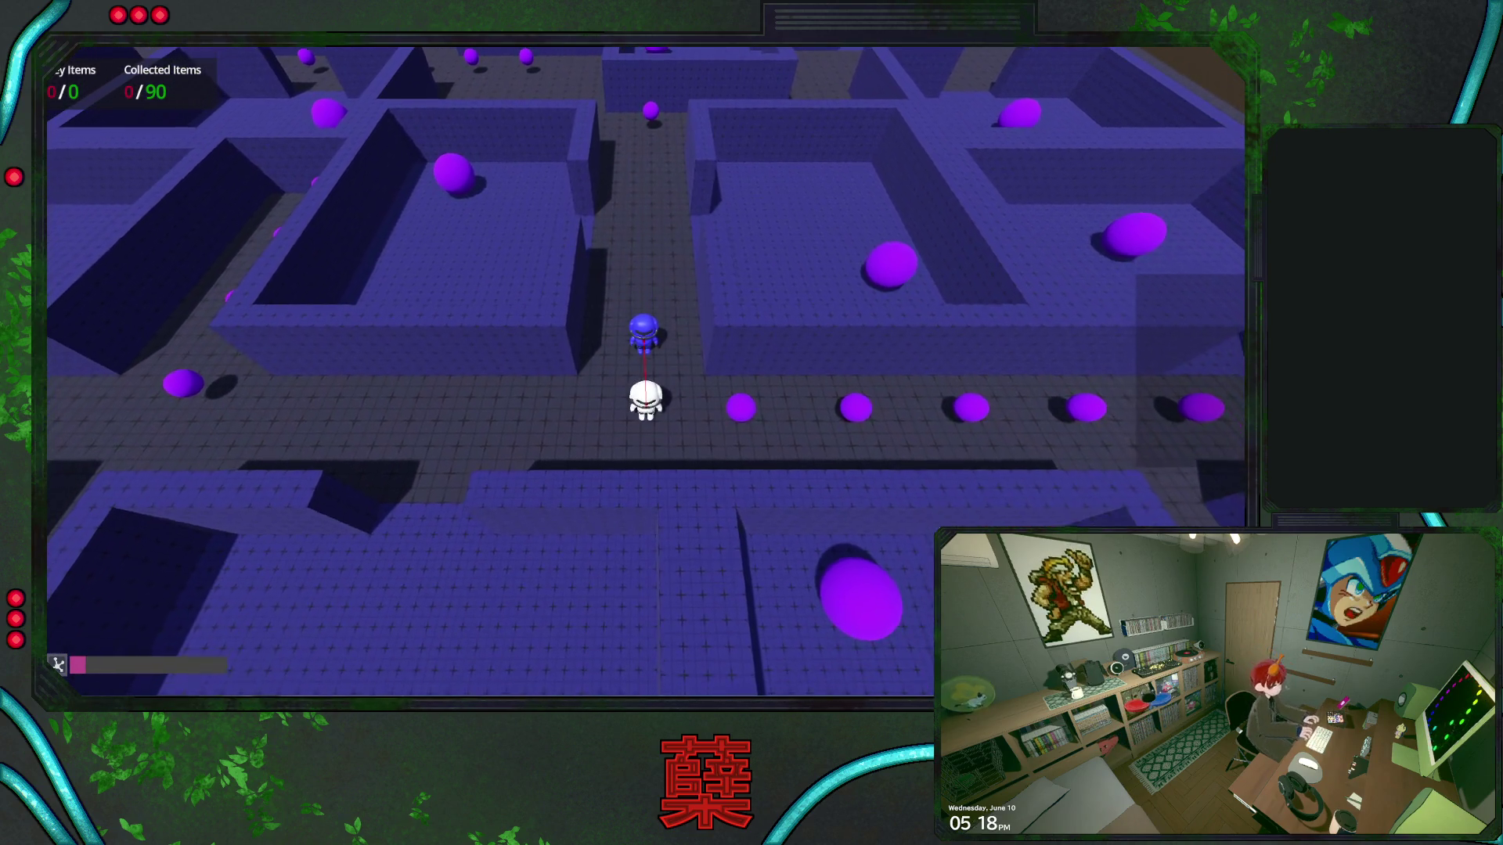
key(s)
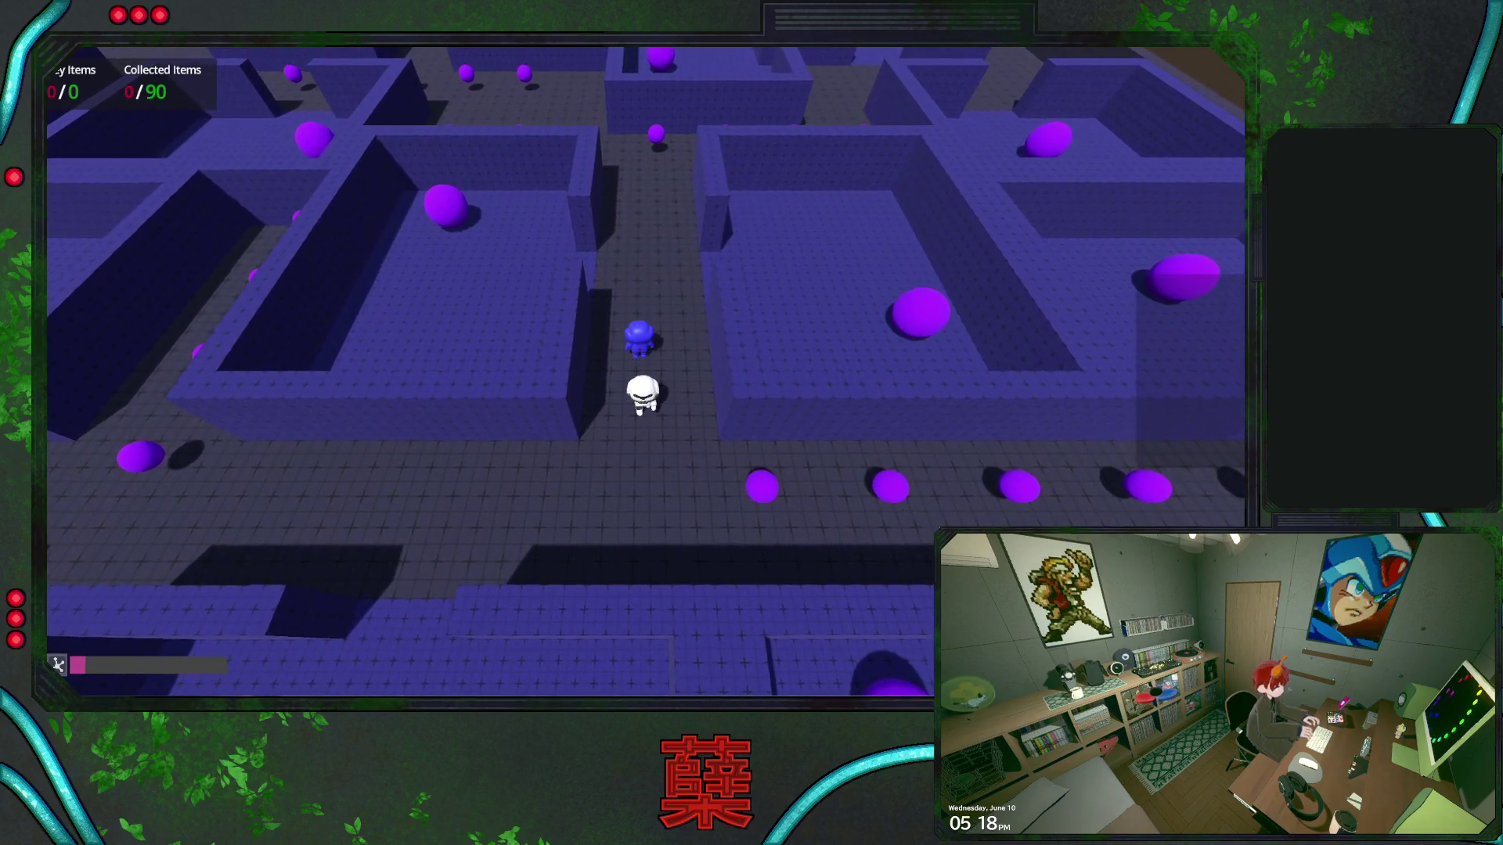
key(d)
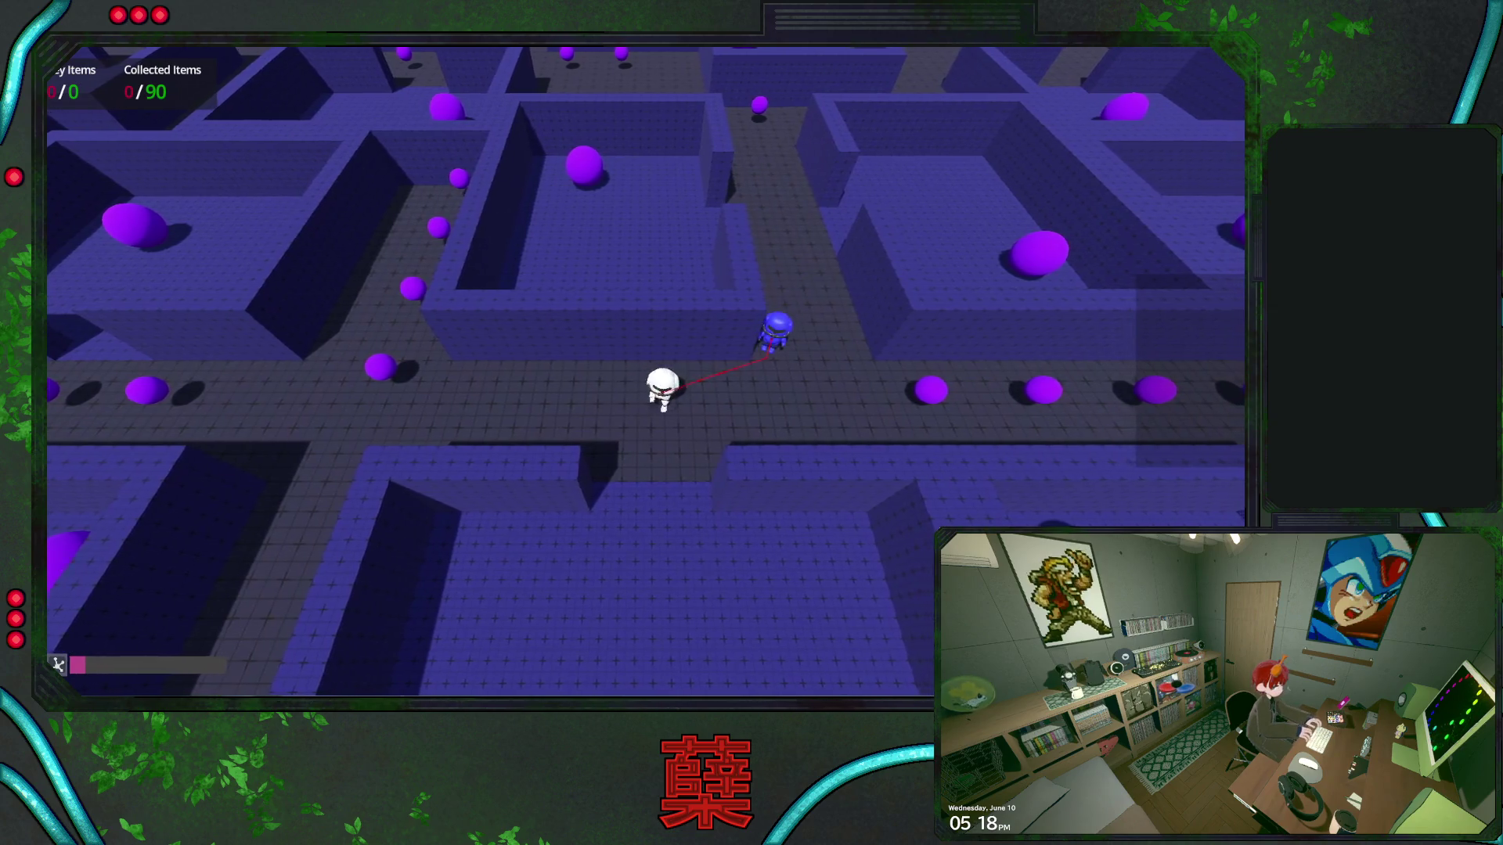
key(a)
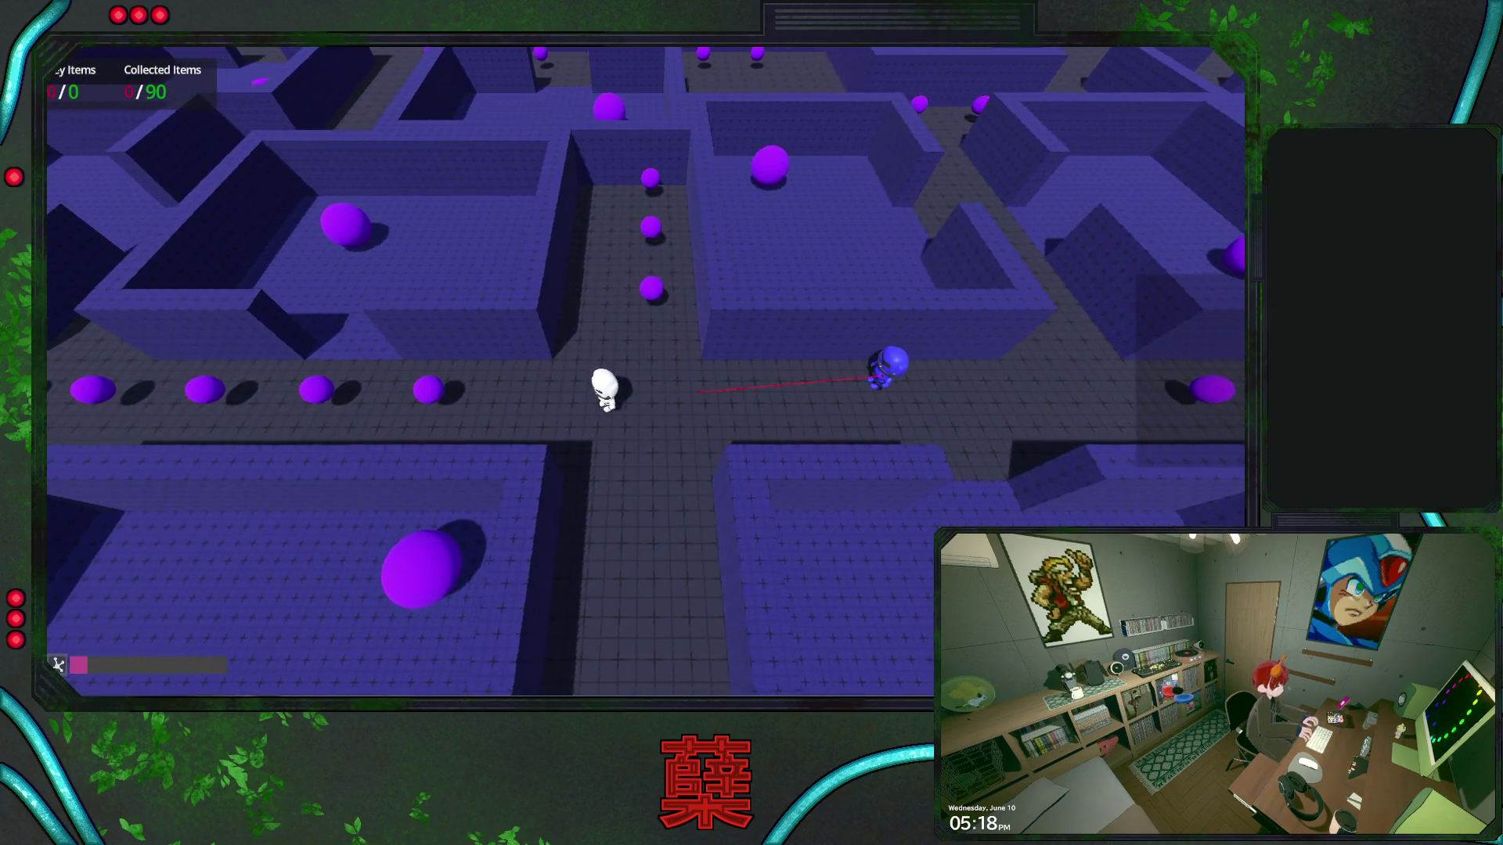
key(Escape)
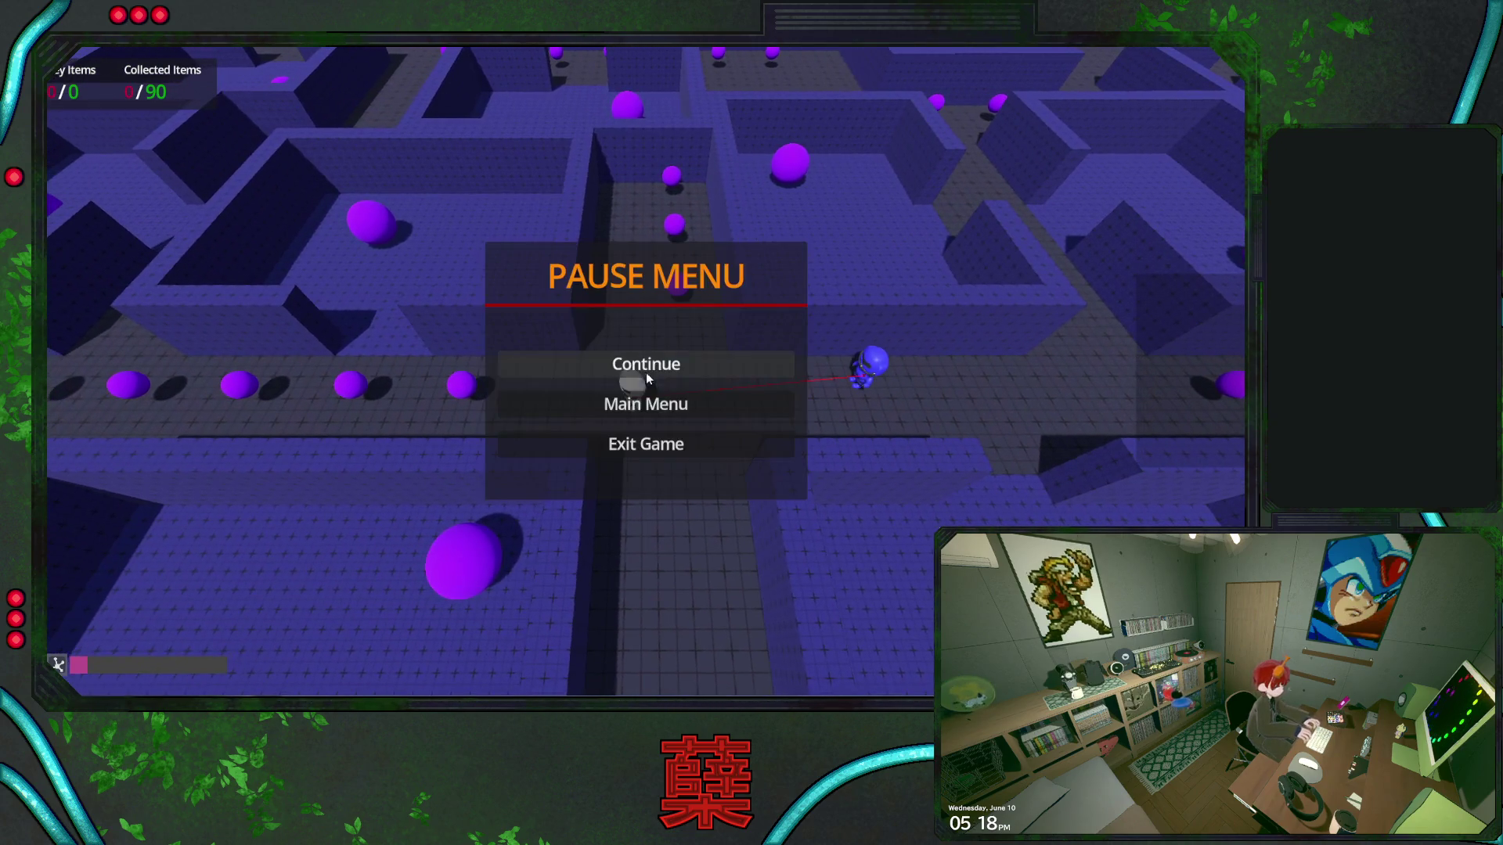
click(645, 443)
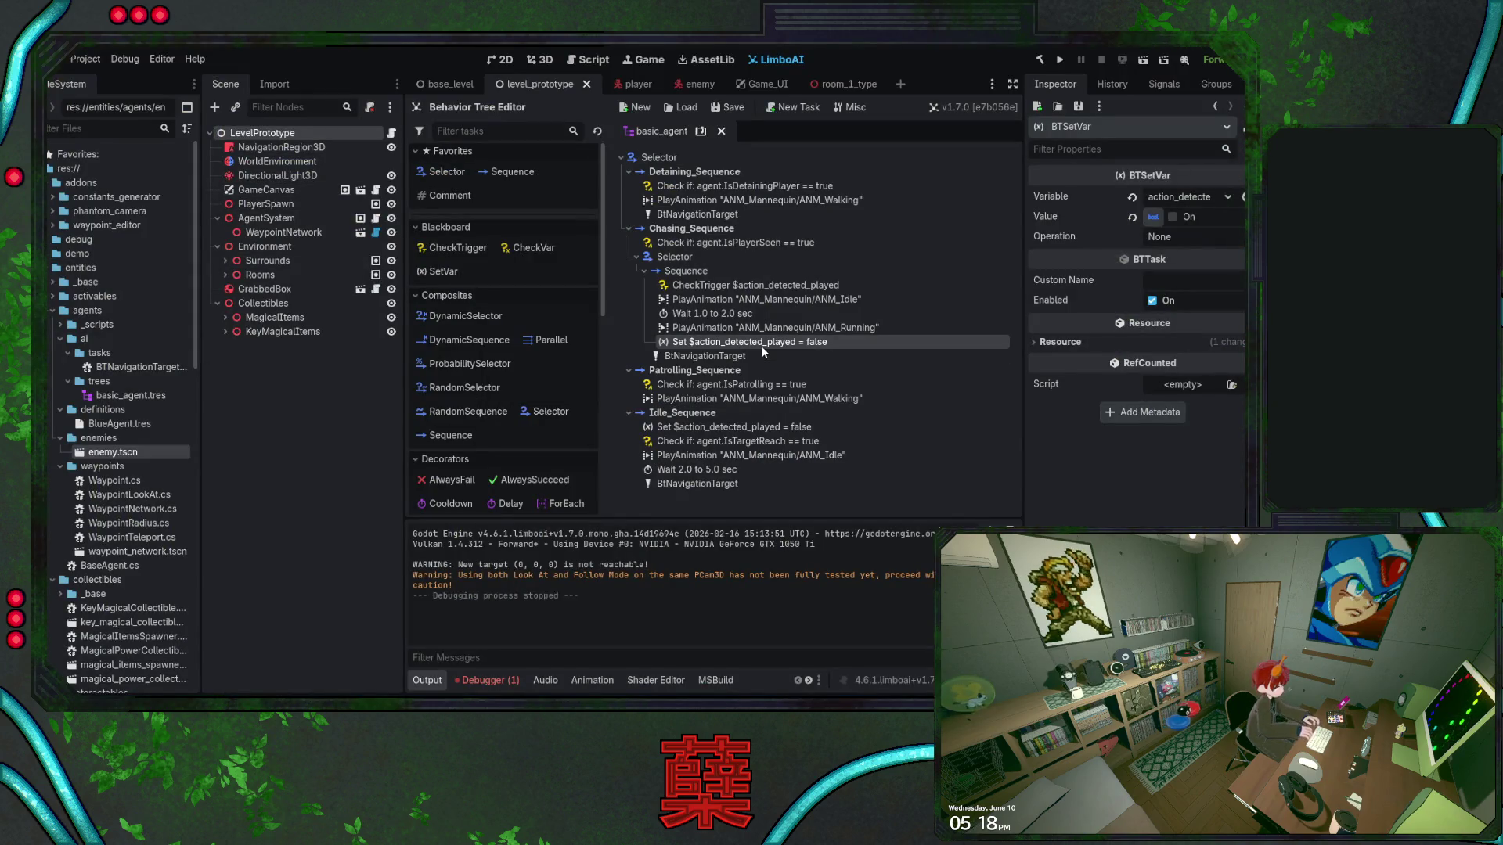
click(685, 272)
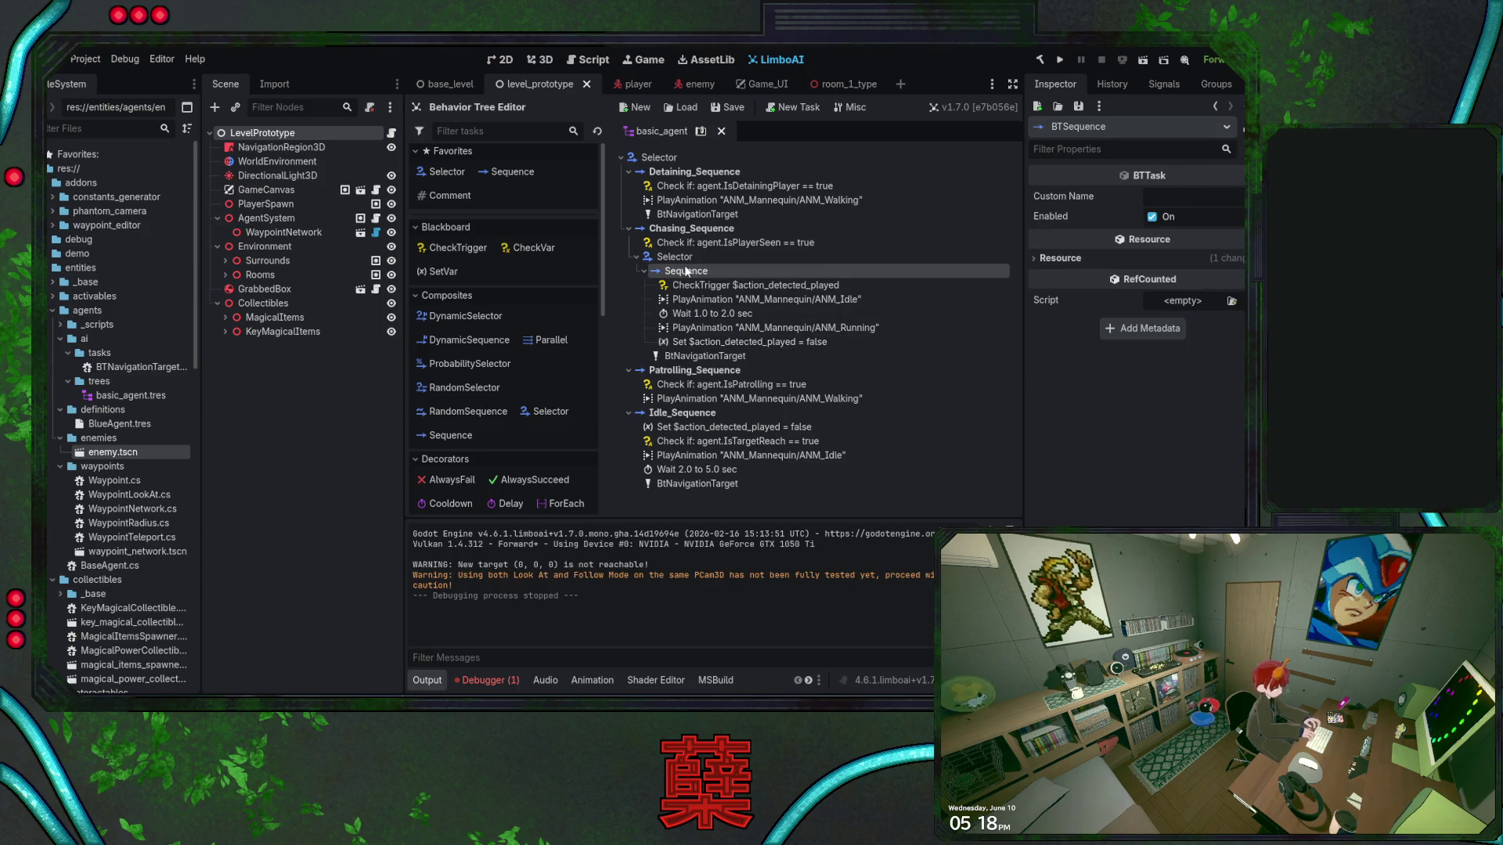
scroll(532, 393, down, 2)
scroll(532, 392, down, 3)
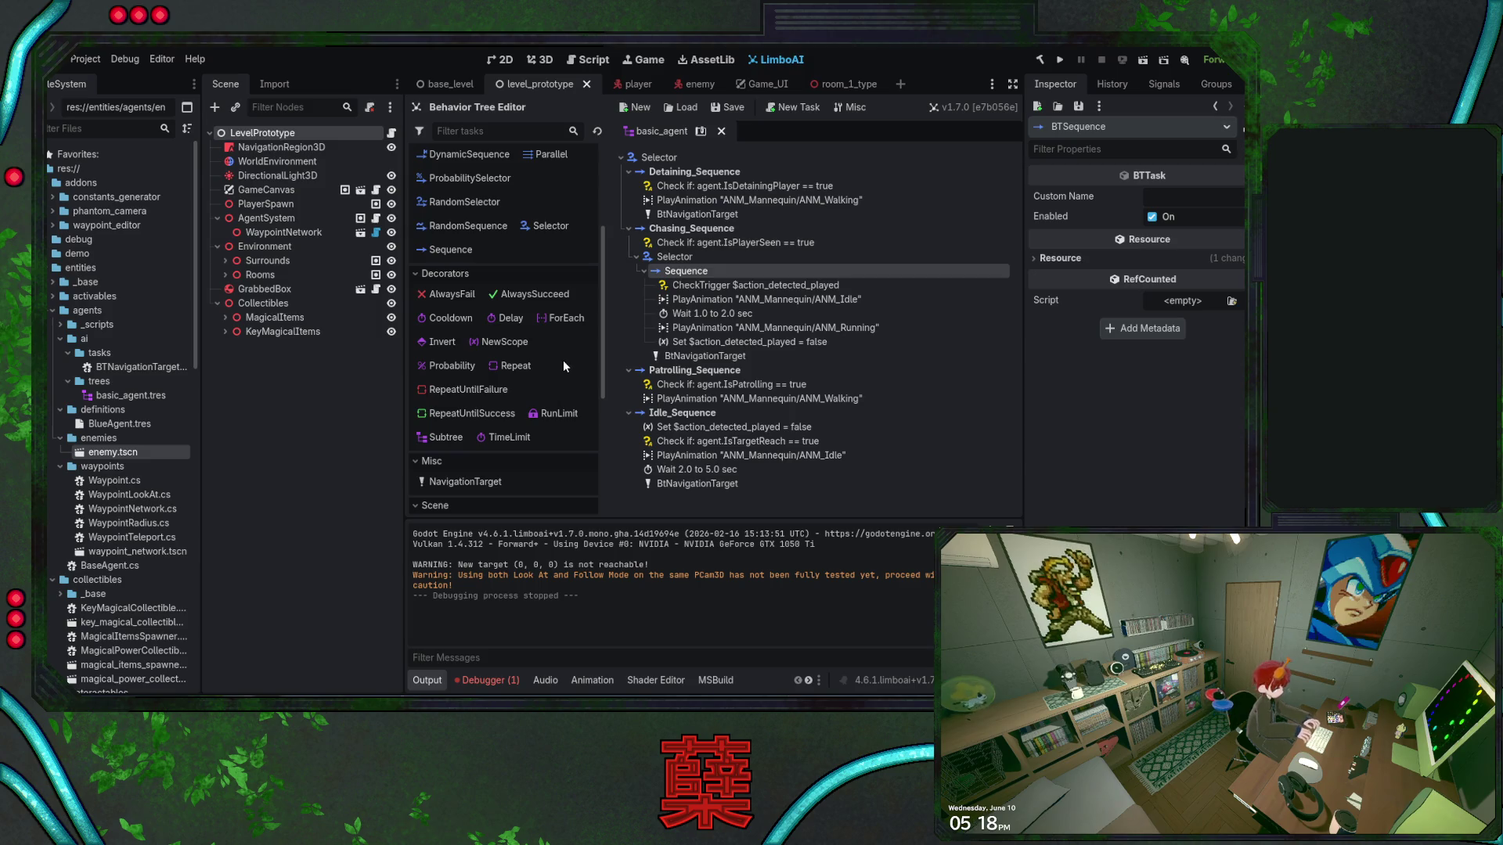
scroll(564, 365, down, 3)
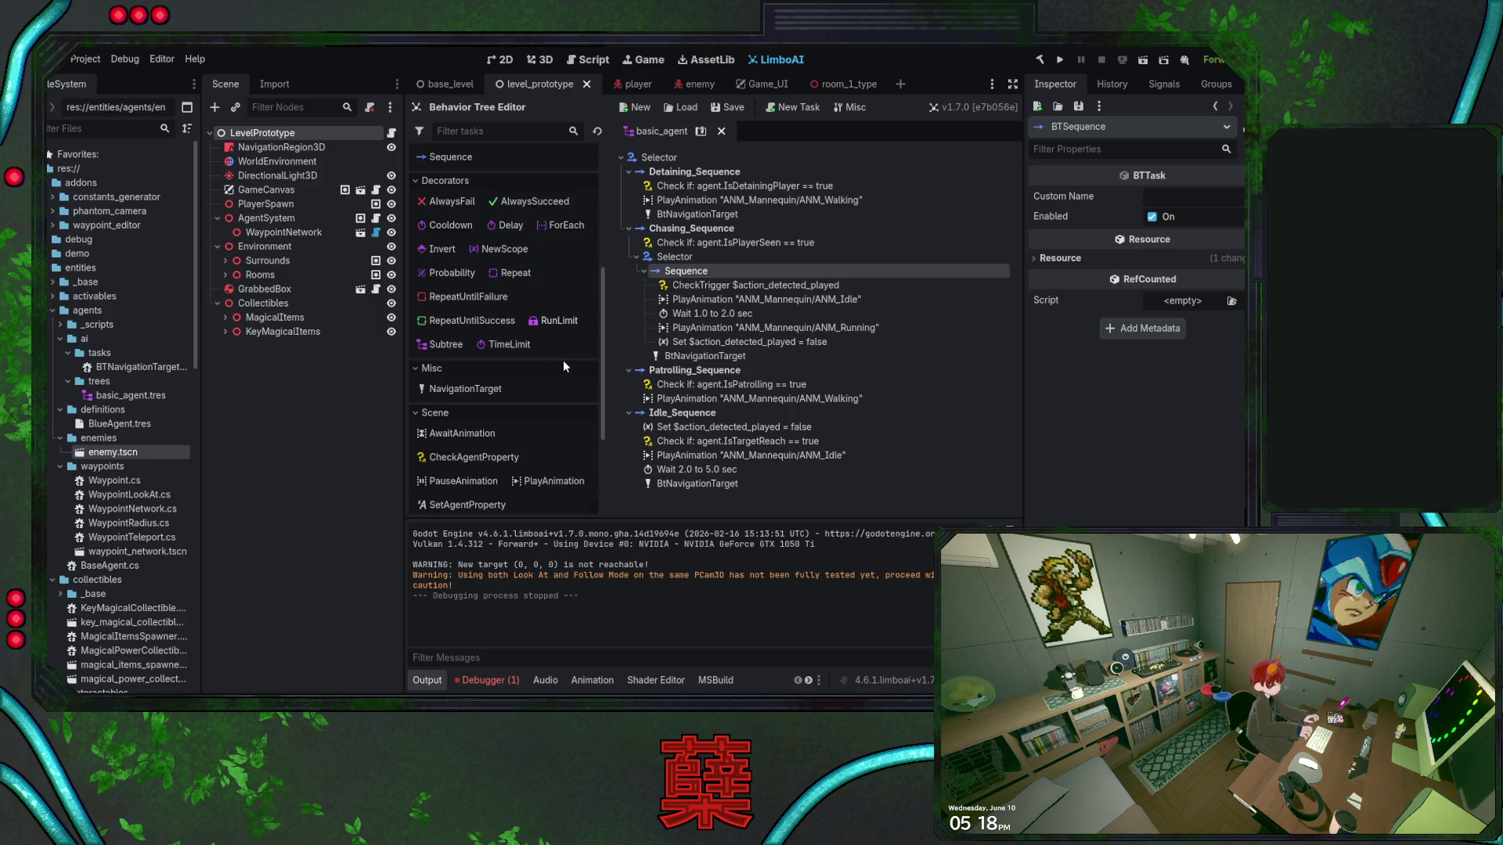
scroll(563, 365, down, 3)
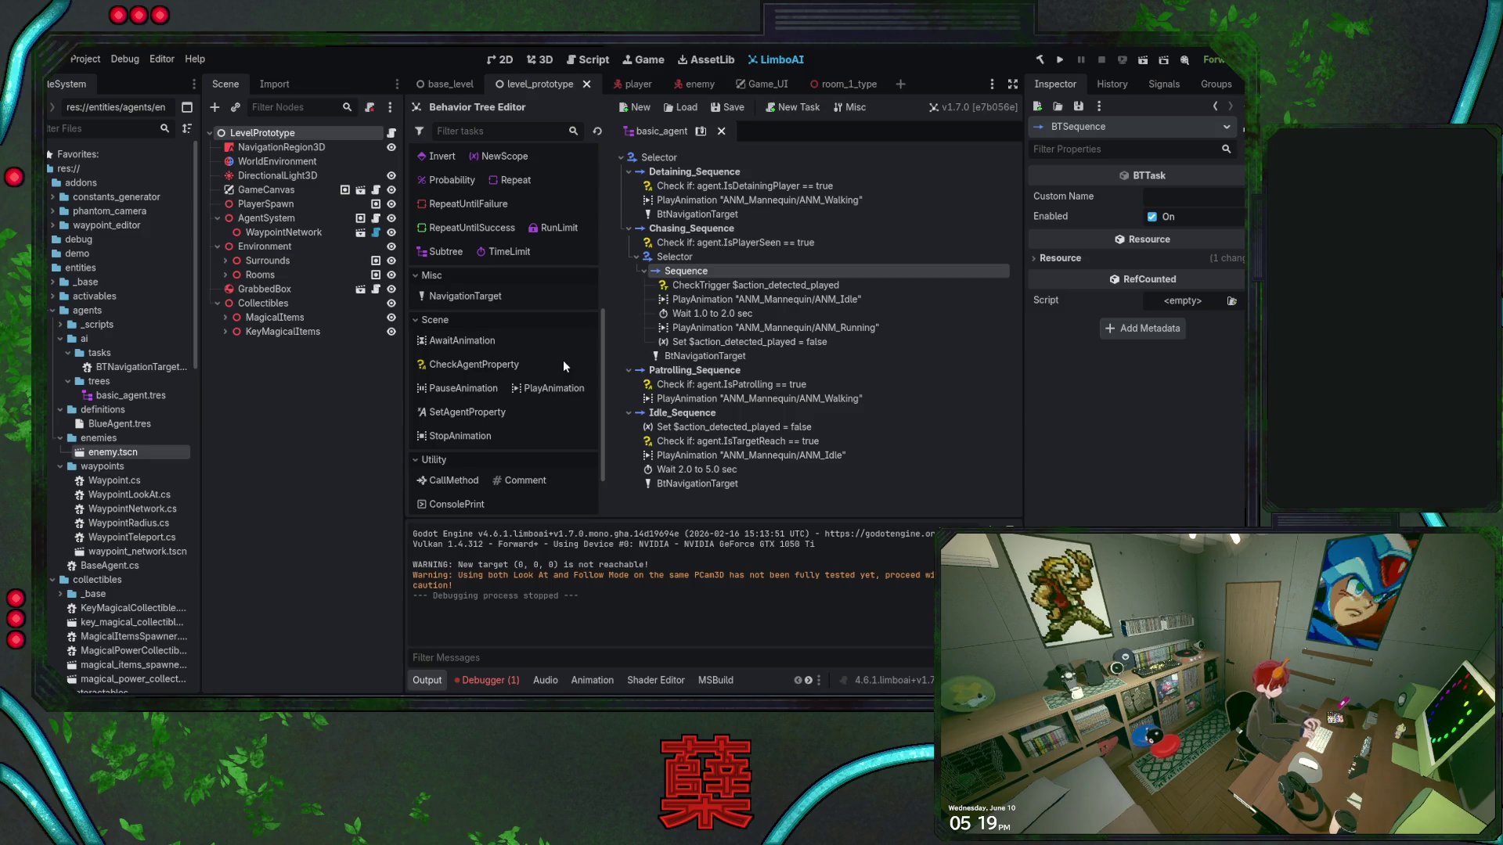
scroll(564, 364, down, 2)
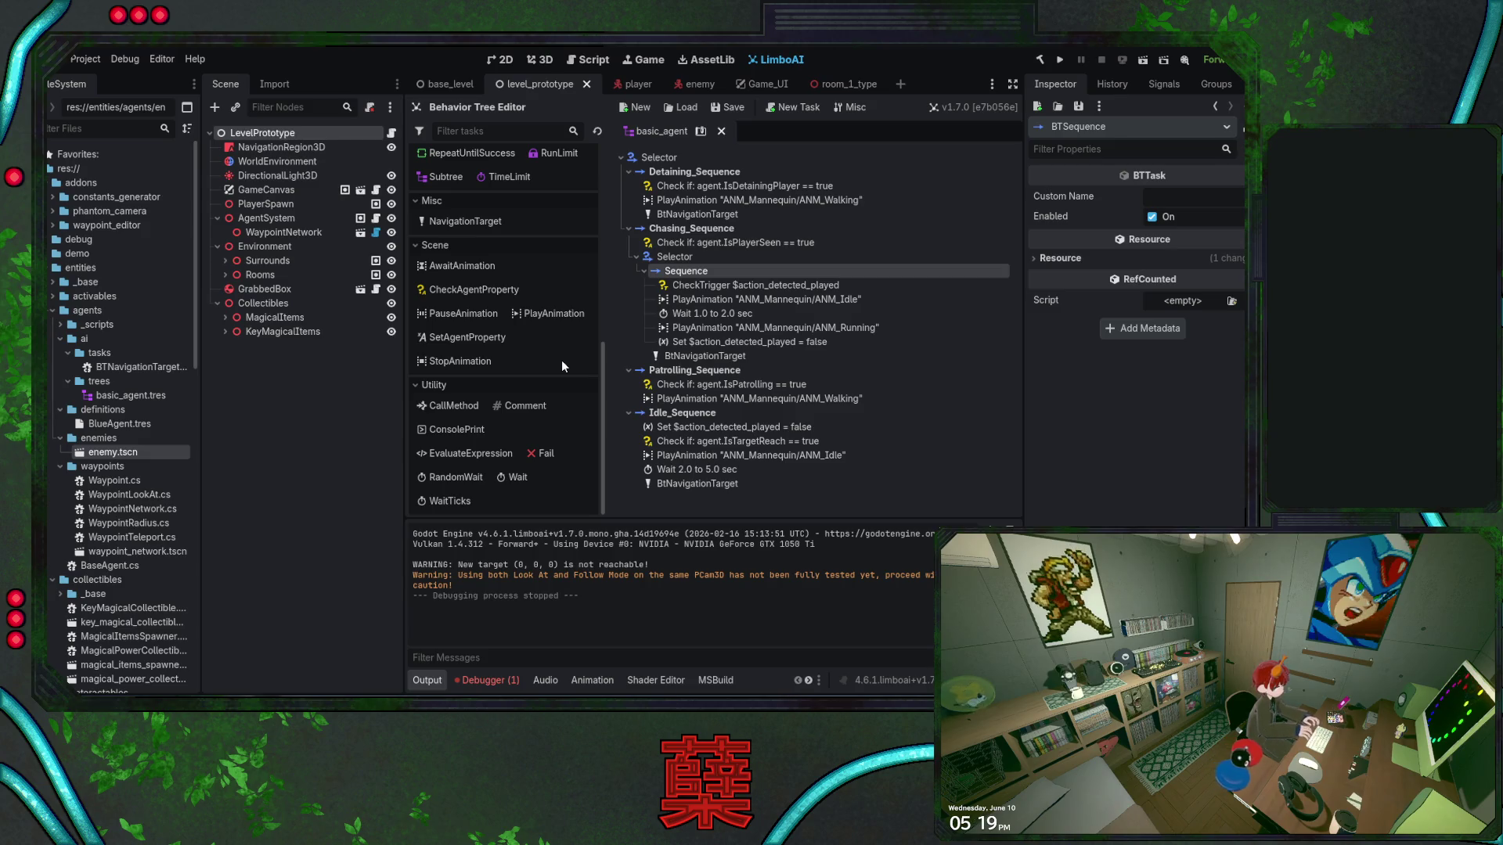
Select the BtNavigationTarget task and open its BTNavigationTarget.cs script in Visual Studio
key(alt+Tab)
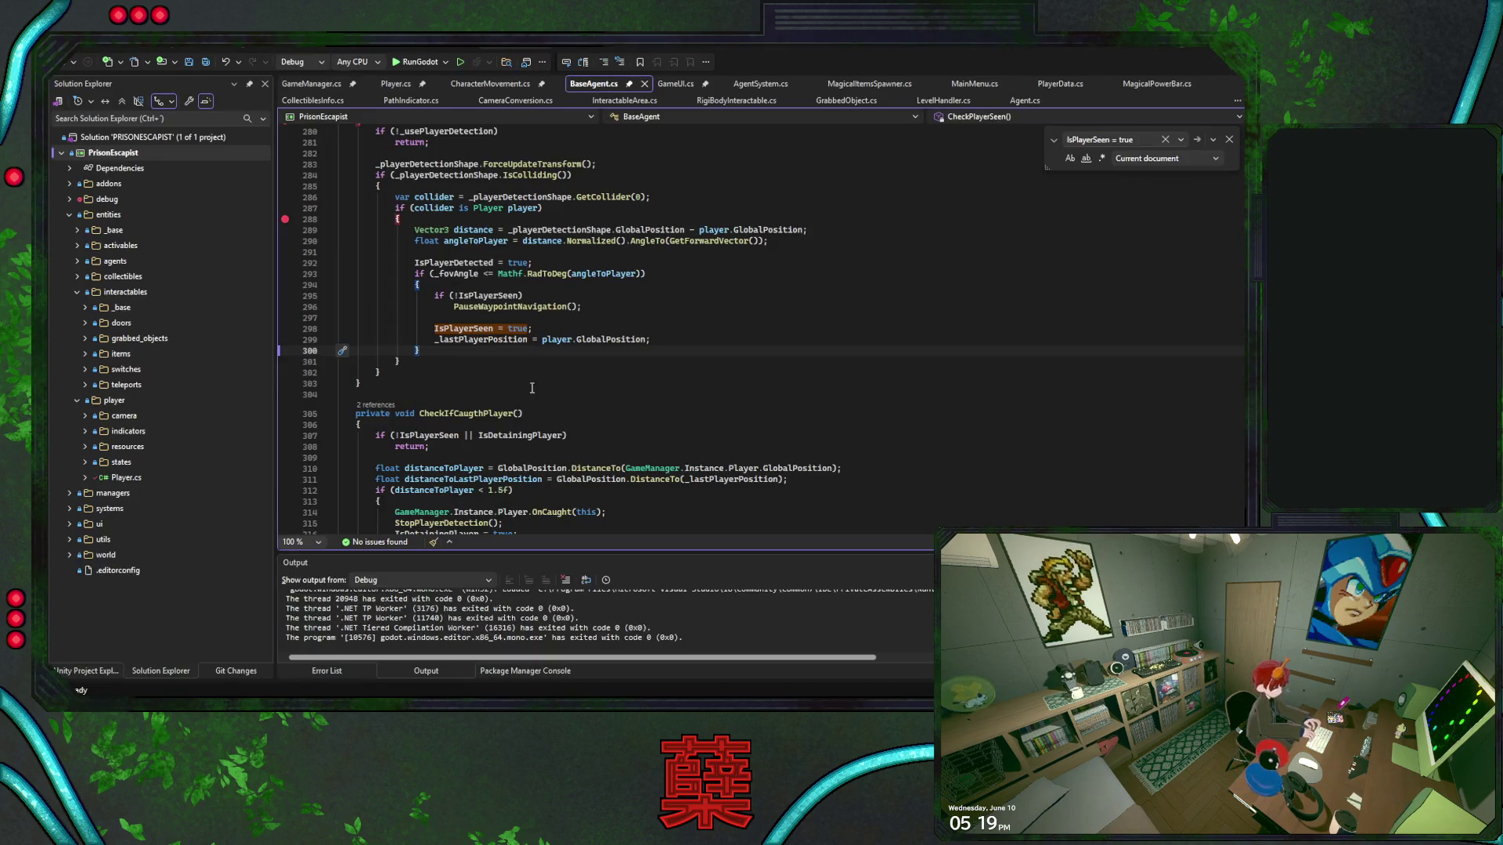
click(672, 342)
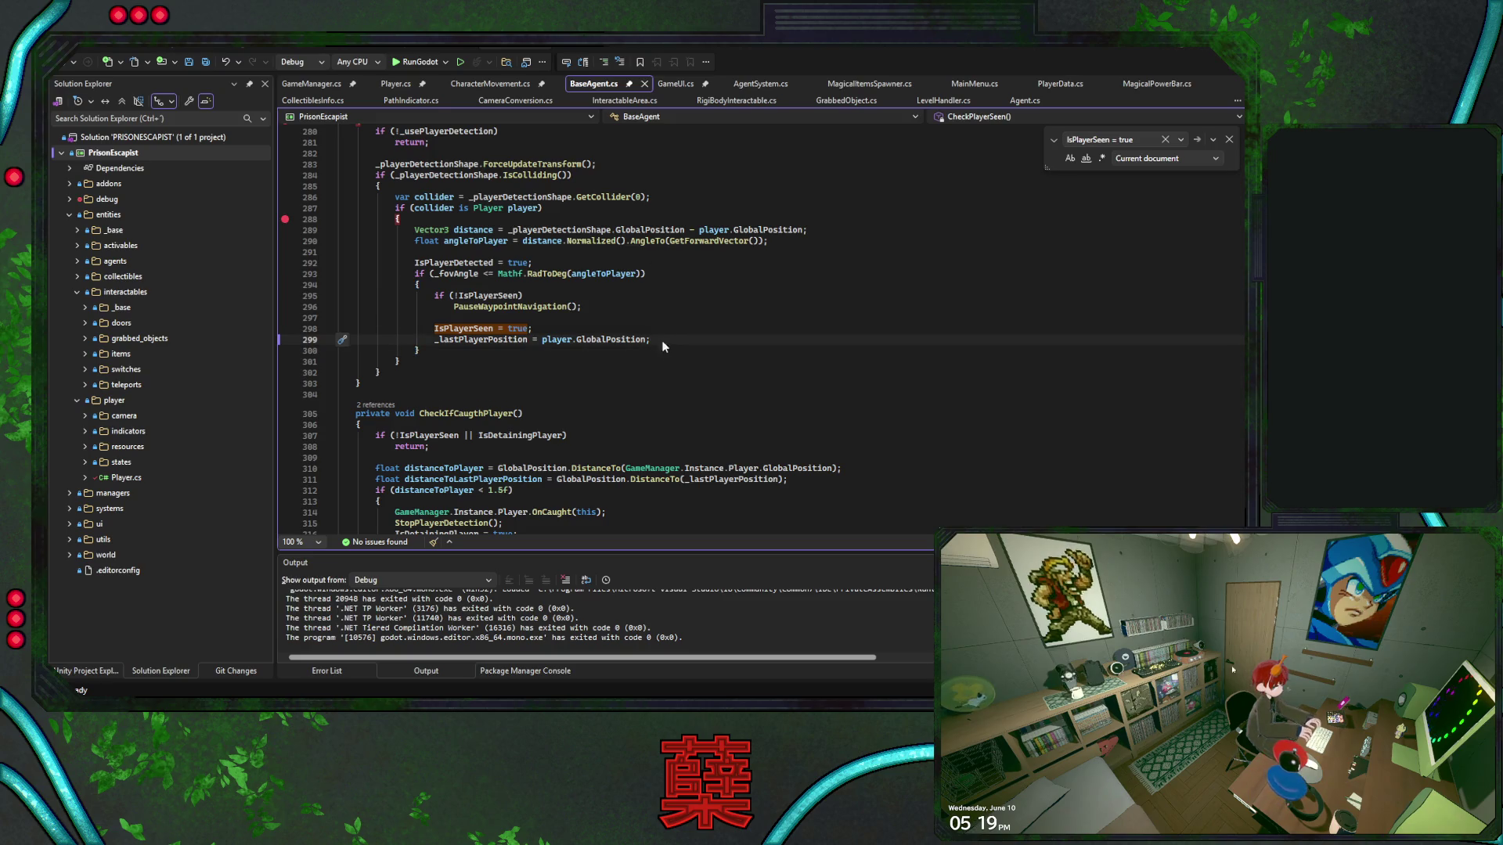
key(alt+Tab)
click(705, 357)
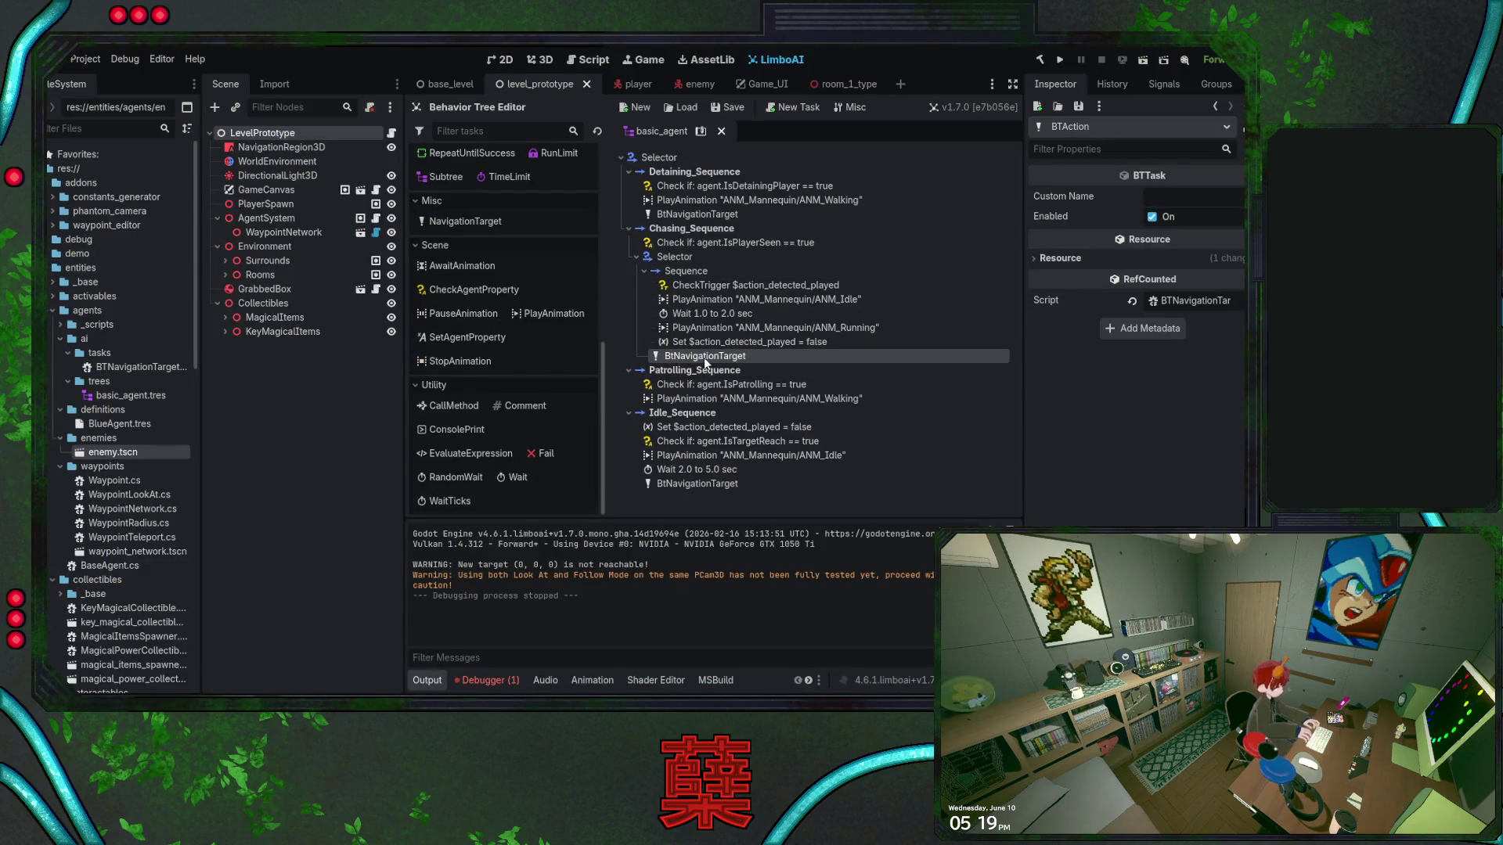
click(1177, 302)
Review the _Tick branches for IsPlayerSeen on line 24 and the empty IsPatrolling block on line 29
click(610, 292)
scroll(628, 342, down, 2)
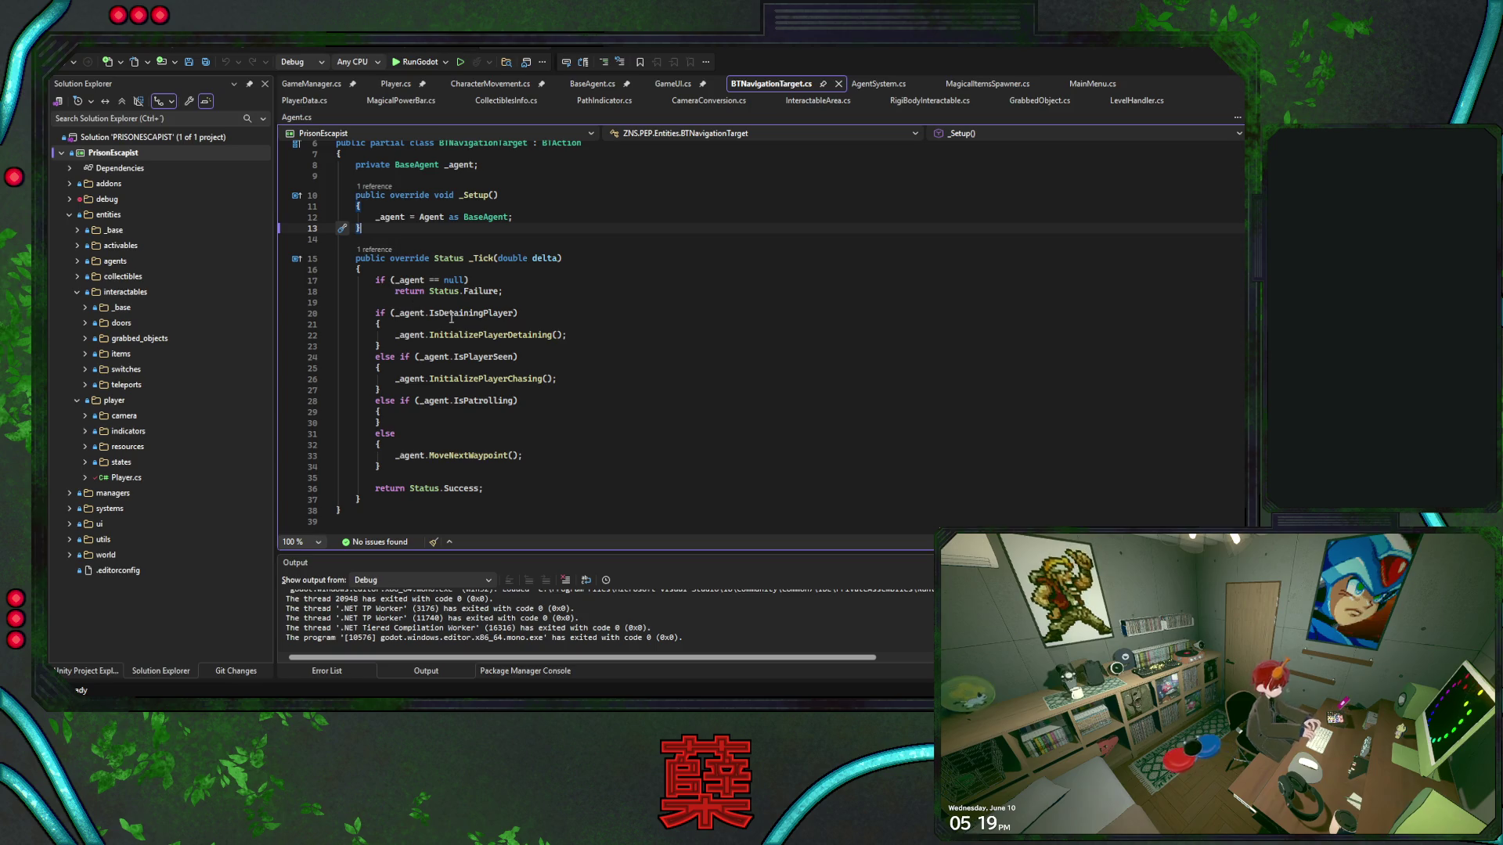
click(624, 353)
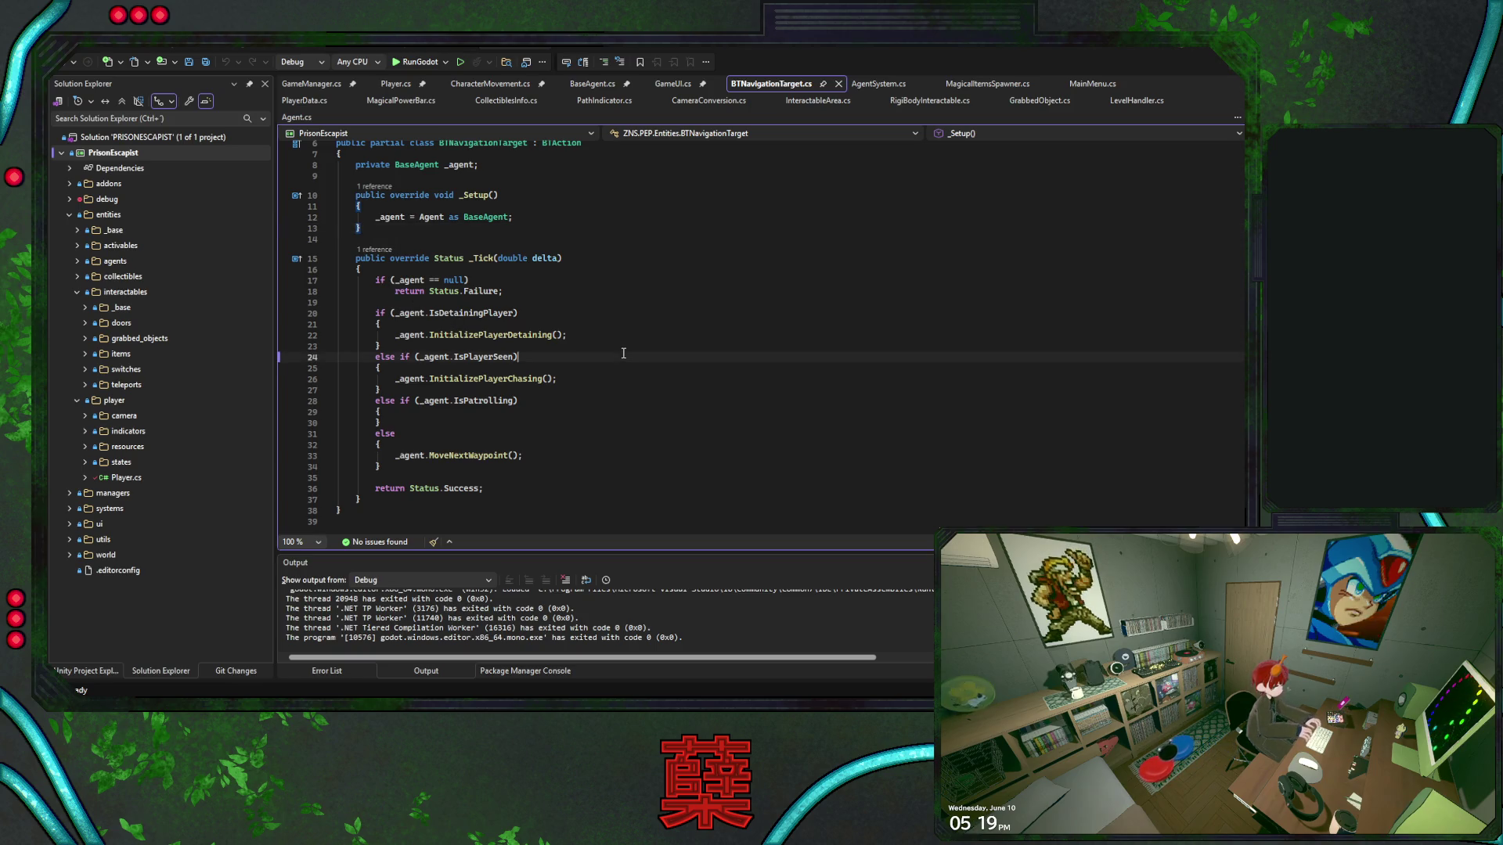
click(563, 411)
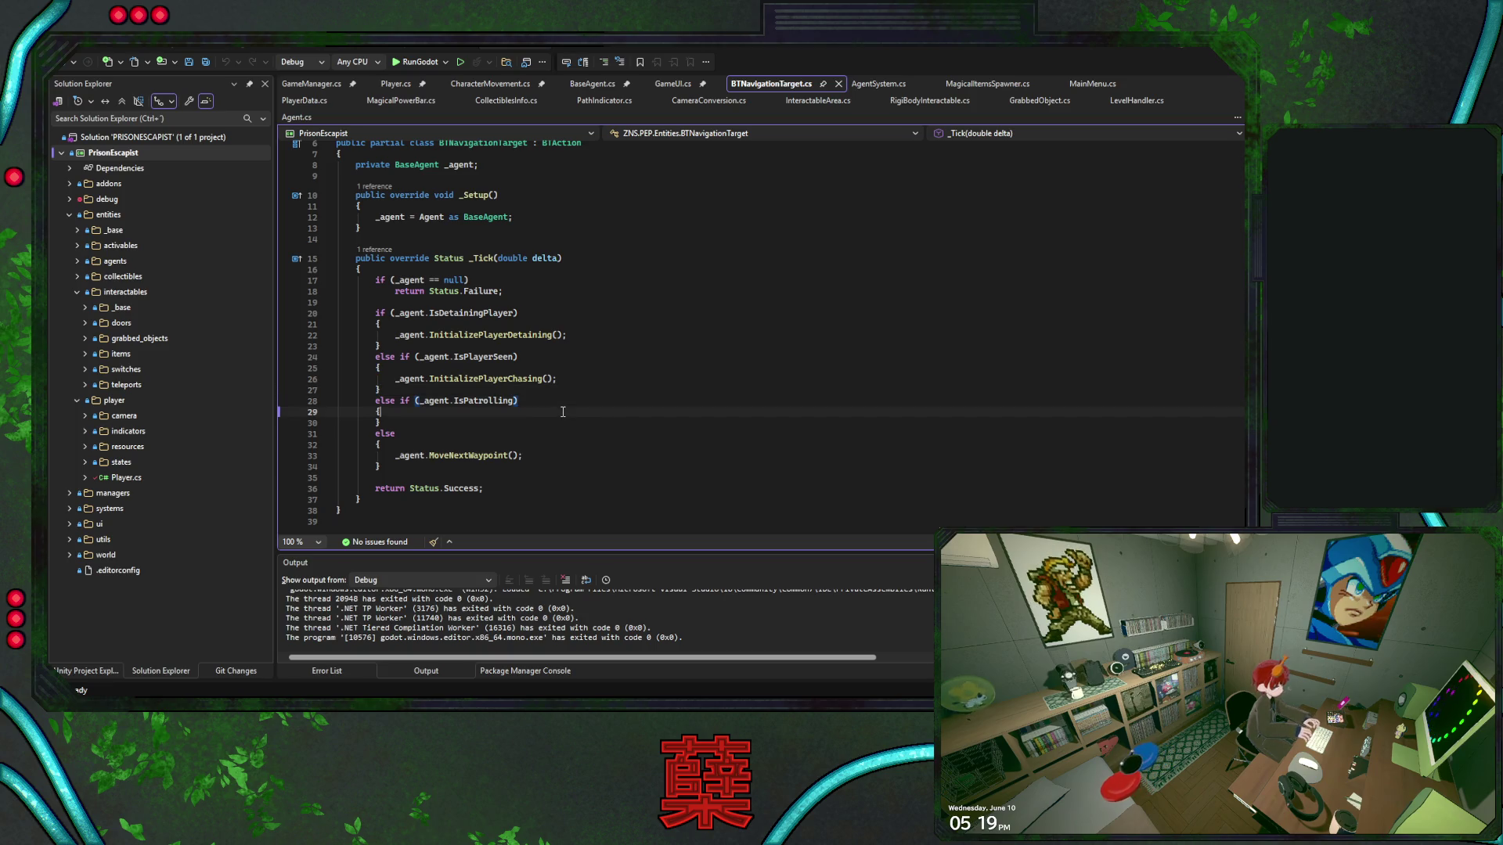